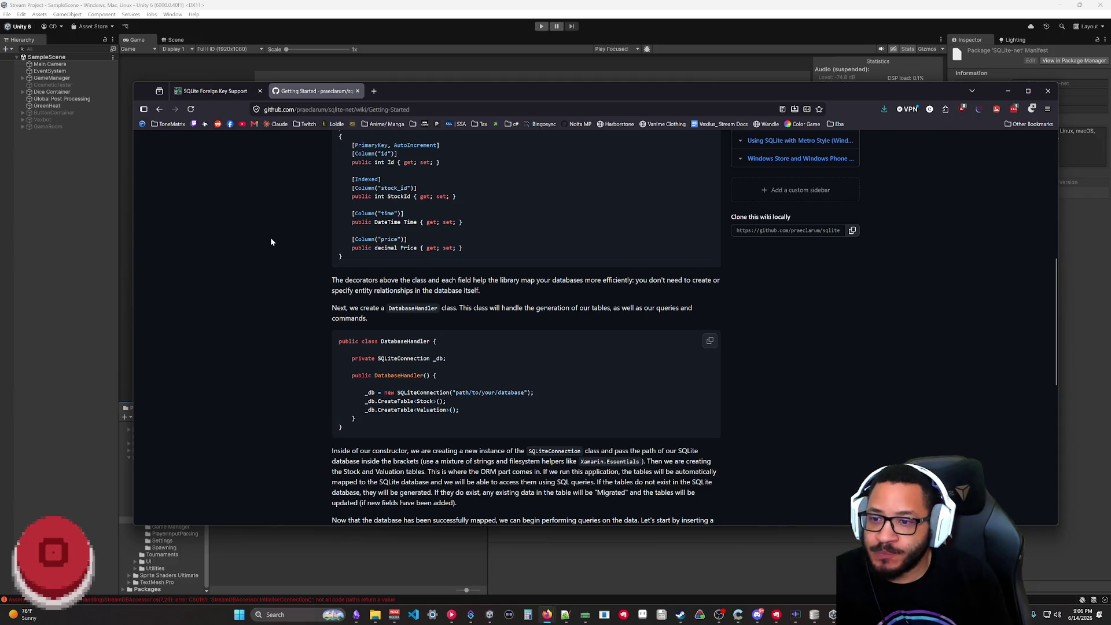
scroll(271, 240, "down", 2)
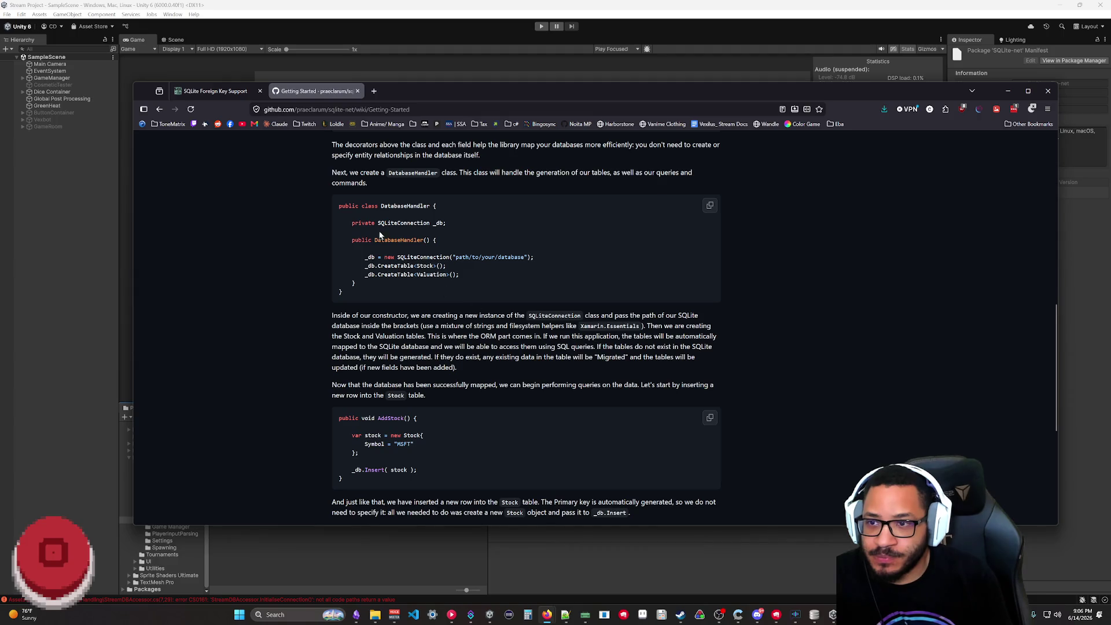
scroll(361, 243, "up", 1)
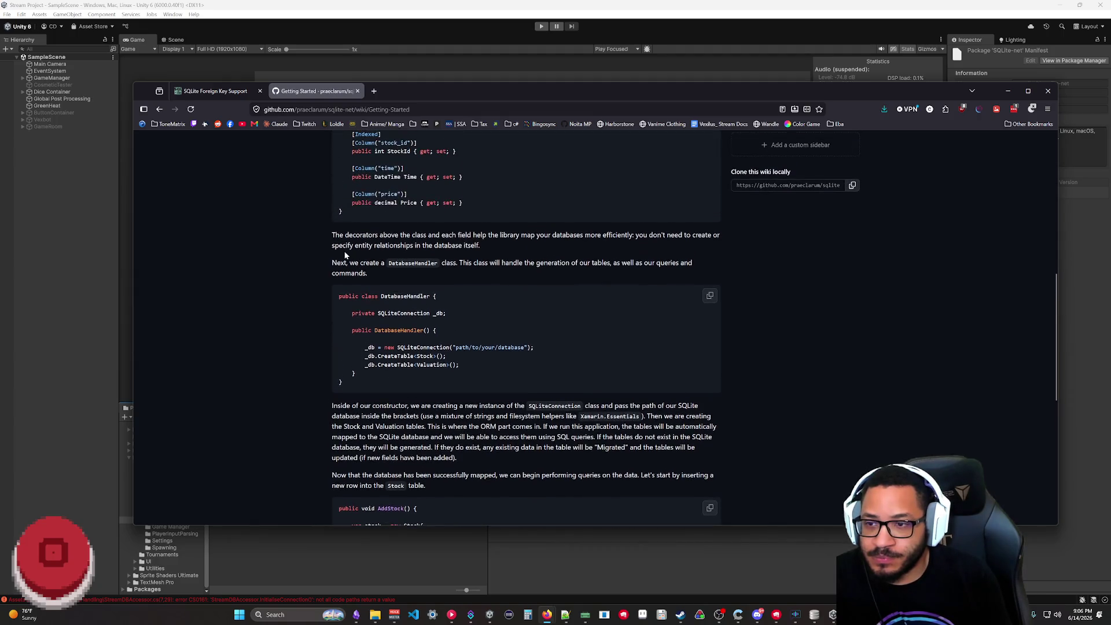
scroll(362, 331, "down", 4)
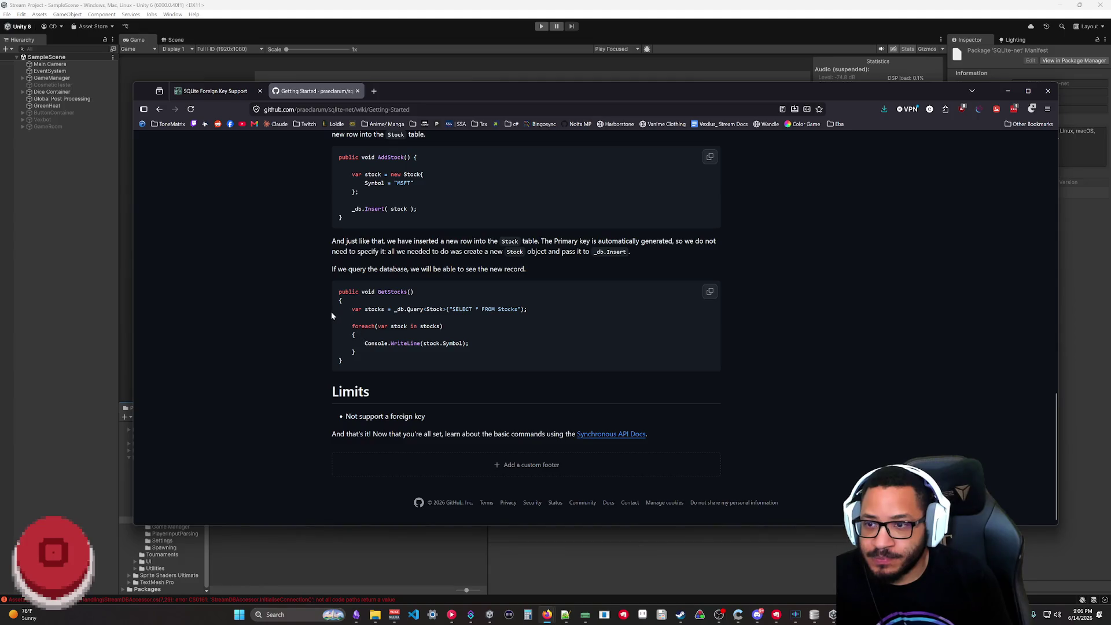
scroll(526, 330, "up", 3)
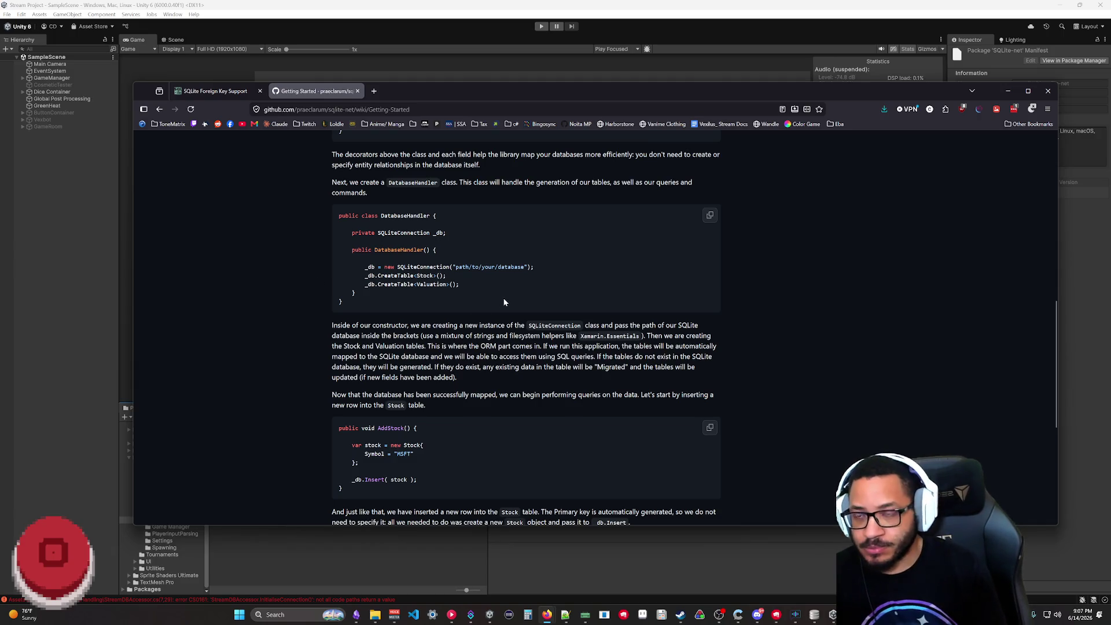
scroll(463, 318, "up", 3)
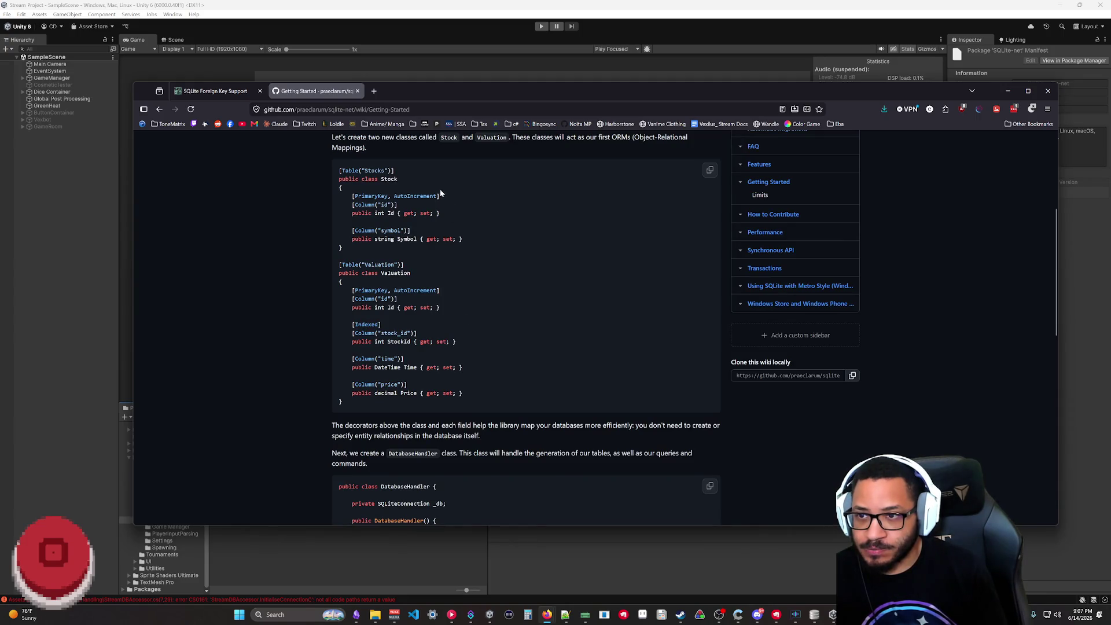
- Navigate back from the Synchronous API wiki page to the unity-sqlite-net README
left_click_drag(473, 311, 309, 202)
left_click(471, 313)
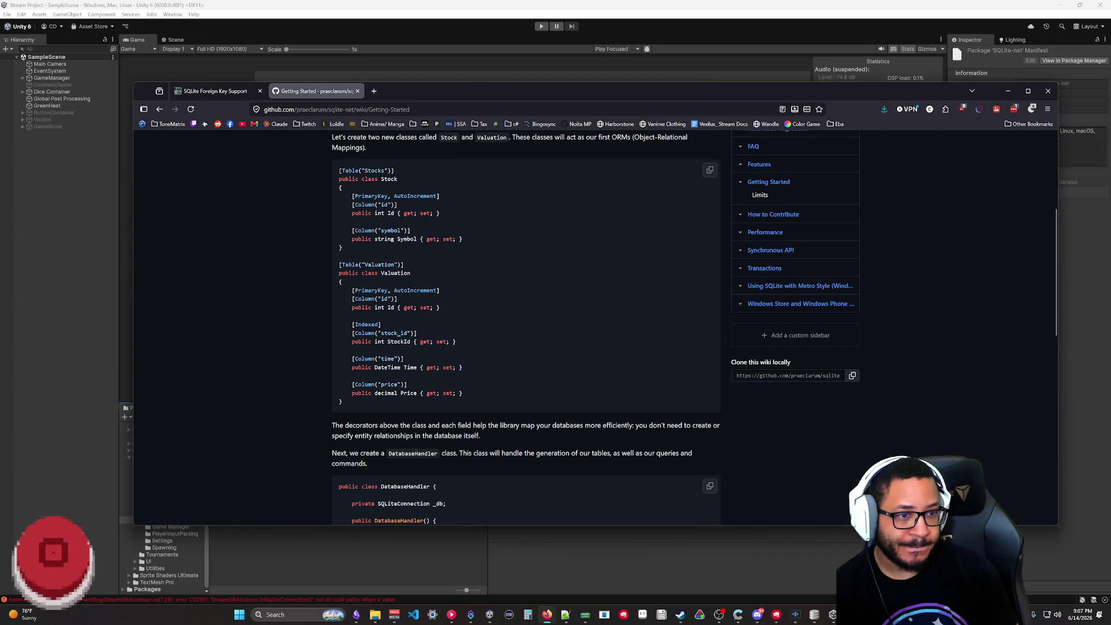
scroll(346, 181, "up", 3)
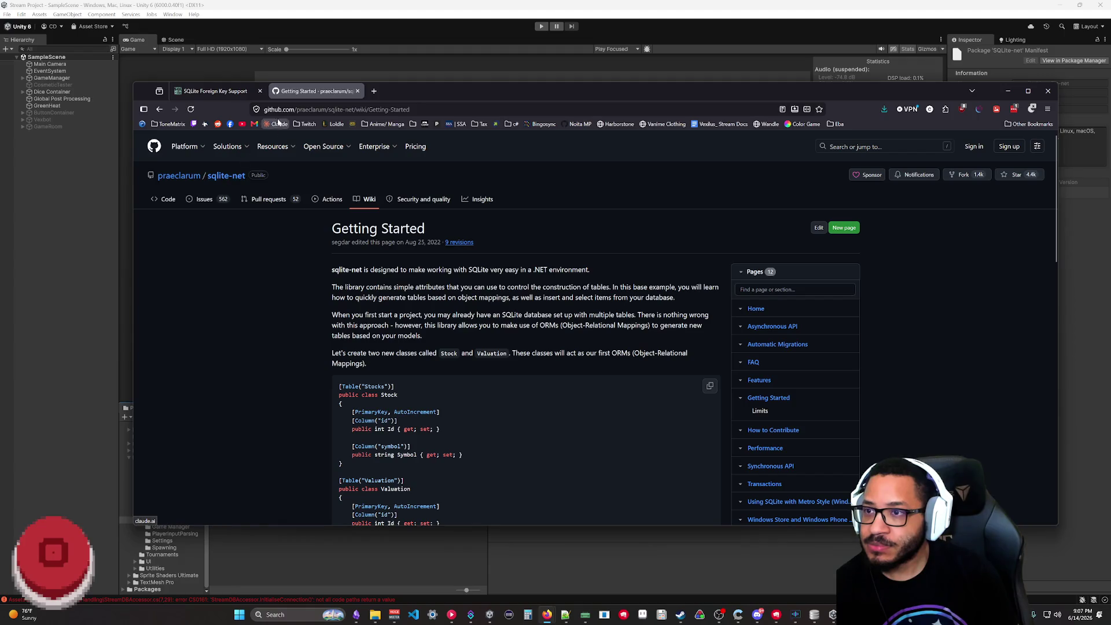
left_click(159, 110)
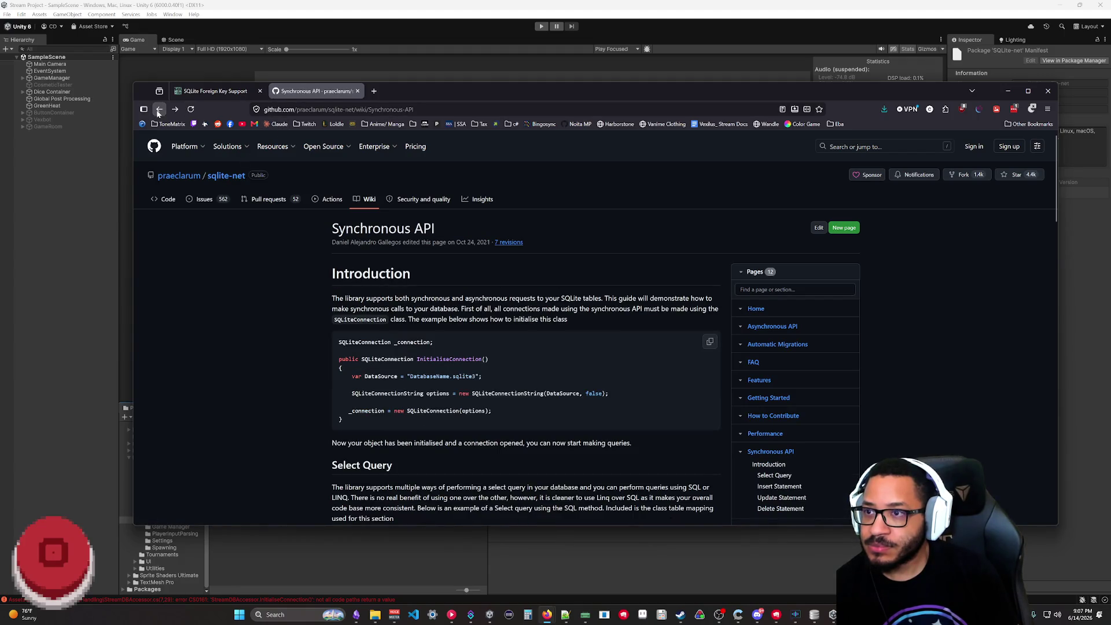
left_click(158, 110)
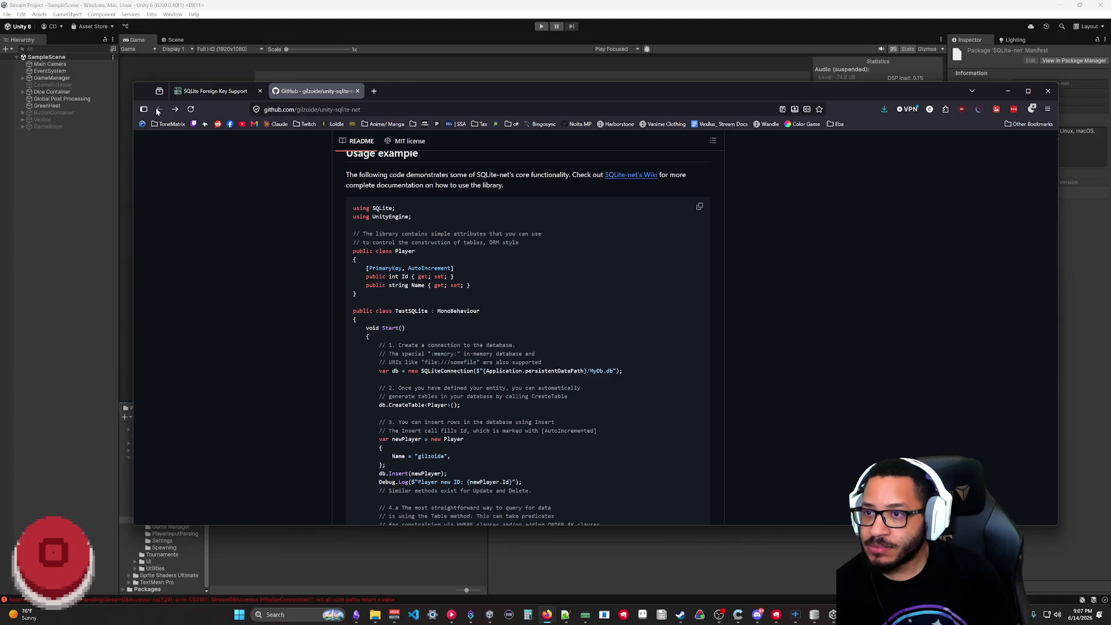
scroll(303, 268, "up", 5)
scroll(303, 268, "up", 5)
scroll(304, 267, "up", 5)
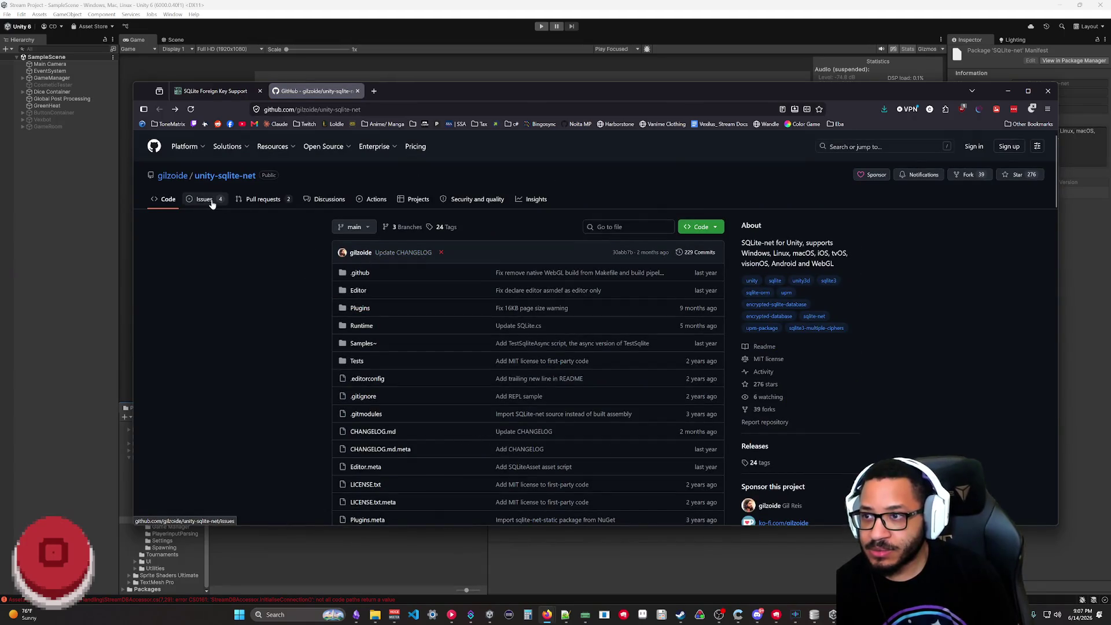
scroll(296, 230, "down", 8)
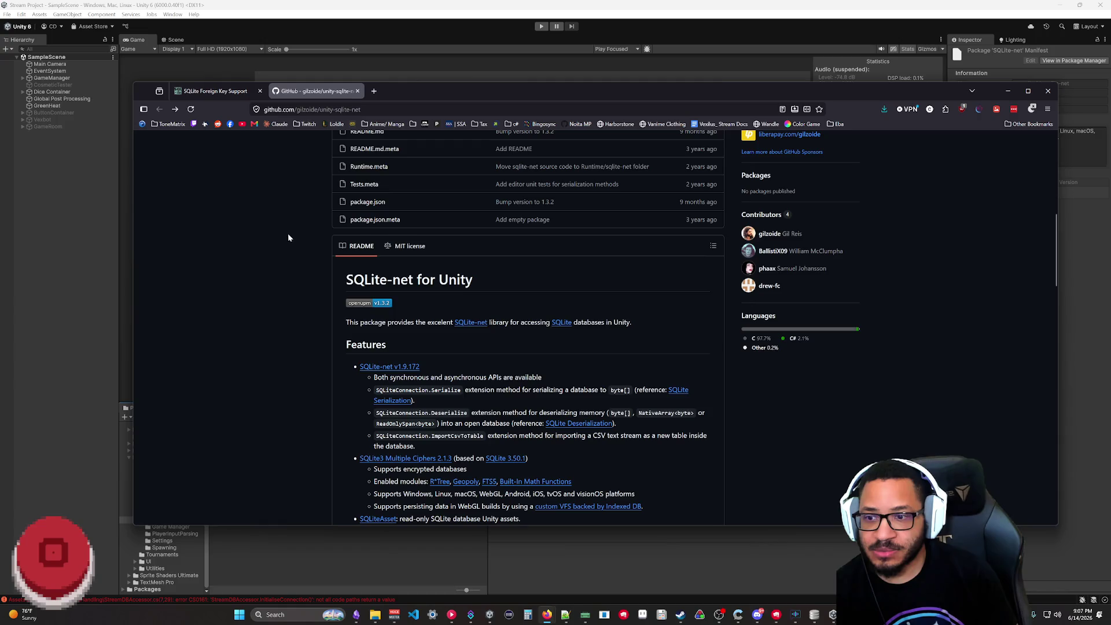
scroll(278, 243, "down", 2)
scroll(276, 237, "down", 3)
scroll(273, 236, "down", 2)
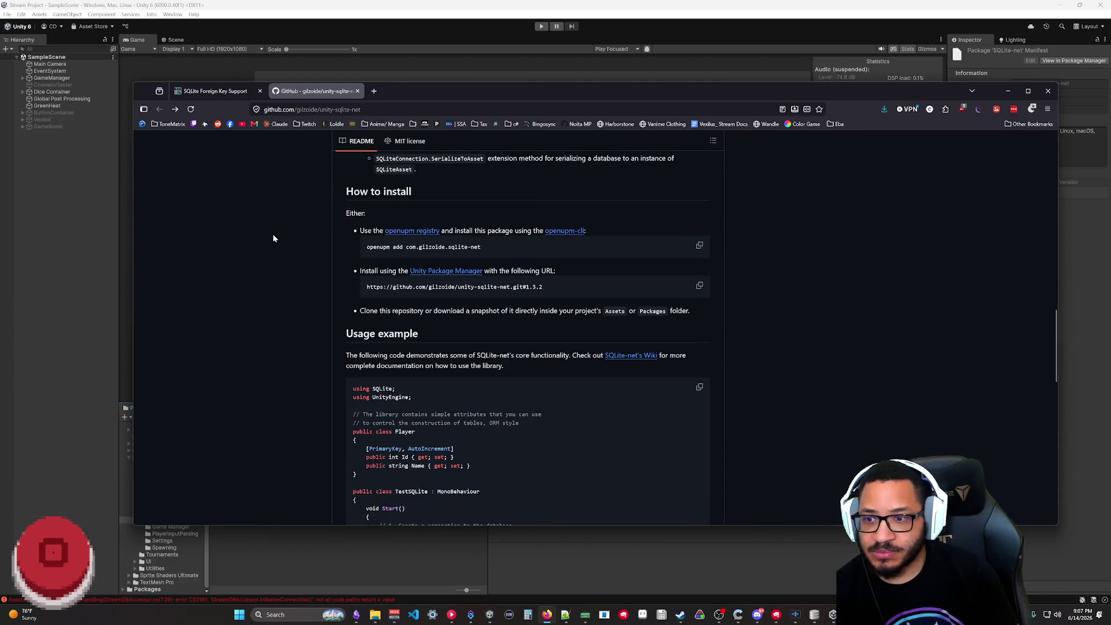
scroll(273, 234, "down", 2)
scroll(271, 238, "down", 2)
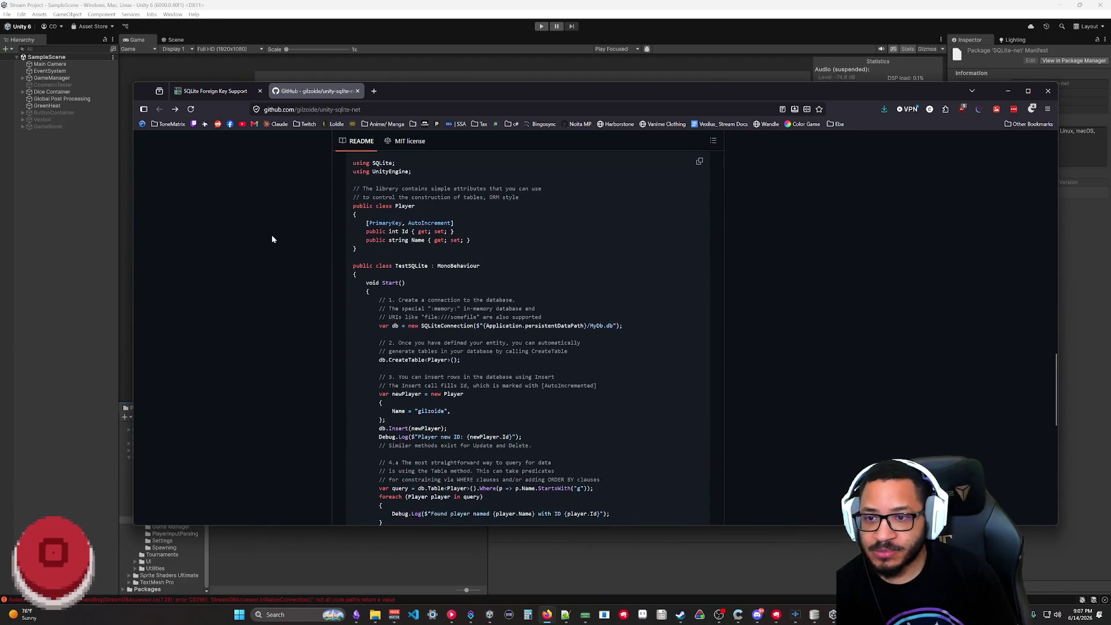
scroll(272, 238, "down", 1)
scroll(317, 229, "up", 3)
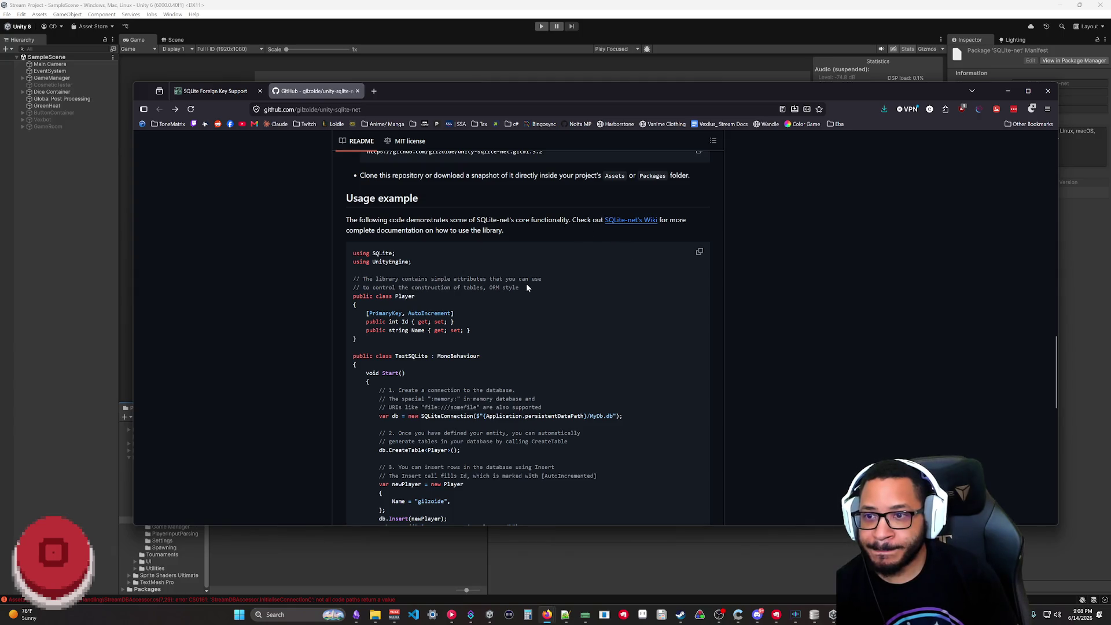
scroll(527, 283, "down", 2)
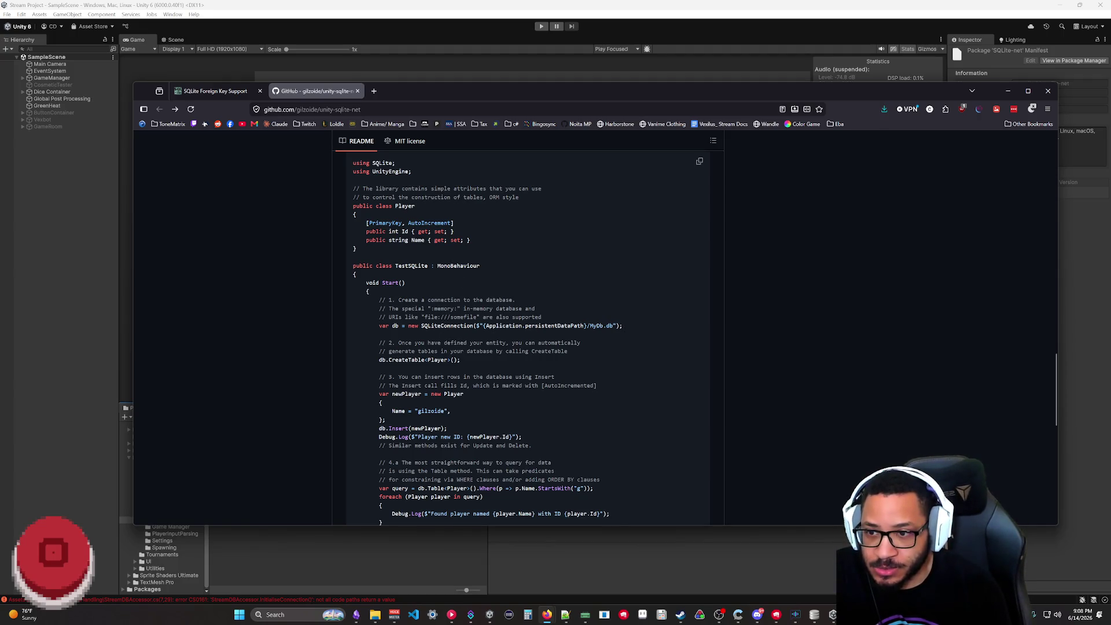
scroll(559, 347, "down", 5)
scroll(423, 412, "down", 5)
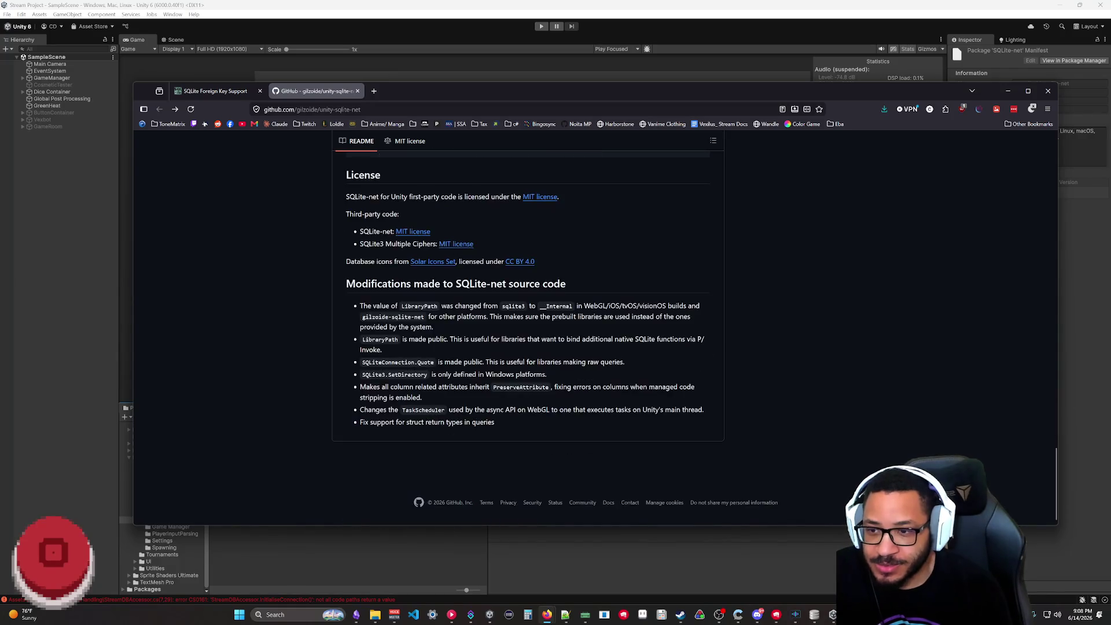
scroll(424, 412, "up", 6)
scroll(379, 460, "up", 2)
scroll(382, 452, "down", 4)
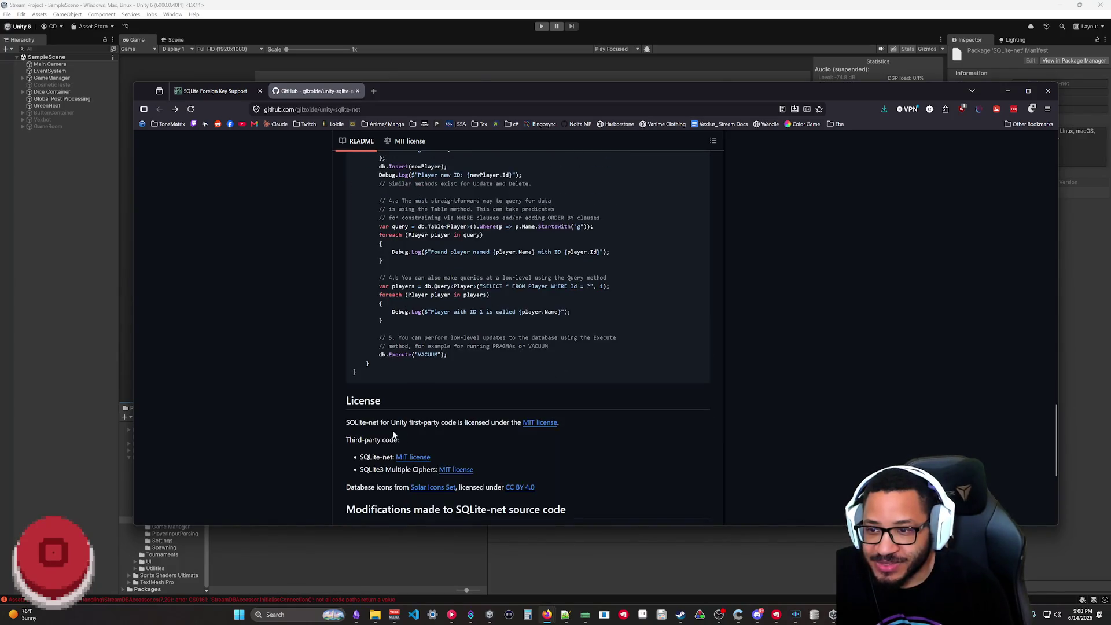
scroll(394, 431, "up", 6)
- Copy the README usage example and paste it over all of StreamDBAccessor.cs in Rider
left_click(700, 172)
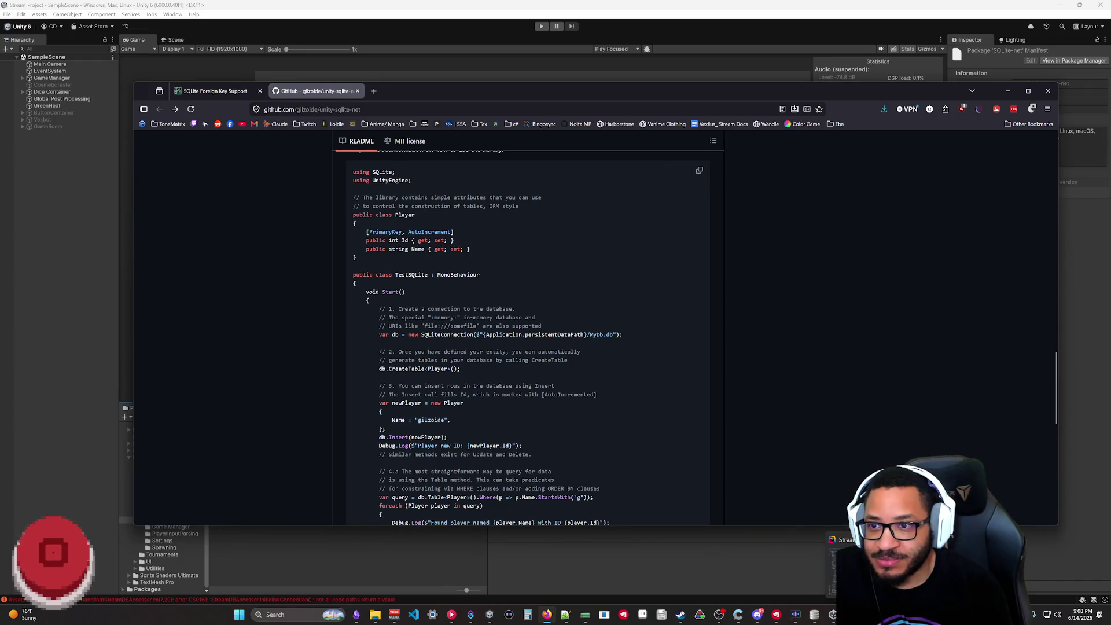
left_click(847, 564)
key("ctrl+a")
key("ctrl+v")
scroll(556, 304, "up", 1)
scroll(556, 304, "up", 4)
scroll(555, 305, "up", 1)
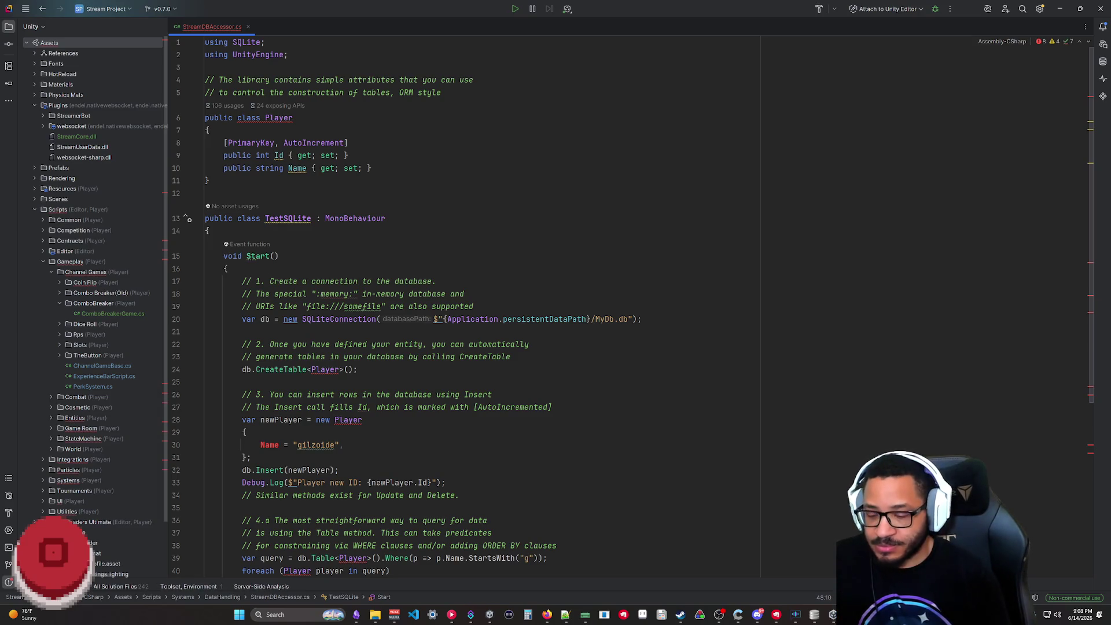
- Rename Player to PlayerA in the class declaration, the new-player instantiation, the Table query and first loop
left_click(294, 118)
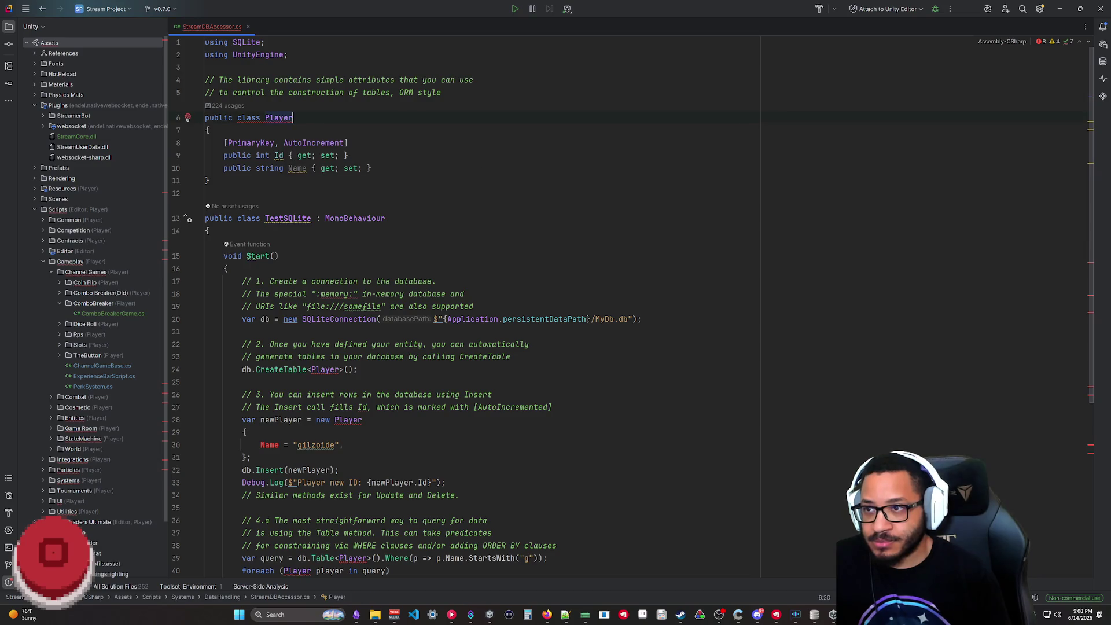
type("A")
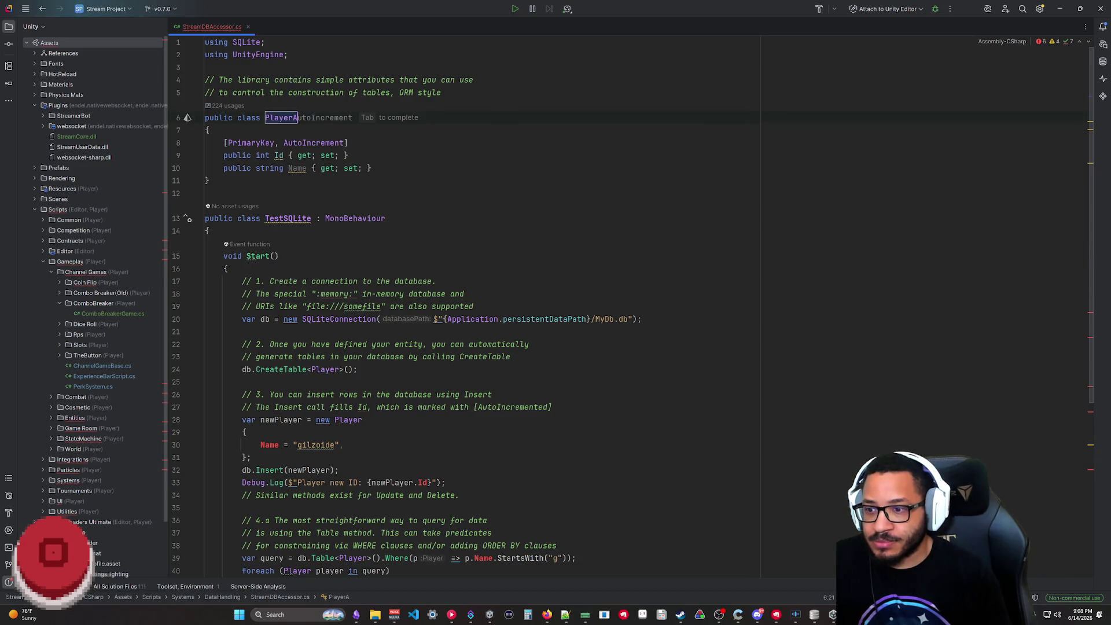
left_click(362, 419)
type("A")
left_click(205, 508)
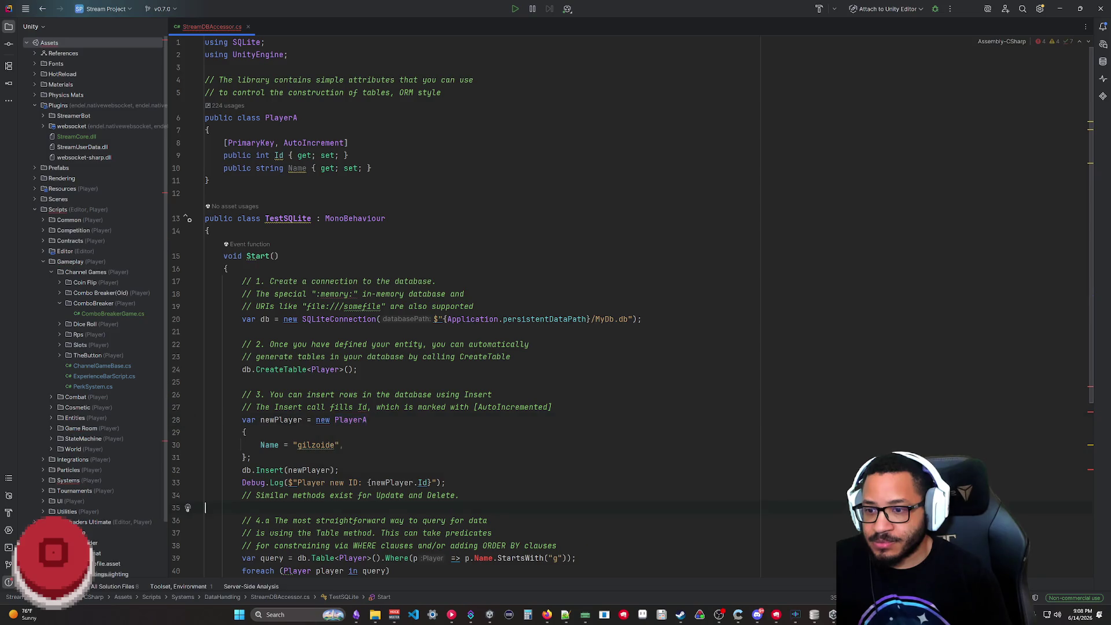
scroll(632, 308, "down", 3)
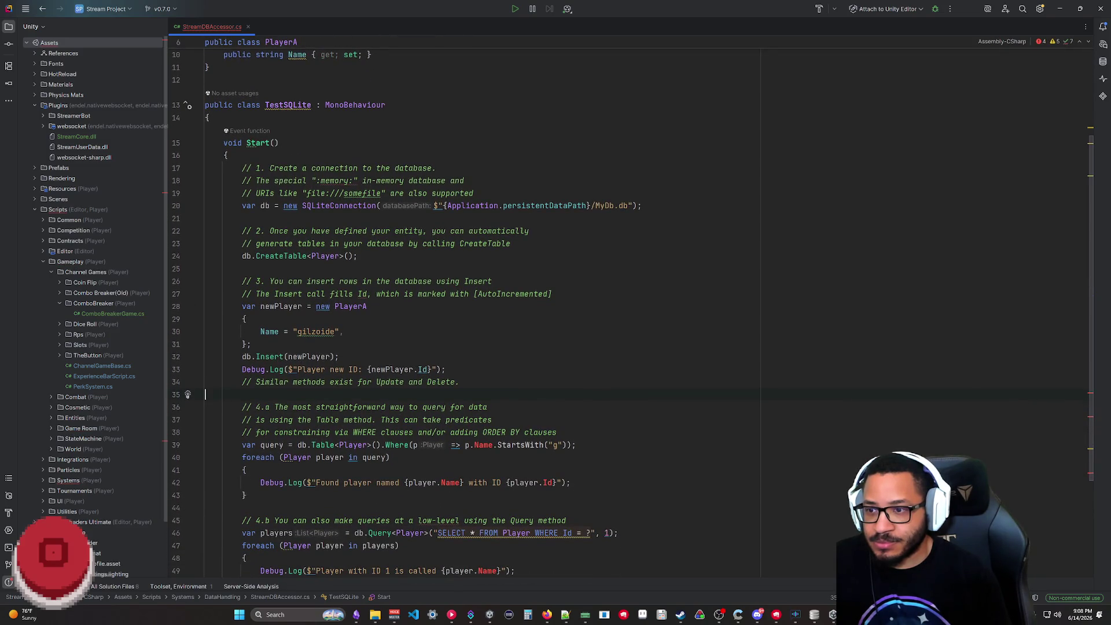
left_click(336, 444)
type("A")
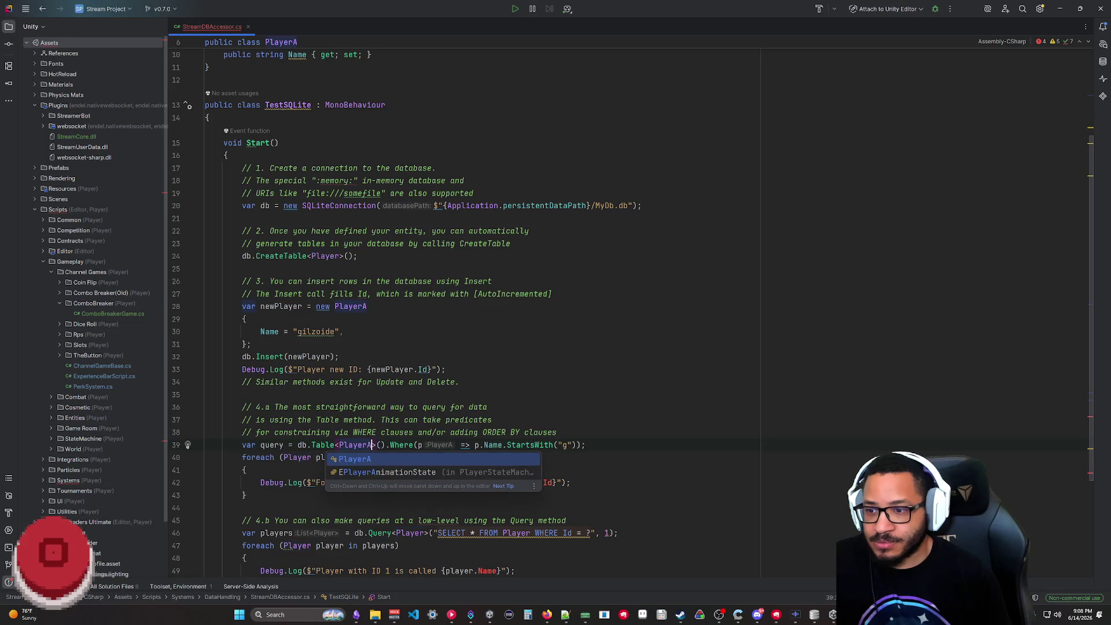
left_click(317, 458)
type("A")
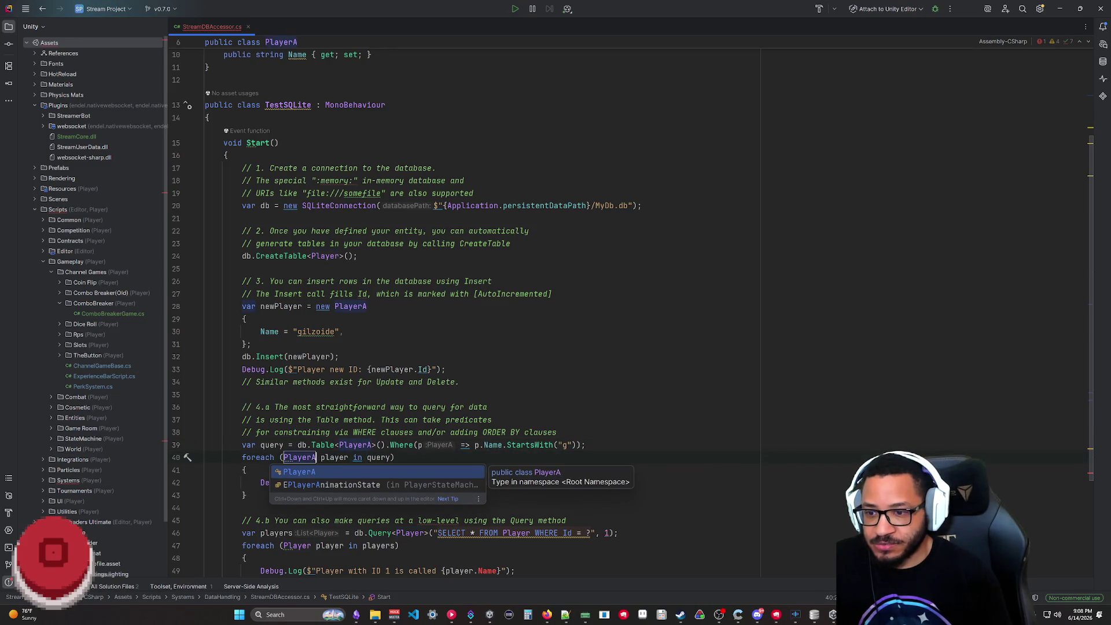
- Rename Player to PlayerA in the Query call, the second loop and the SQL string's table name
left_click(383, 534)
type("A")
key("BackSpace")
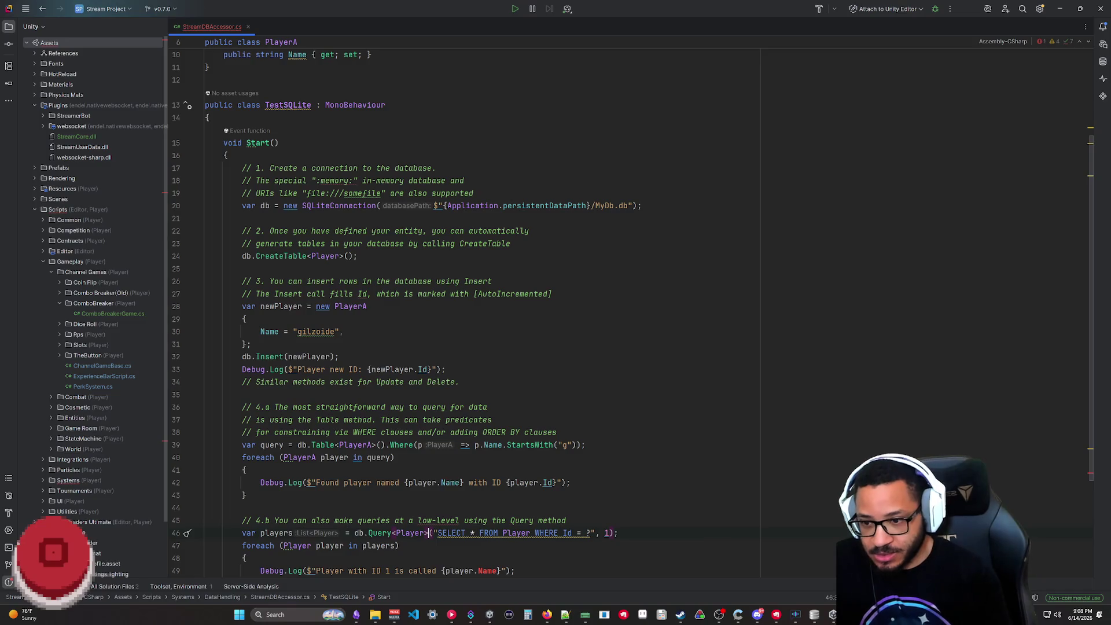
key("Left")
type("A")
left_click(318, 545)
type("A")
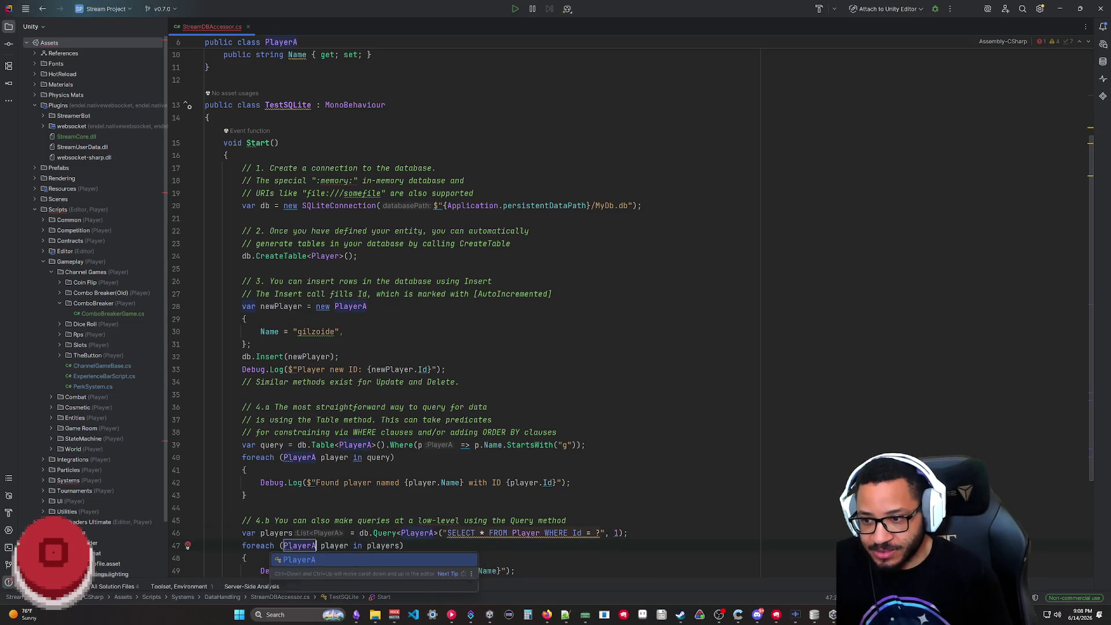
scroll(317, 546, "down", 4)
left_click(226, 495)
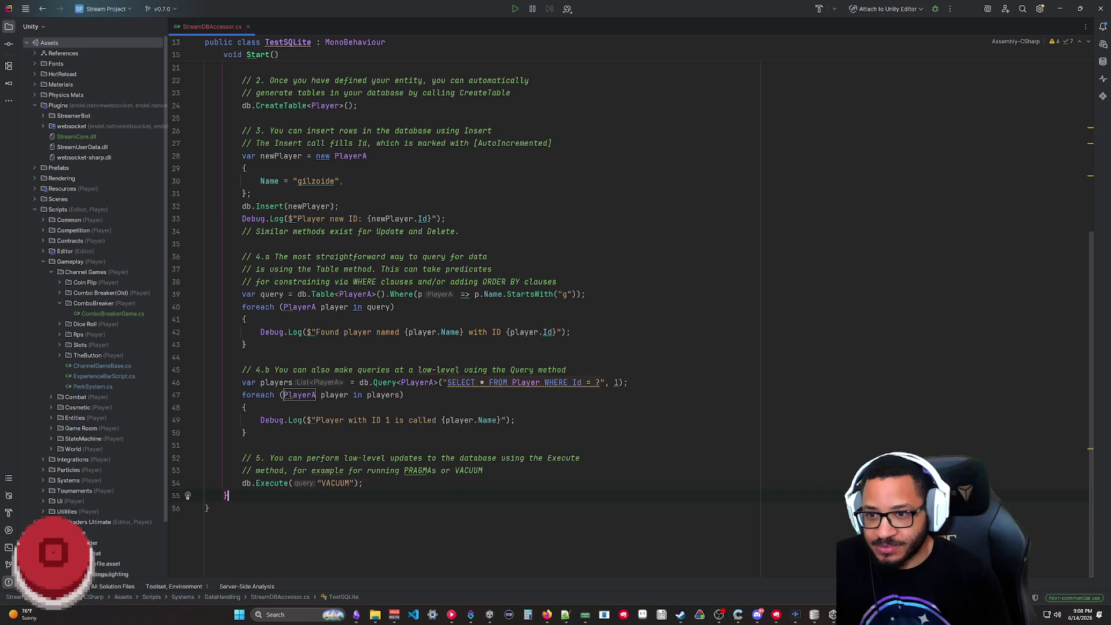
left_click(538, 382)
type("A")
left_click(208, 507)
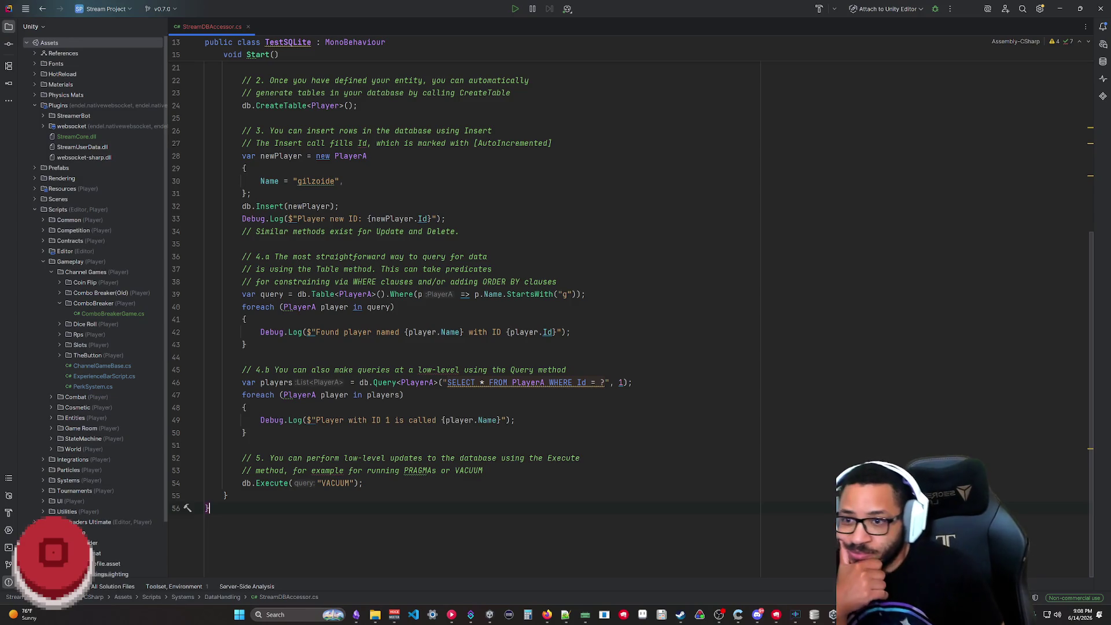
scroll(487, 304, "up", 4)
scroll(632, 306, "up", 4)
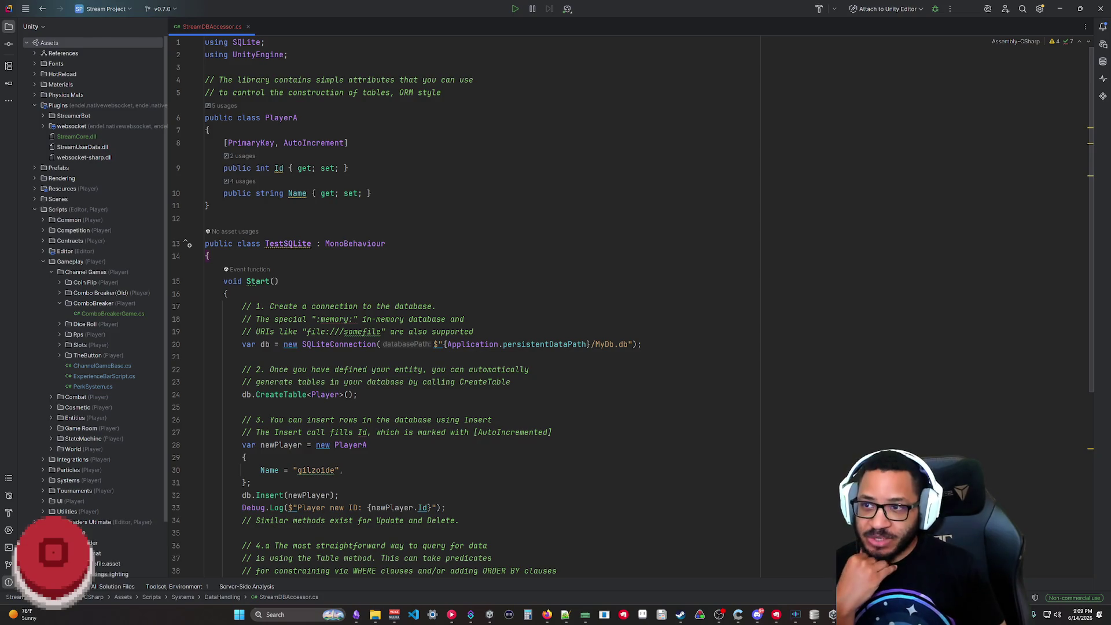
- Review the PlayerA insert and query code, then bring up a File Explorer window
key("alt+Down")
key("alt+Down")
scroll(556, 312, "down", 3)
scroll(556, 313, "down", 3)
left_click_drag(207, 508, 209, 130)
left_click(205, 357)
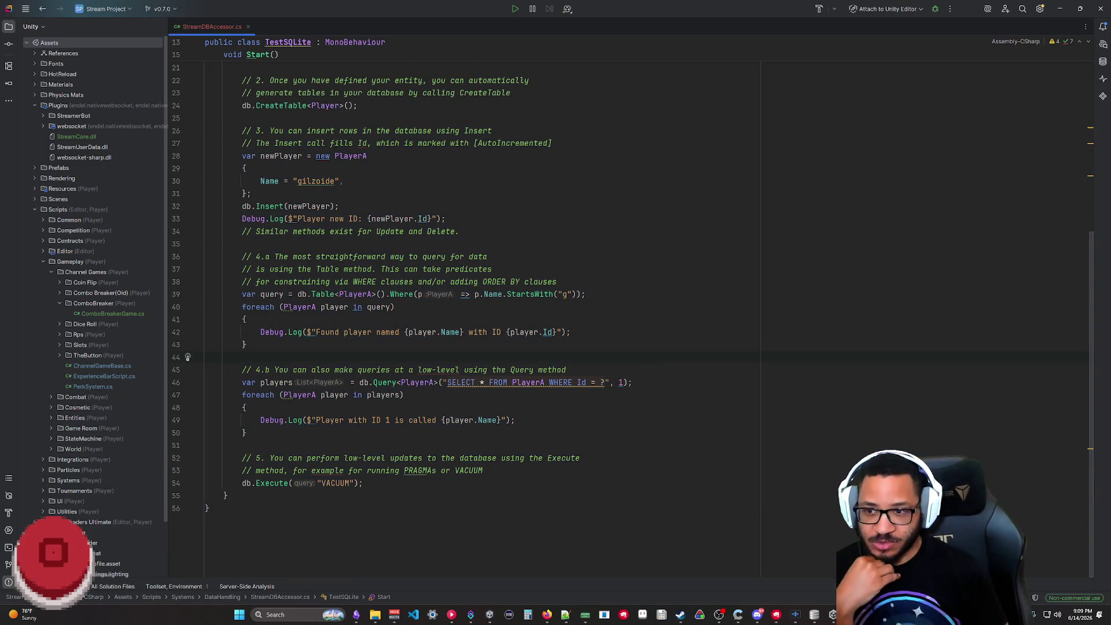
scroll(486, 313, "up", 3)
scroll(486, 312, "up", 3)
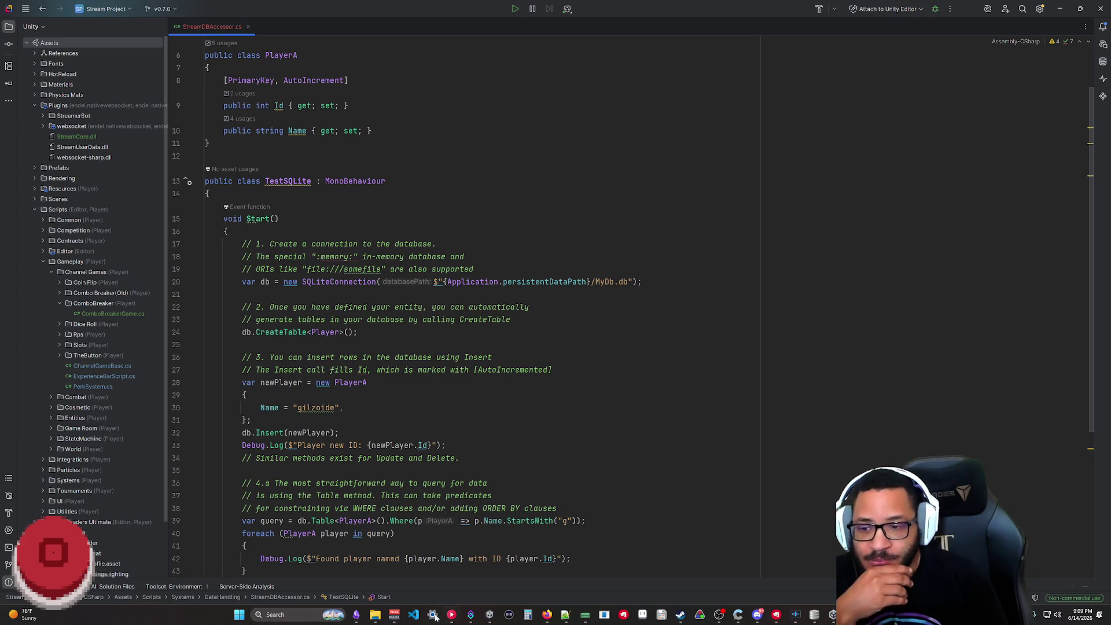
left_click(375, 615)
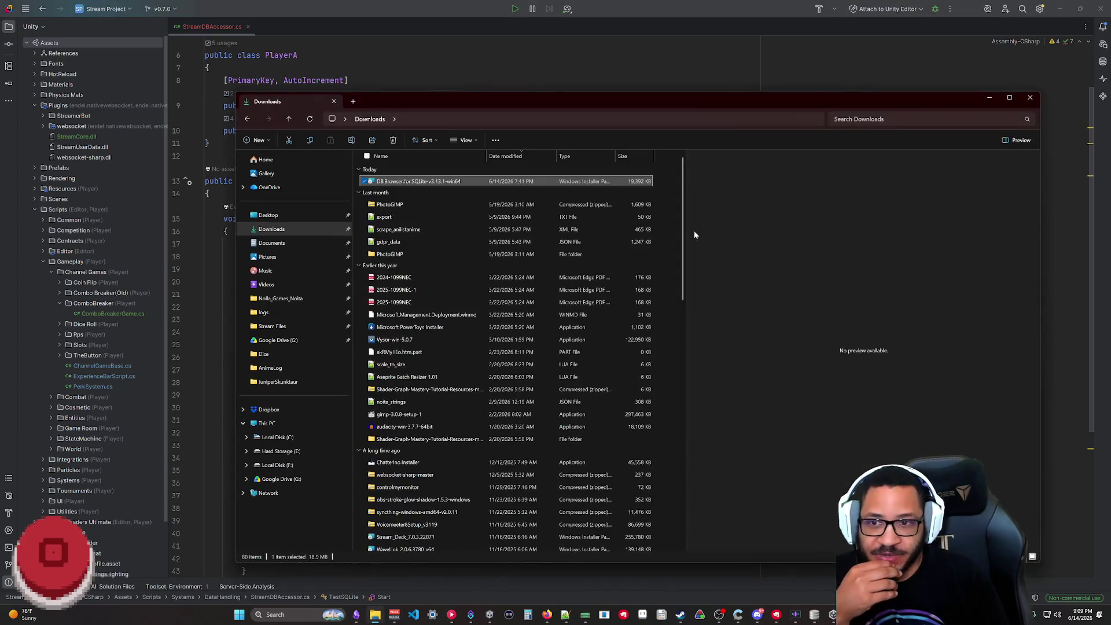
- Browse to F:\Stream Files\Database and locate the StreamDB file
left_click(276, 327)
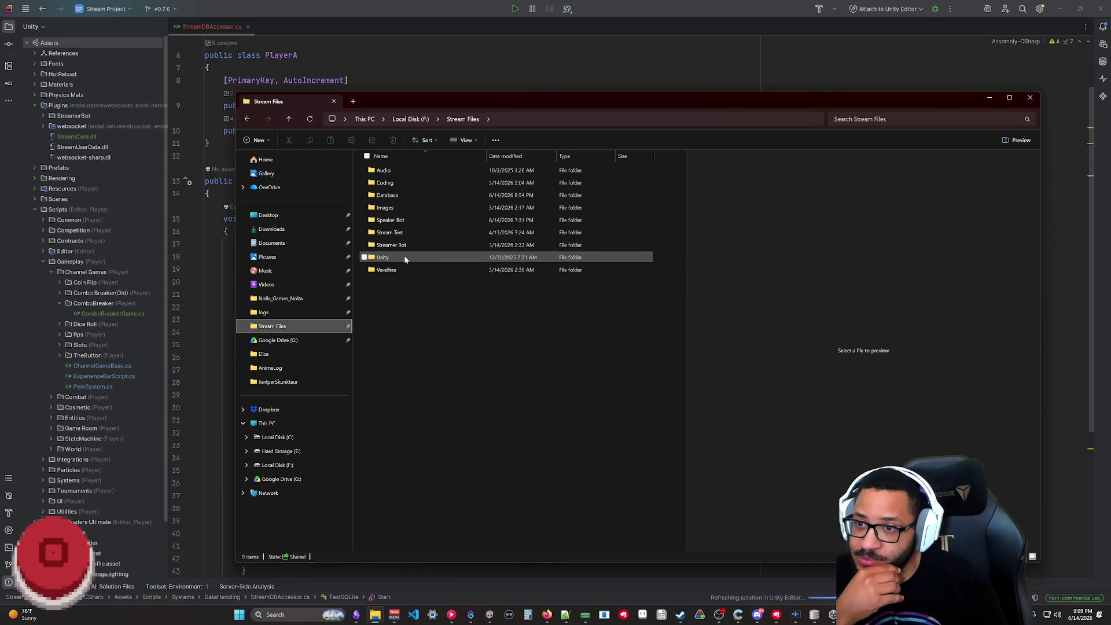
double_click(398, 196)
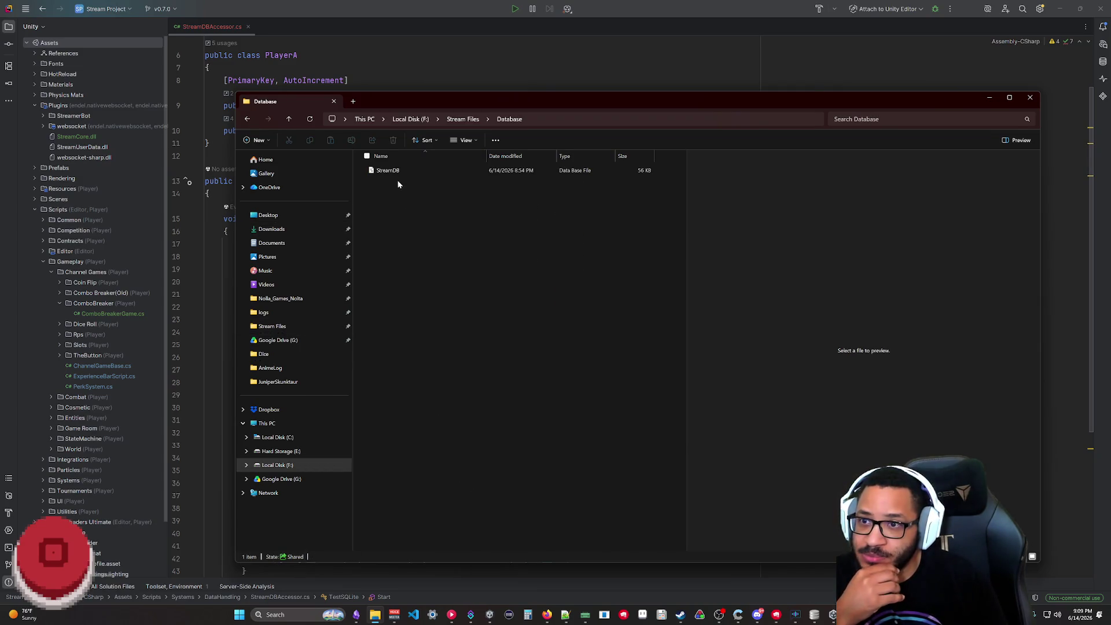
left_click(396, 172)
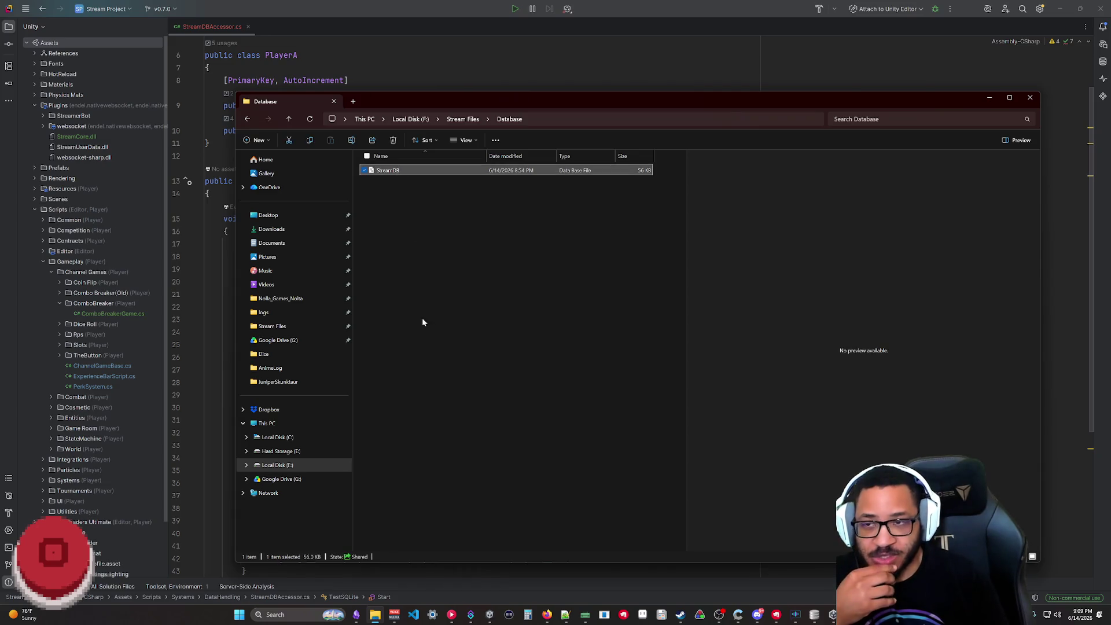
left_click(581, 271)
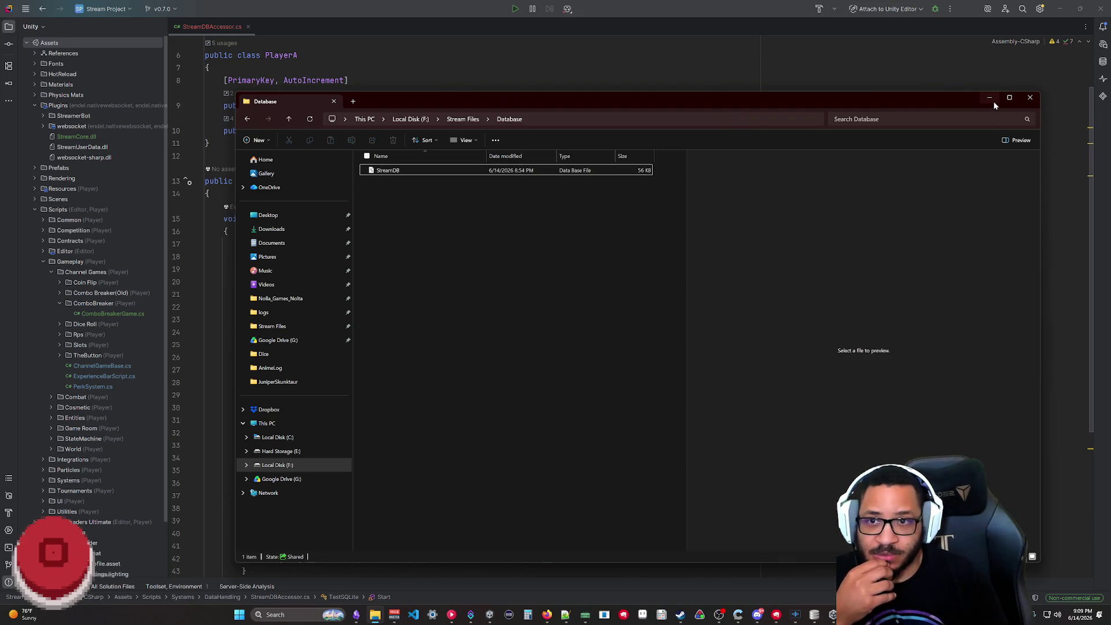
left_click(465, 119)
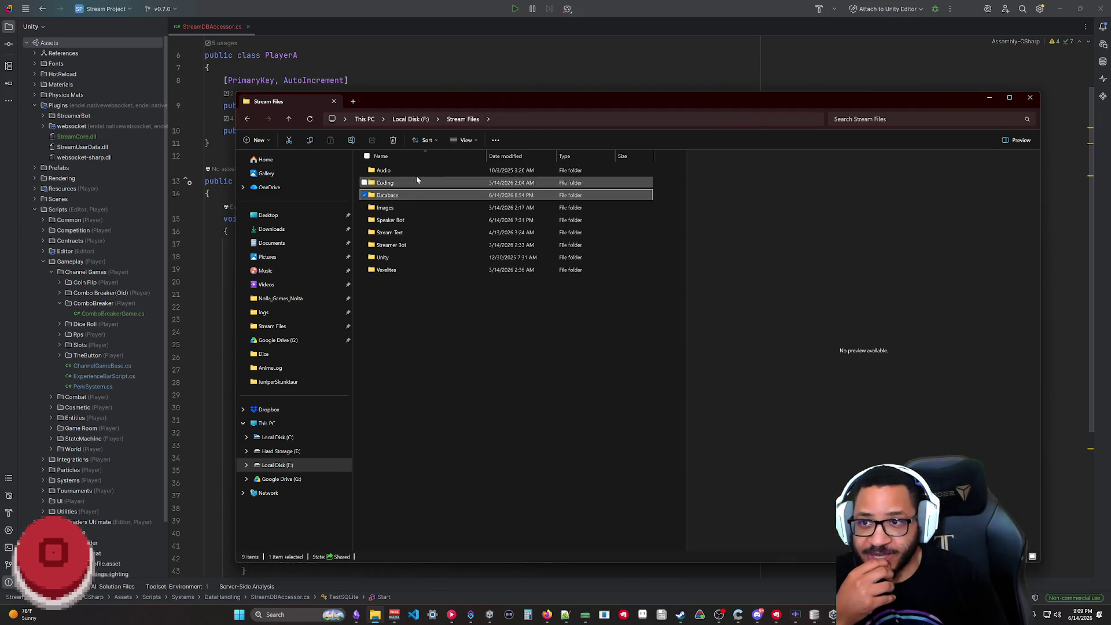
double_click(392, 195)
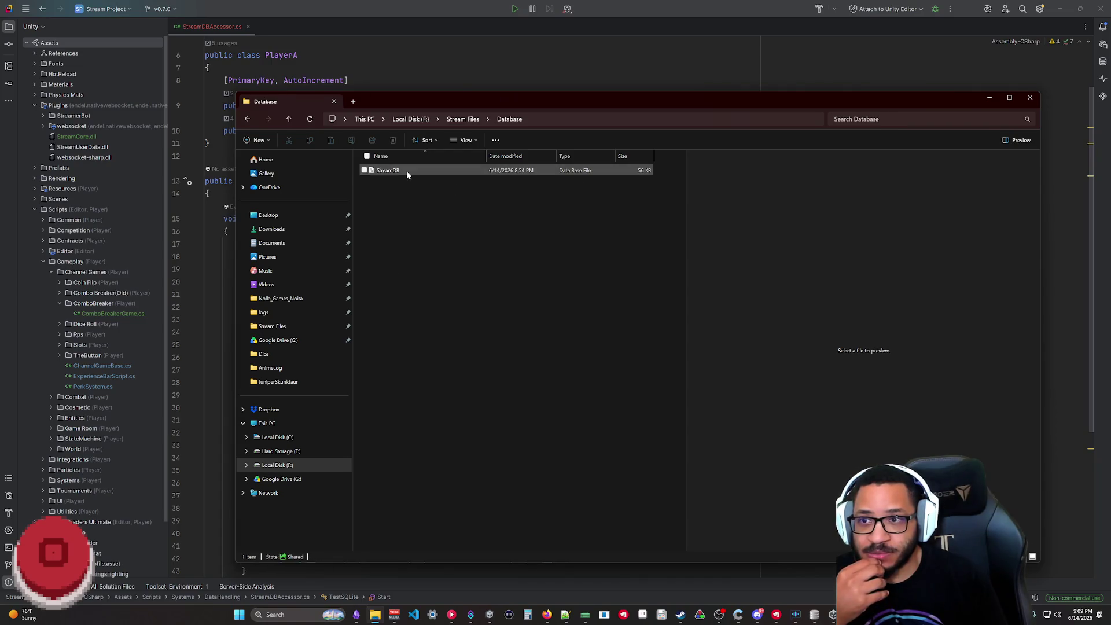
- Copy the StreamDB file's full path via Copy as path and minimize File Explorer
right_click(408, 175)
mouse_move(438, 274)
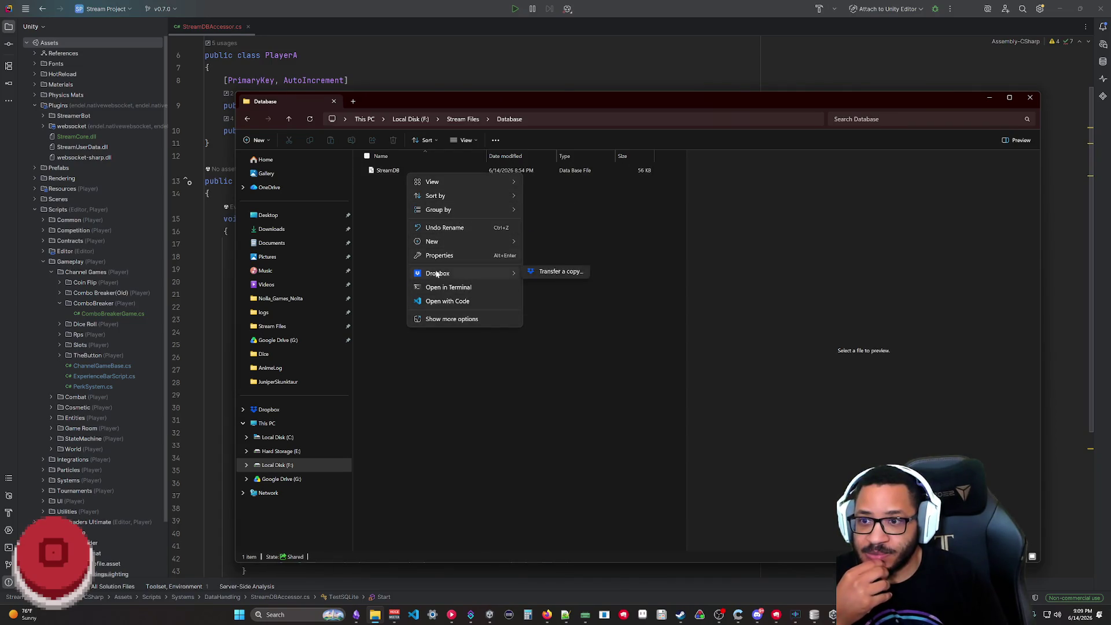
left_click(450, 319)
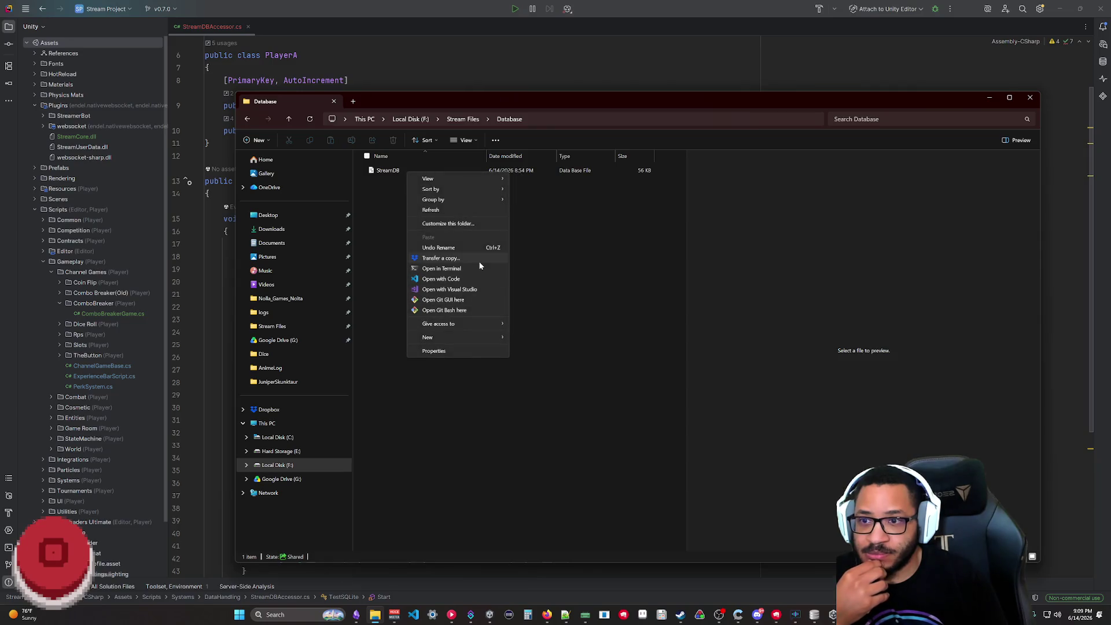
left_click(557, 425)
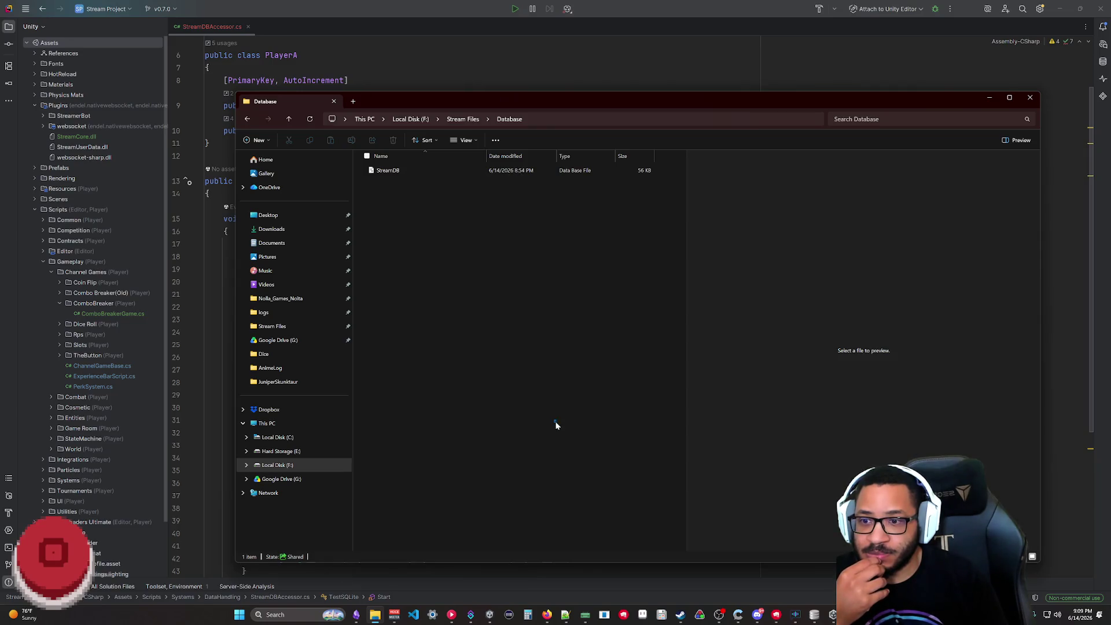
right_click(406, 170)
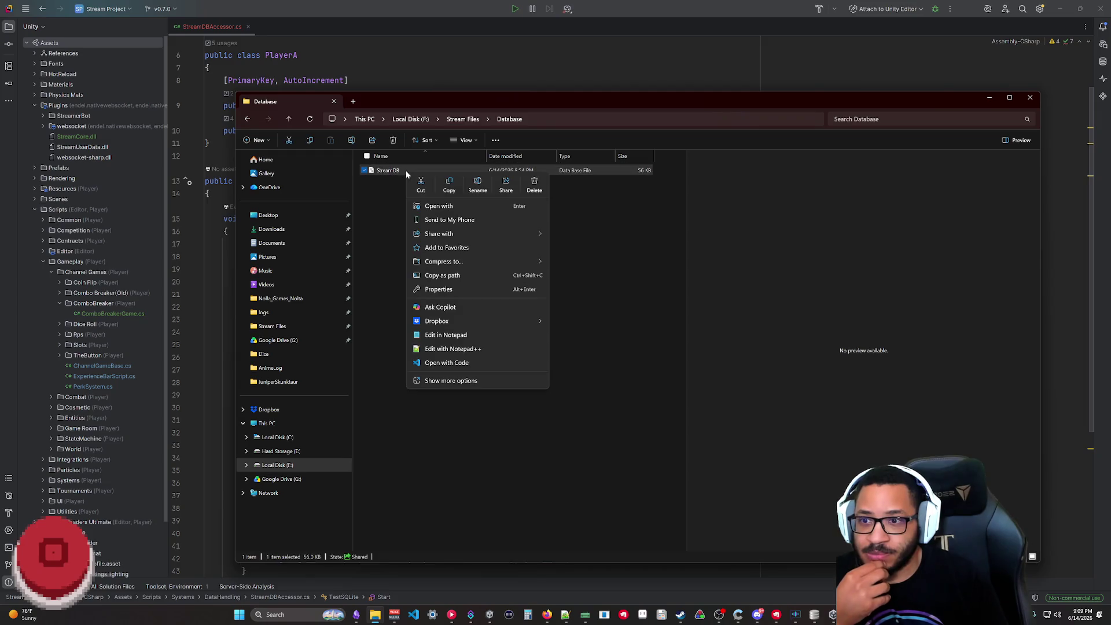
left_click(463, 275)
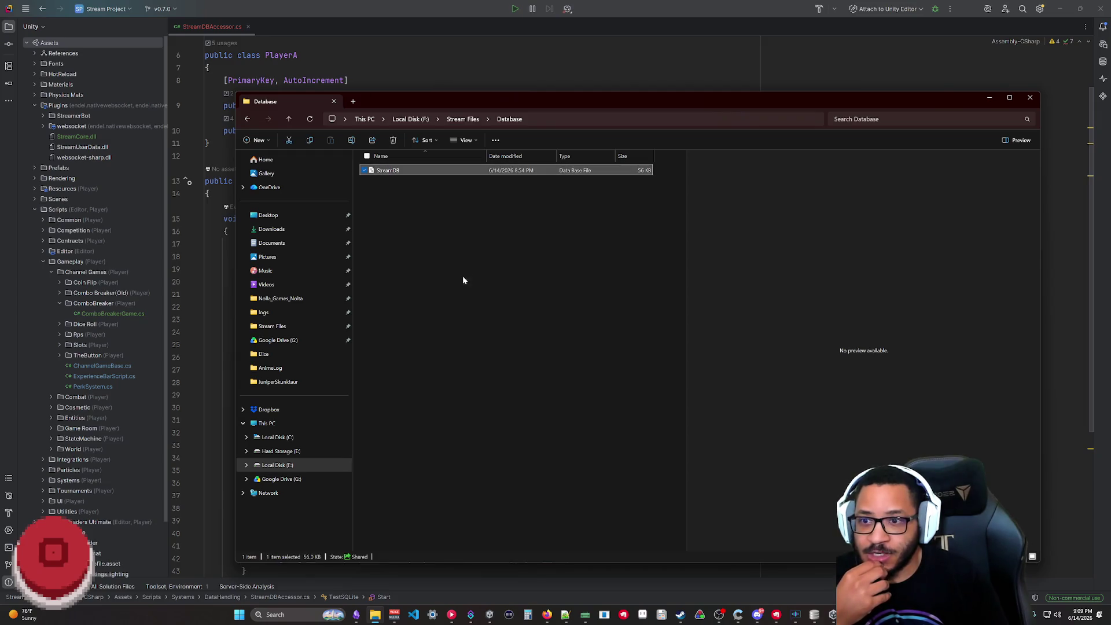
left_click(991, 99)
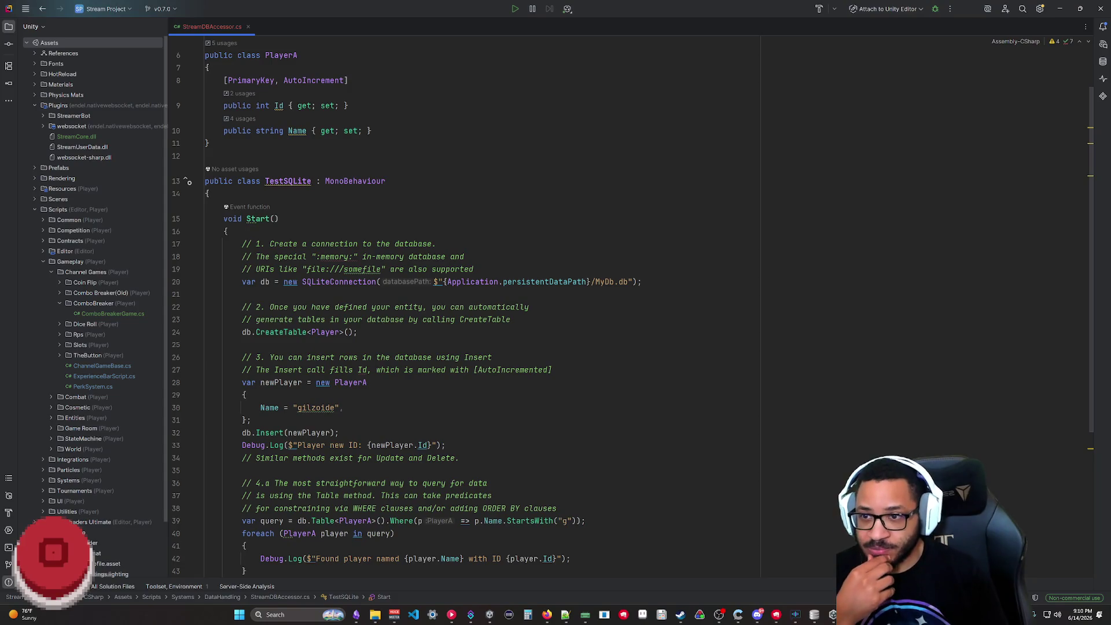
- Replace line 20's persistentDataPath/MyDb.db connection string with the pasted F:\Stream Files\Database\StreamDB.db path
left_click_drag(634, 281, 446, 281)
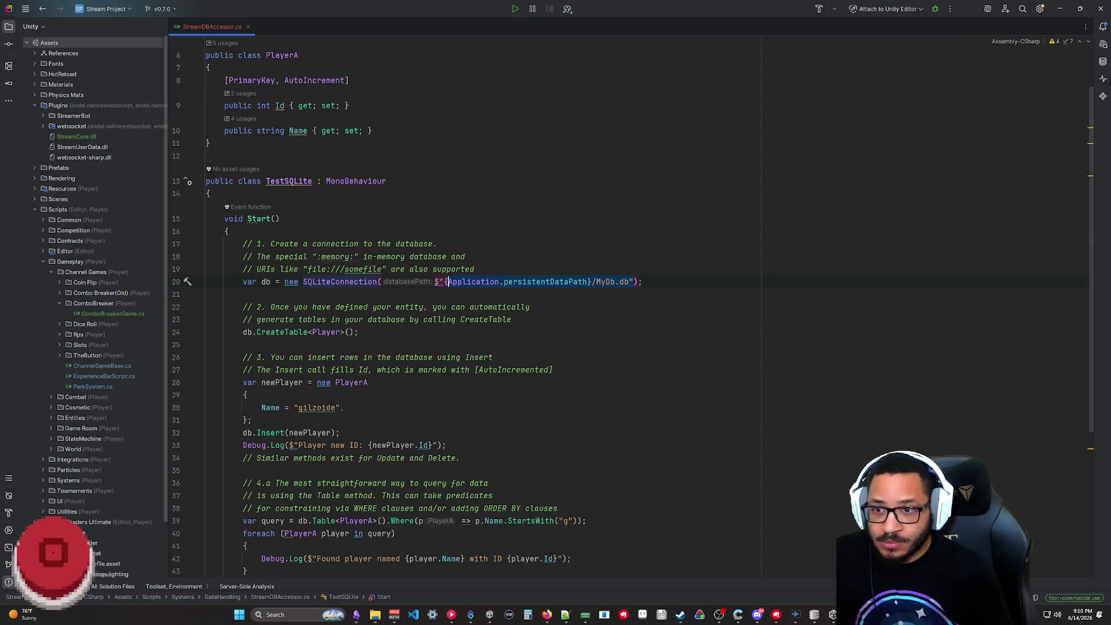
key("Down")
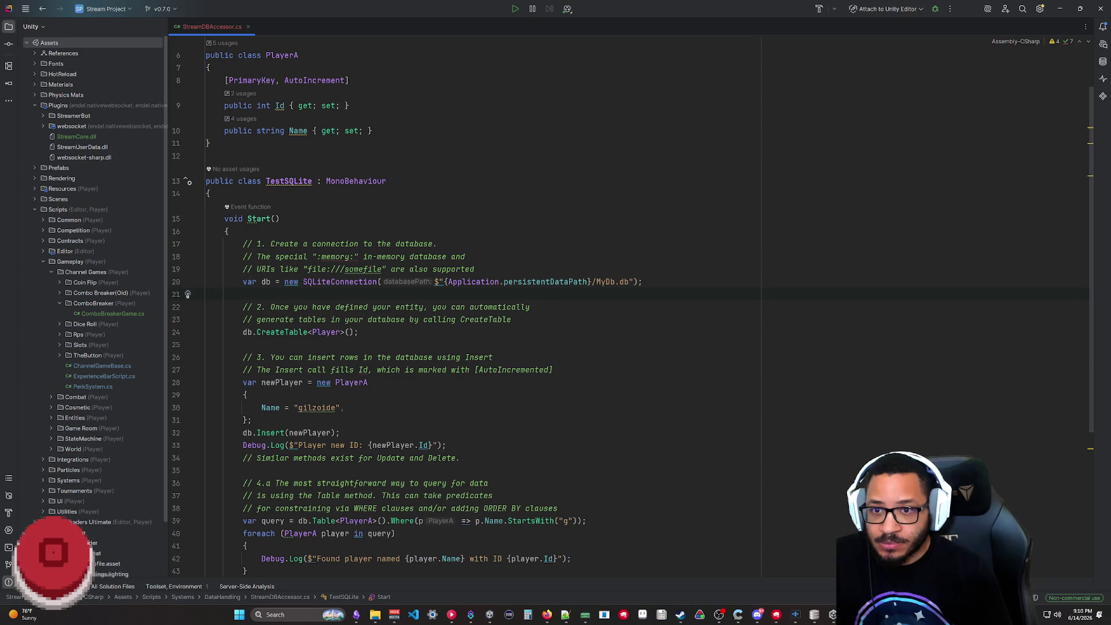
left_click_drag(640, 281, 437, 281)
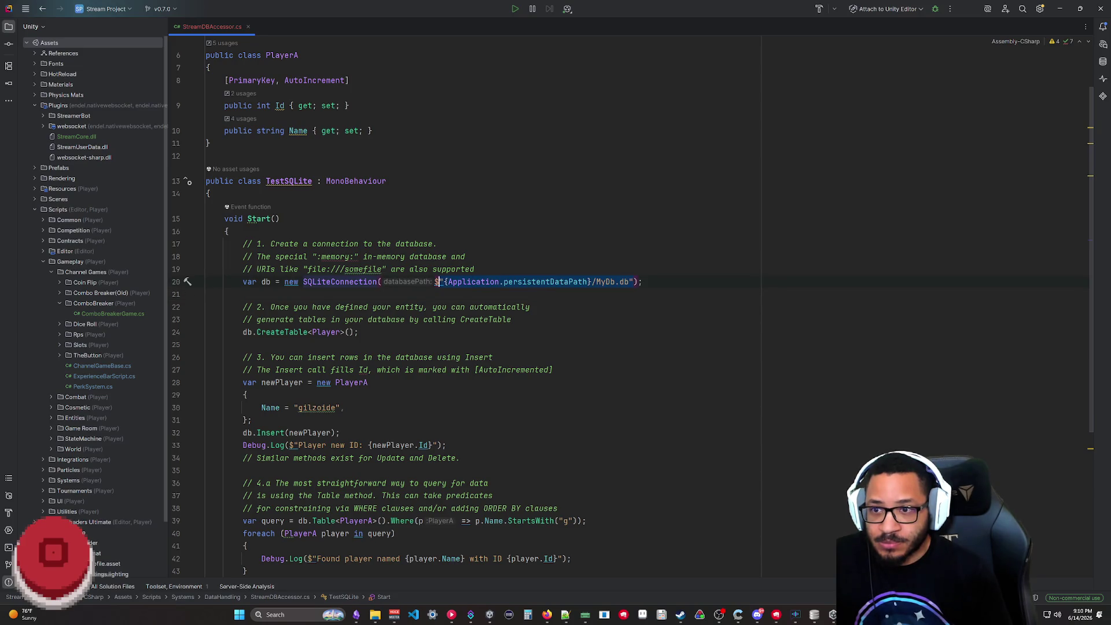
type("\"F:\\Stream Files\\Database\\StreamDB.db\"")
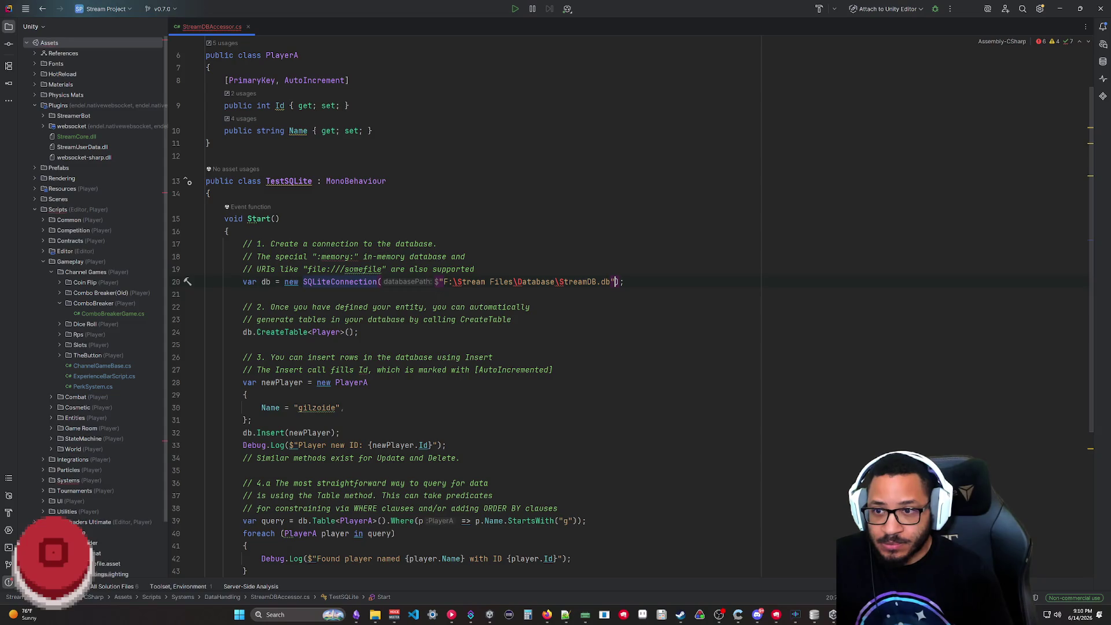
- Fix the path separator after F: and make the connection string verbatim with @
left_click(456, 282)
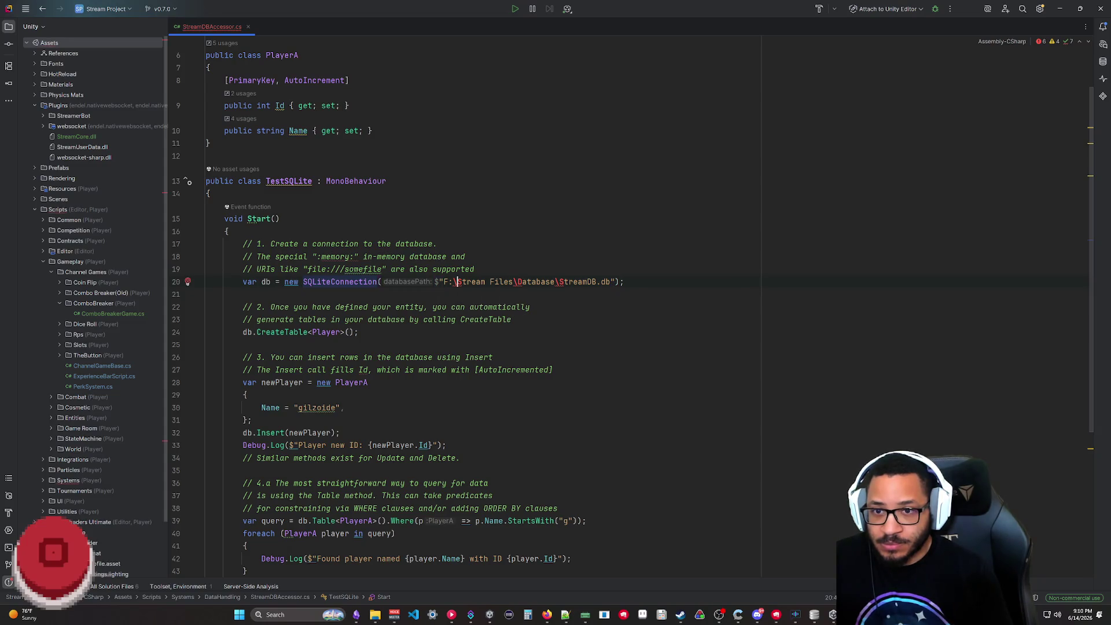
key("BackSpace")
type("/")
left_click(516, 281)
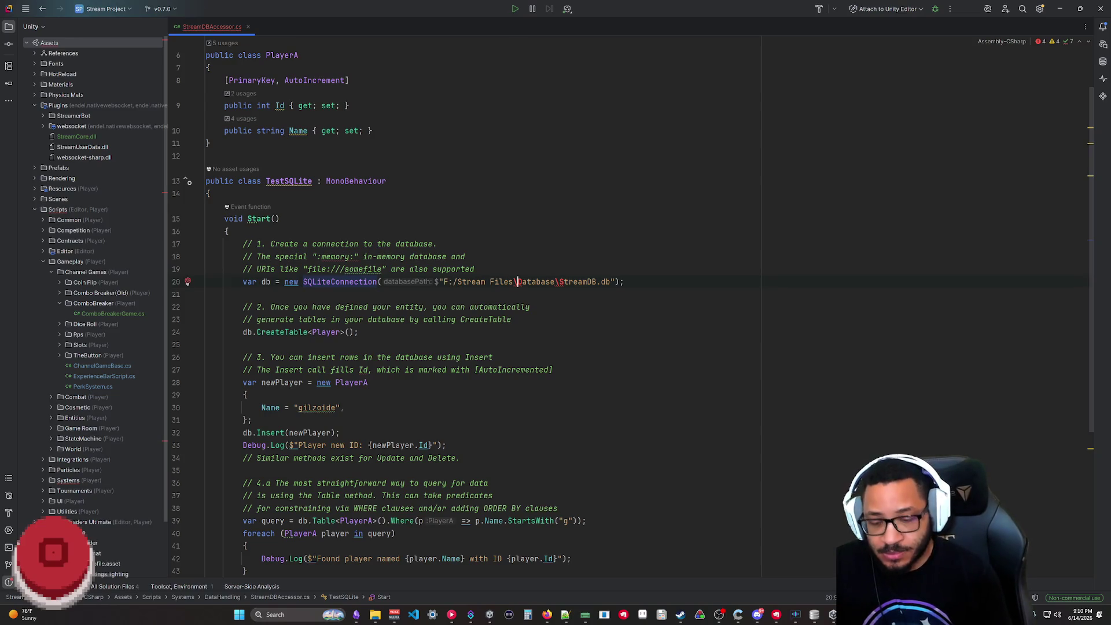
left_click(456, 282)
key("BackSpace")
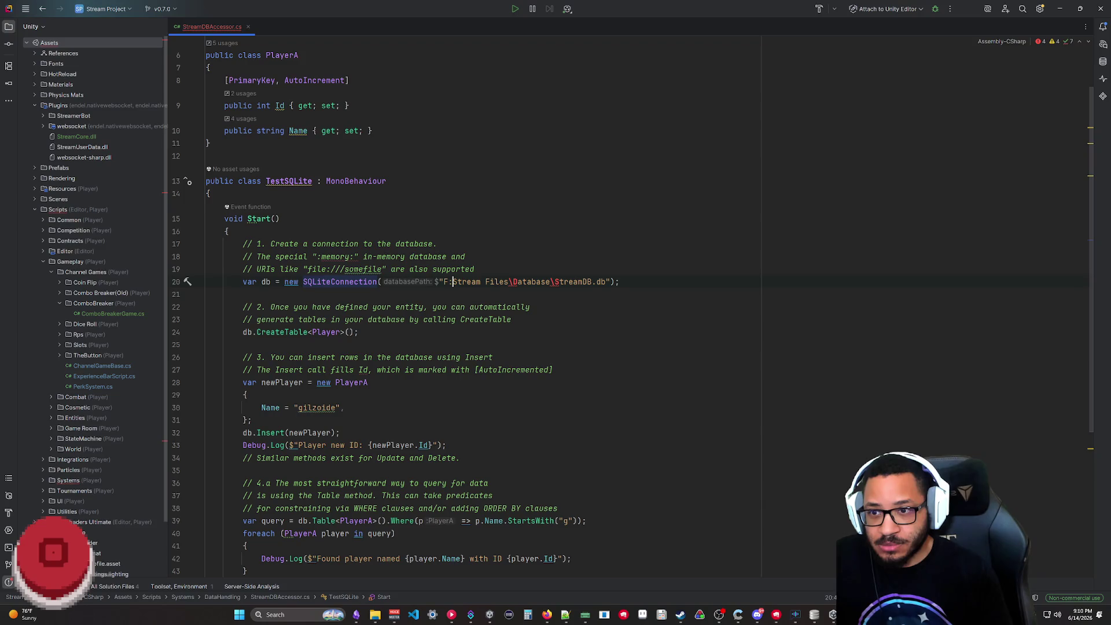
type("\\")
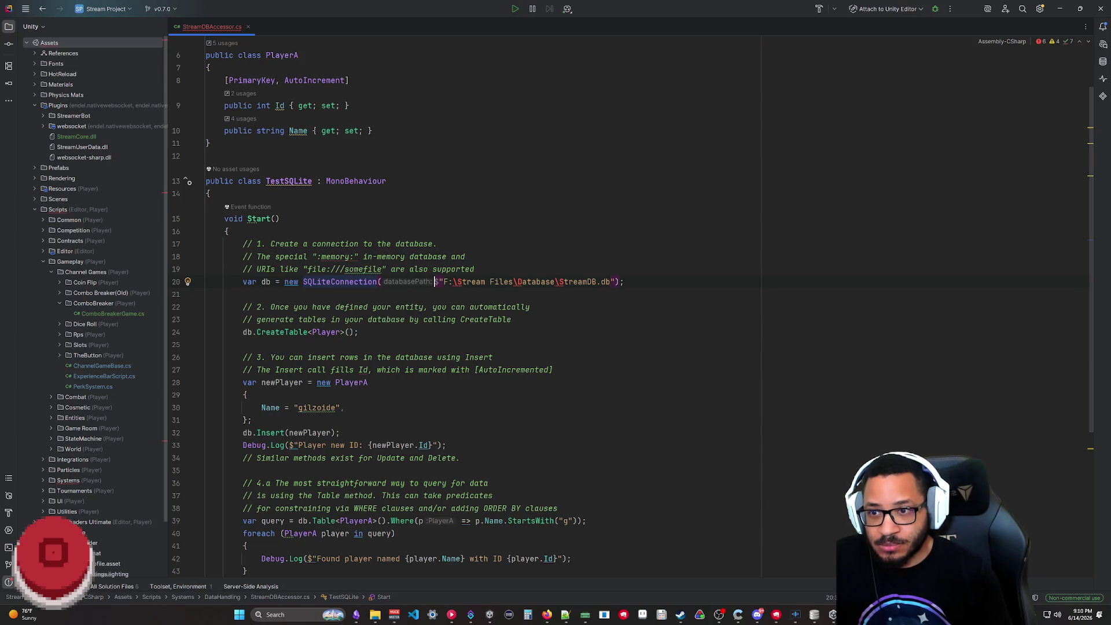
type("@")
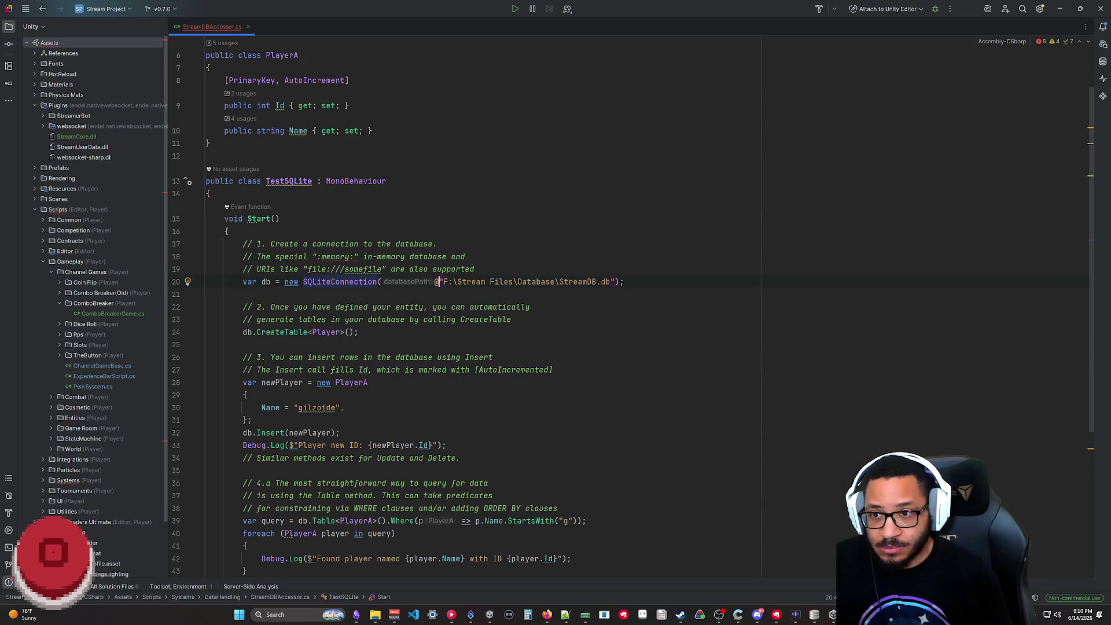
left_click(345, 407)
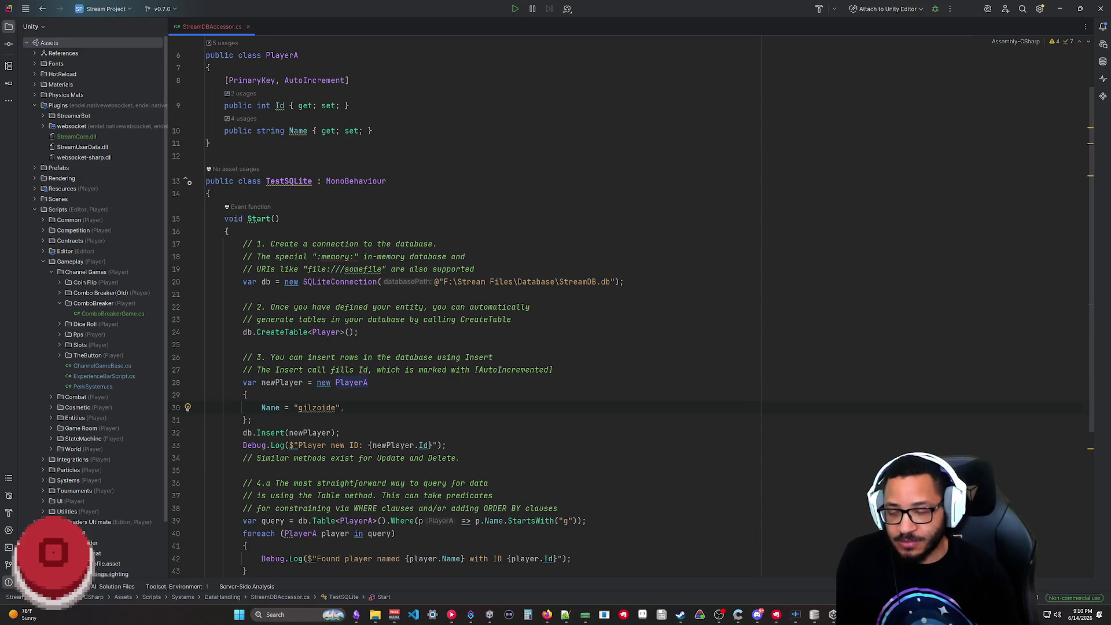
- Undo back to the empty StreamDBAccessor stub, set line 2 to 'using SQLite;', and minimize Rider
key("ctrl+z")
key("ctrl+z")
key("ctrl+z")
key("ctrl+z")
key("ctrl+z")
key("ctrl+z")
key("ctrl+z")
key("ctrl+shift+z")
key("ctrl+shift+z")
key("ctrl+shift+z")
key("ctrl+shift+z")
key("BackSpace")
key("BackSpace")
key("BackSpace")
type("Data.Sql;")
key("ctrl+BackSpace")
key("ctrl+BackSpace")
key("ctrl+BackSpace")
type("SQLite;")
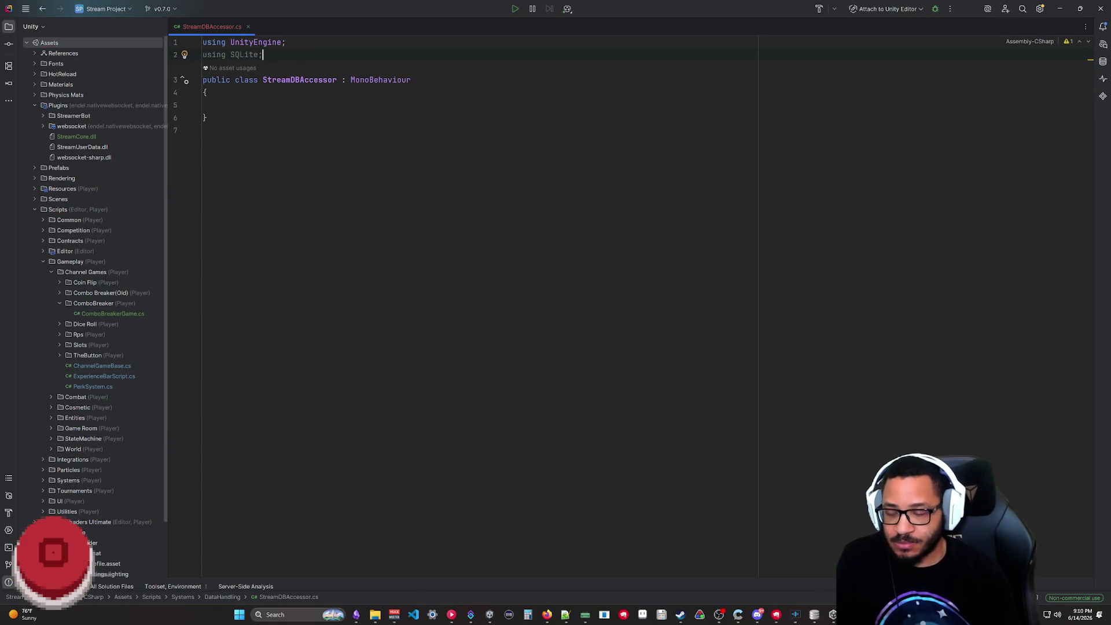
left_click(1060, 9)
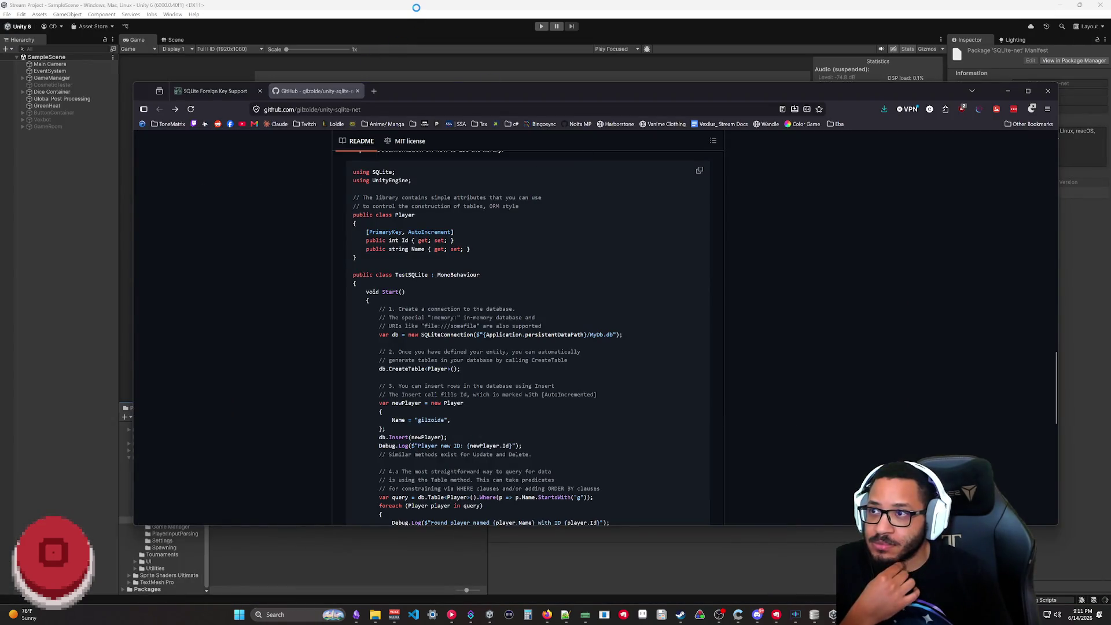
- Create a new Unity Hub project named TestingGround after minimizing the browser and Unity Editor
left_click(903, 40)
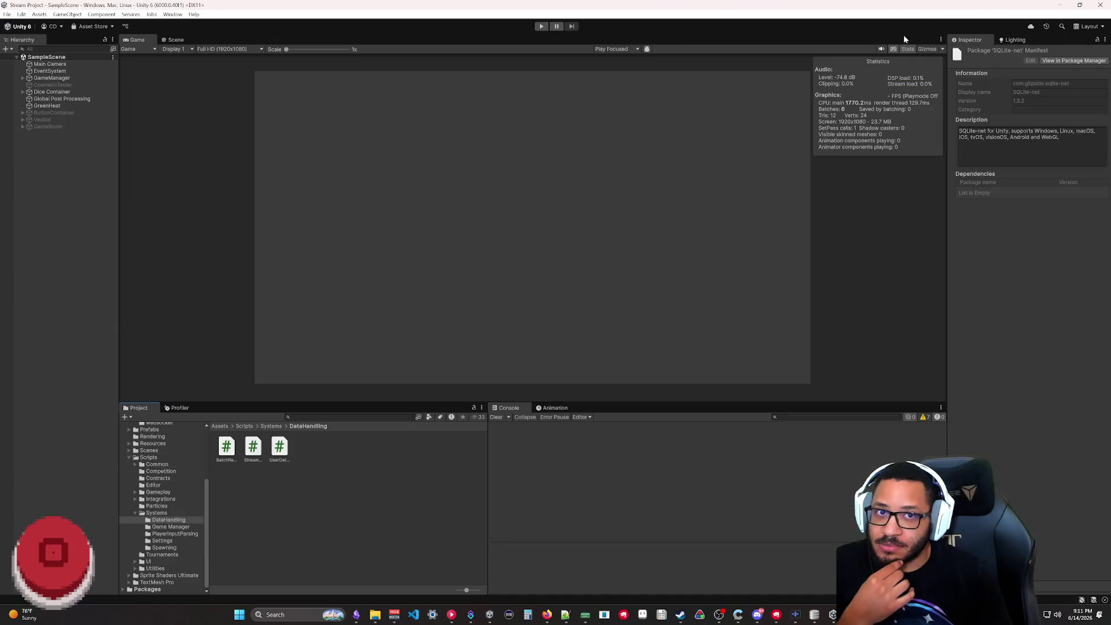
left_click(1101, 5)
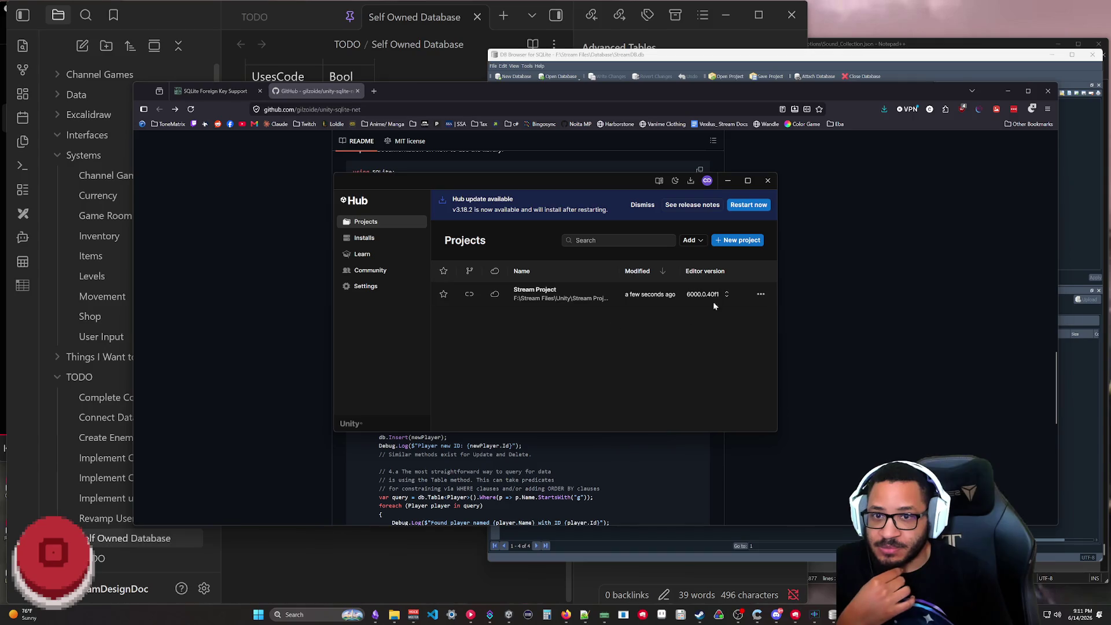
left_click(738, 243)
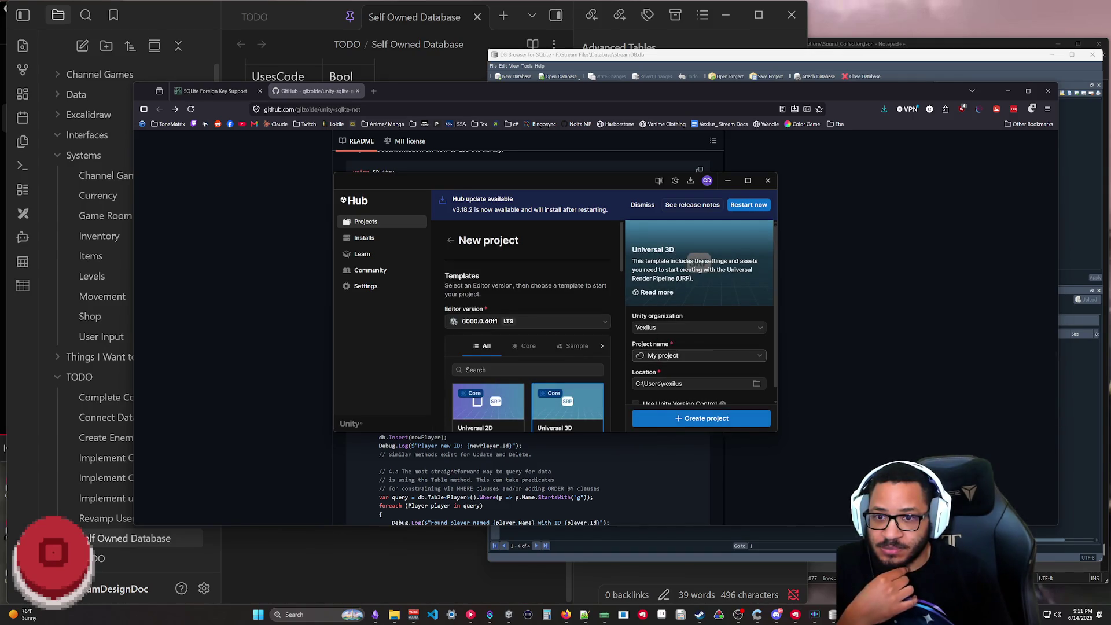
scroll(663, 317, "down", 1)
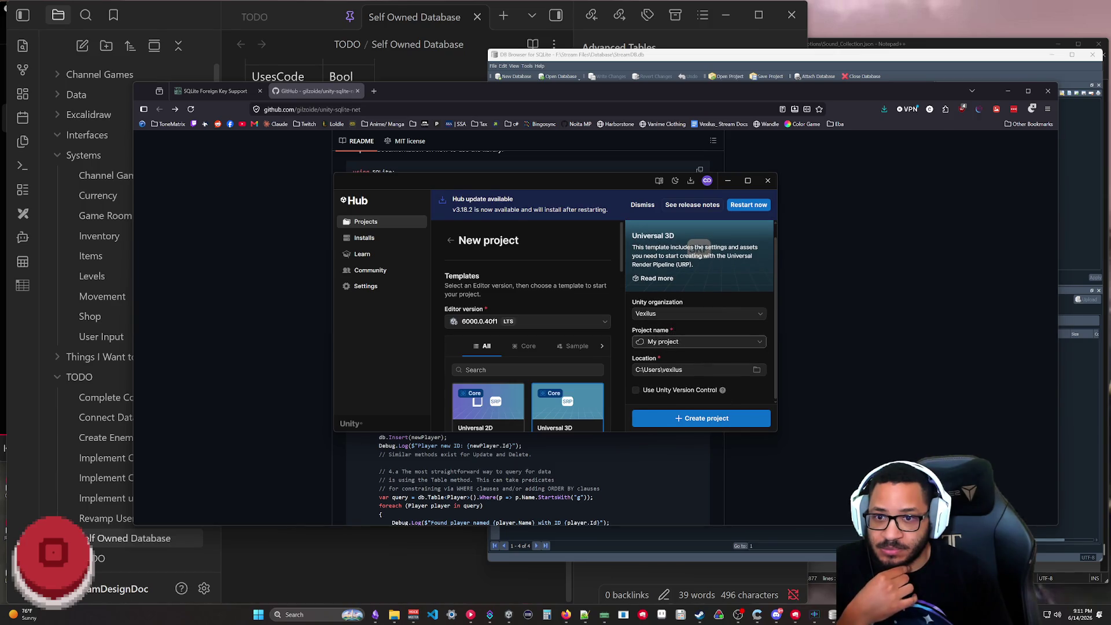
triple_click(677, 341)
type("TestingGround")
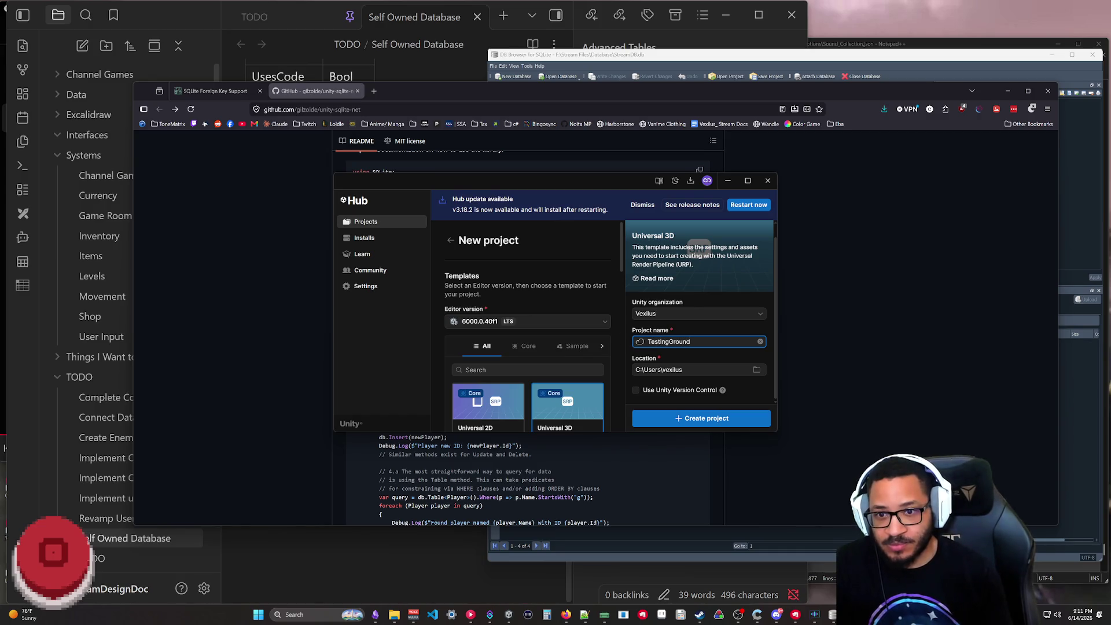
left_click(682, 419)
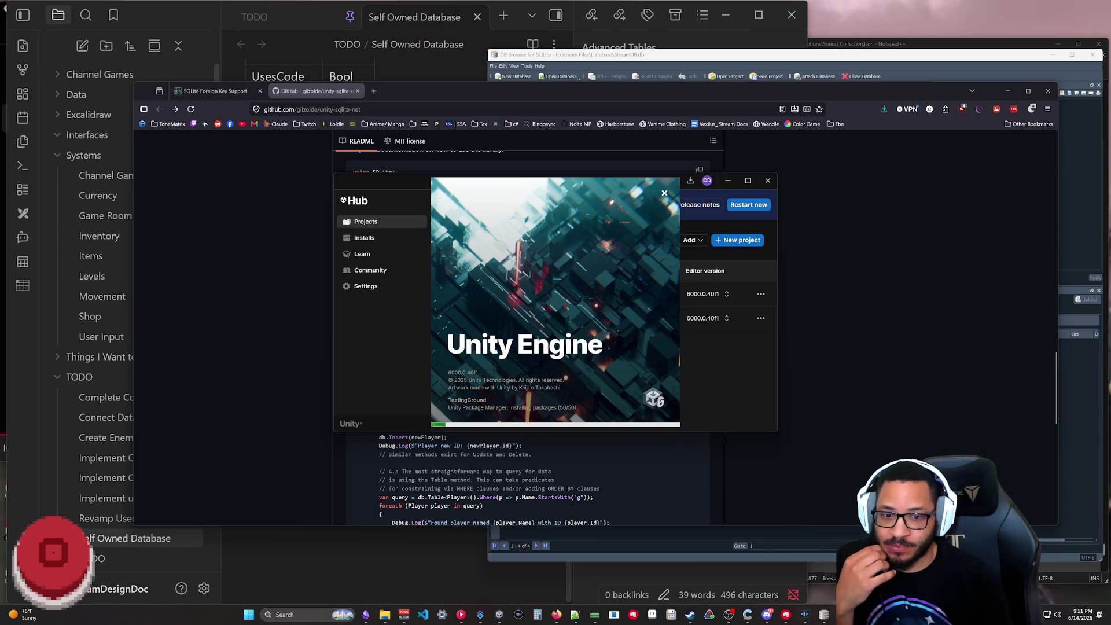
mouse_move(565, 614)
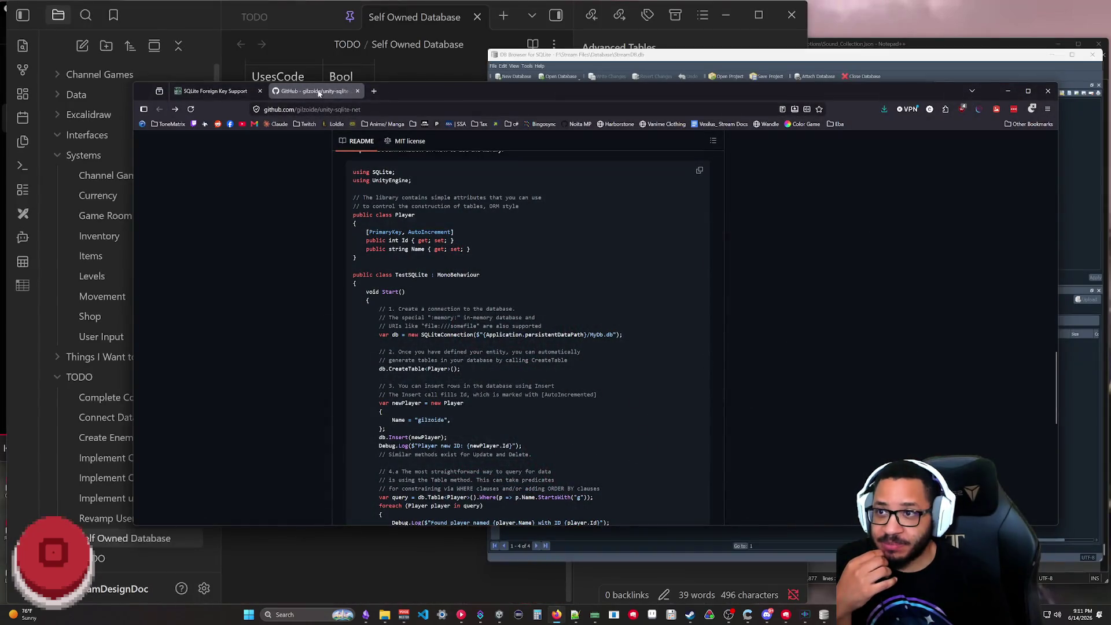
scroll(413, 276, "up", 5)
scroll(586, 330, "up", 10)
scroll(580, 333, "up", 3)
scroll(580, 333, "down", 6)
scroll(580, 333, "down", 4)
scroll(580, 333, "down", 4)
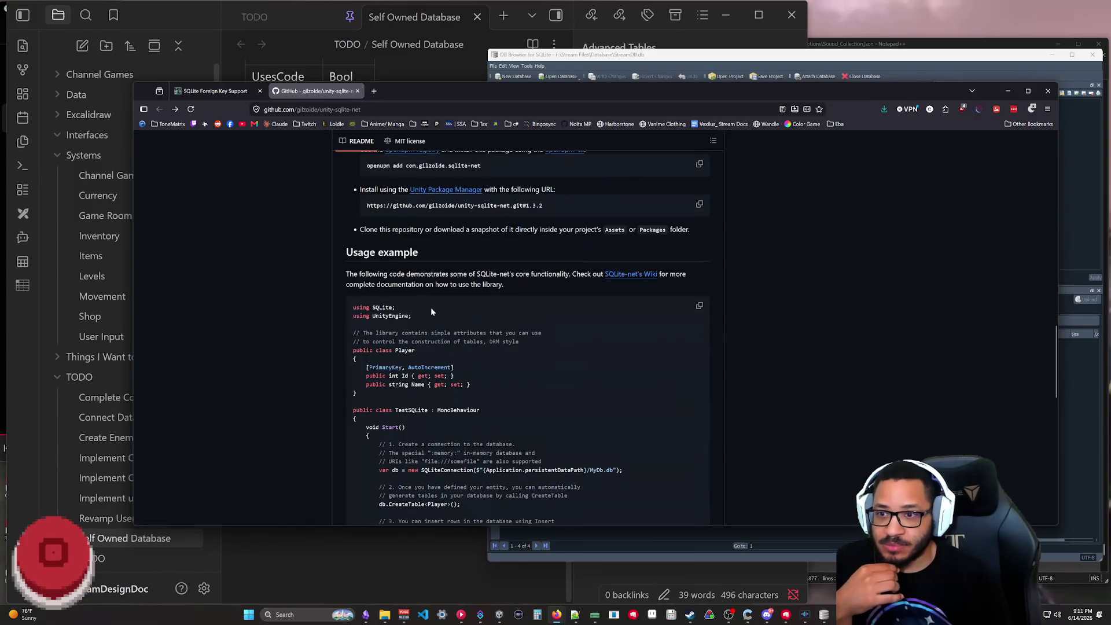
scroll(580, 332, "up", 1)
- Copy the unity-sqlite-net Package Manager git URL and minimize the browser
left_click(700, 295)
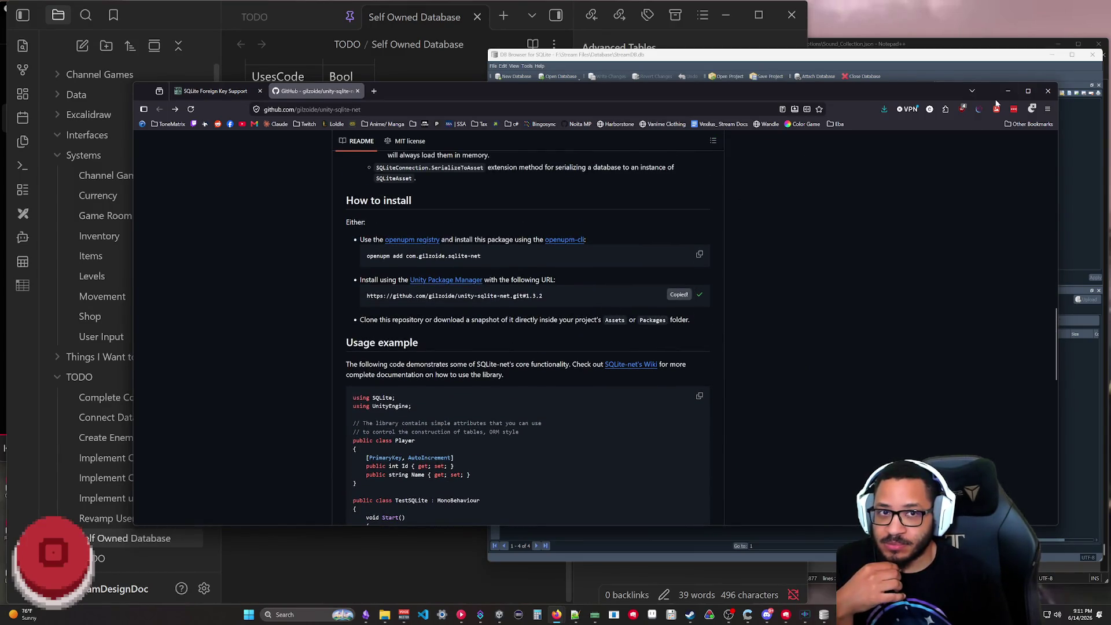
left_click(1006, 92)
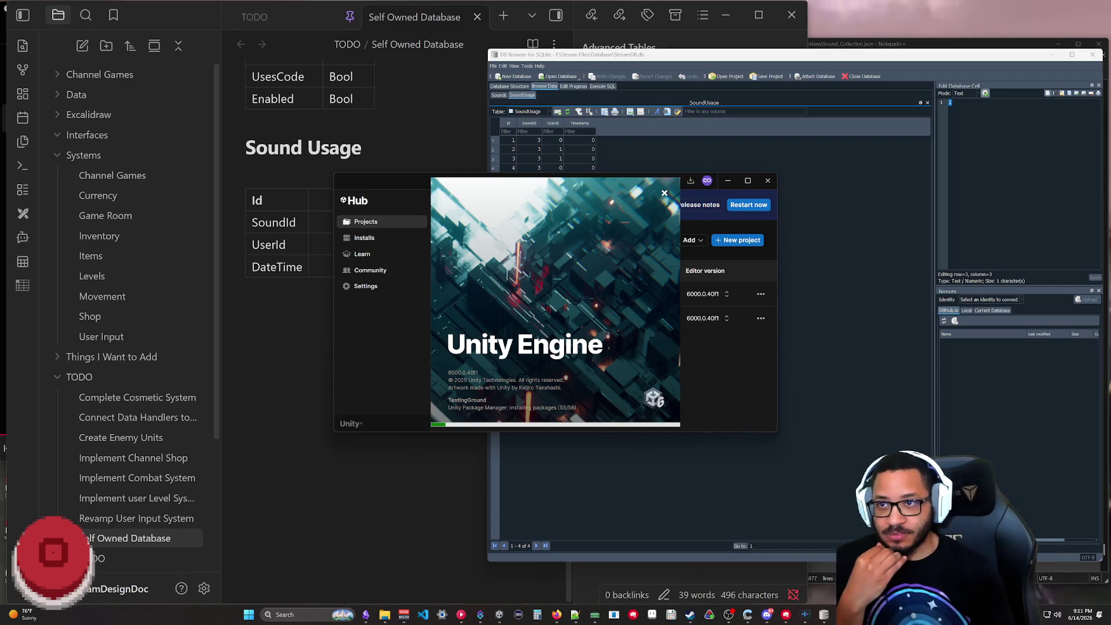
- Bring the Obsidian Self Owned Database note forward, widen its window and narrow the Advanced Tables pane
left_click(246, 299)
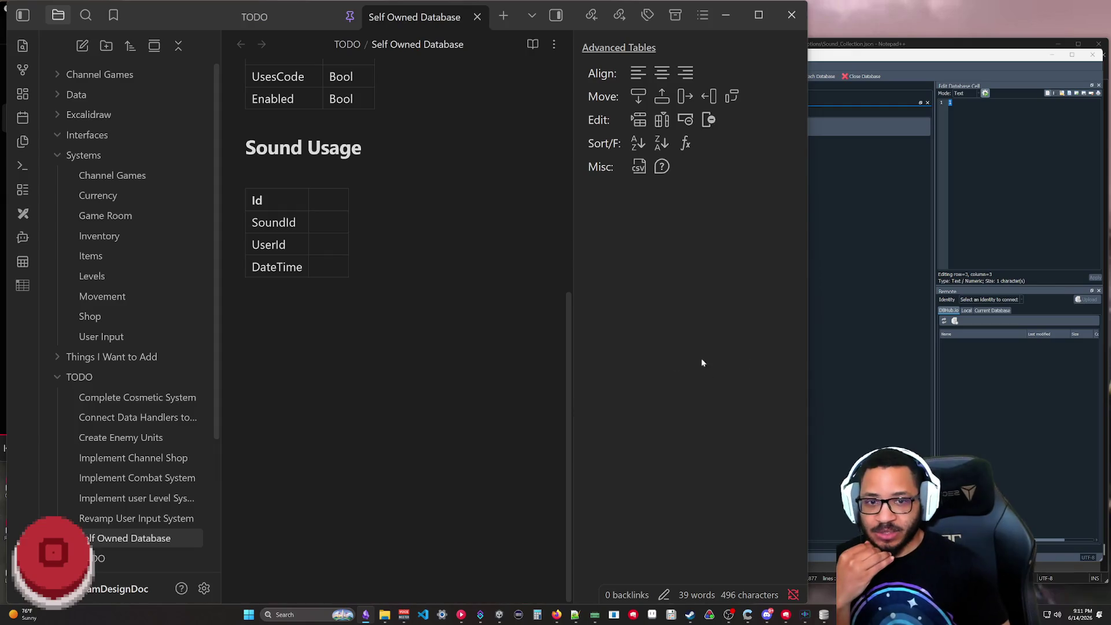
key("Return")
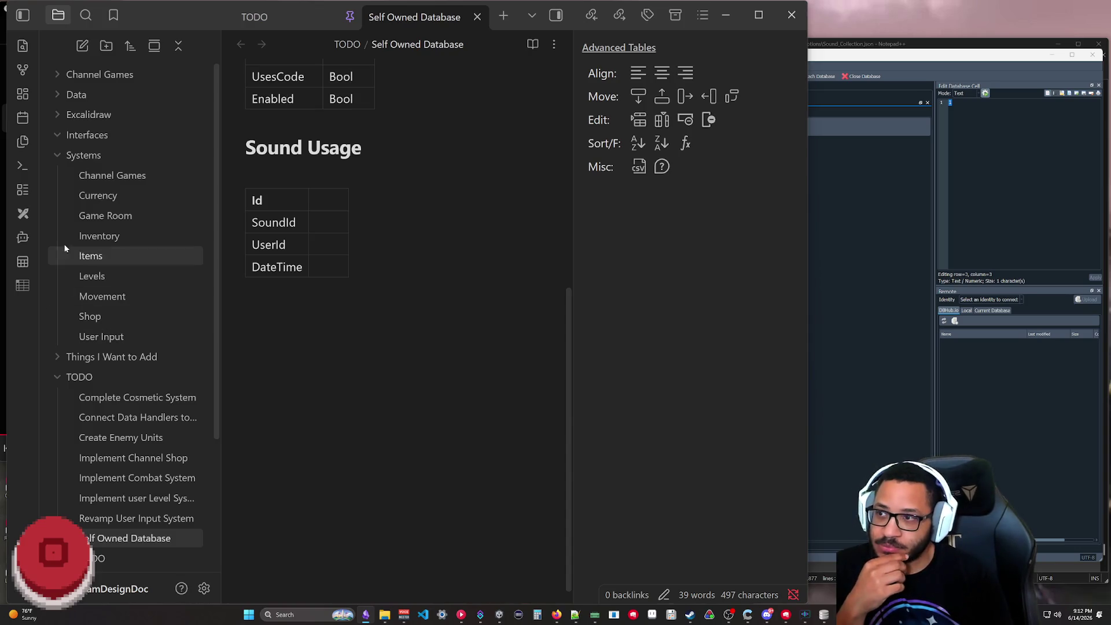
scroll(133, 260, "down", 2)
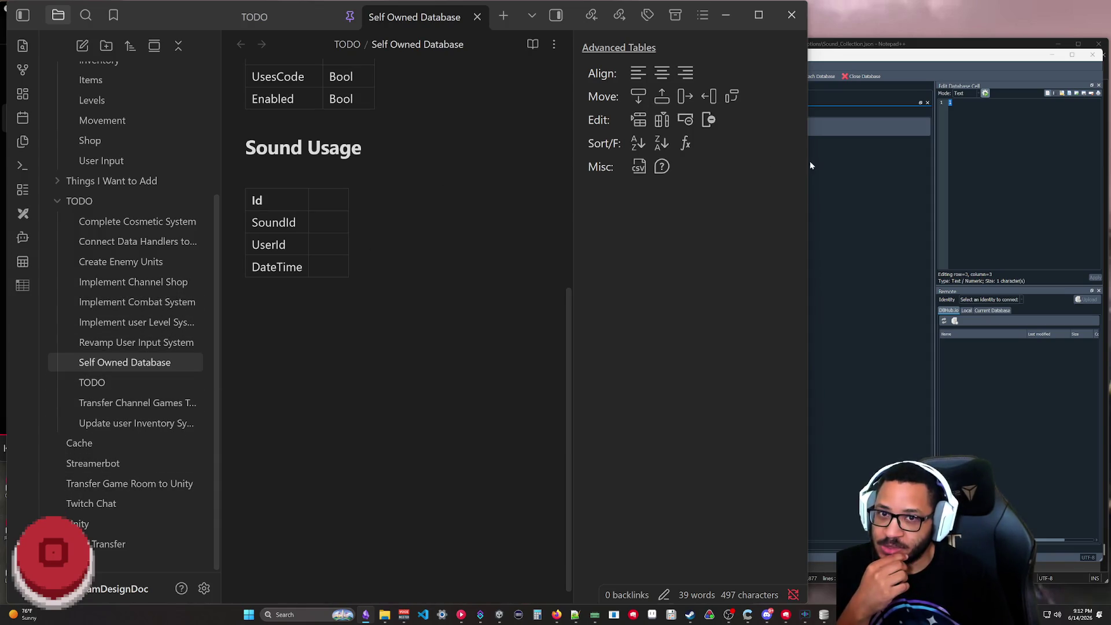
left_click_drag(812, 160, 881, 160)
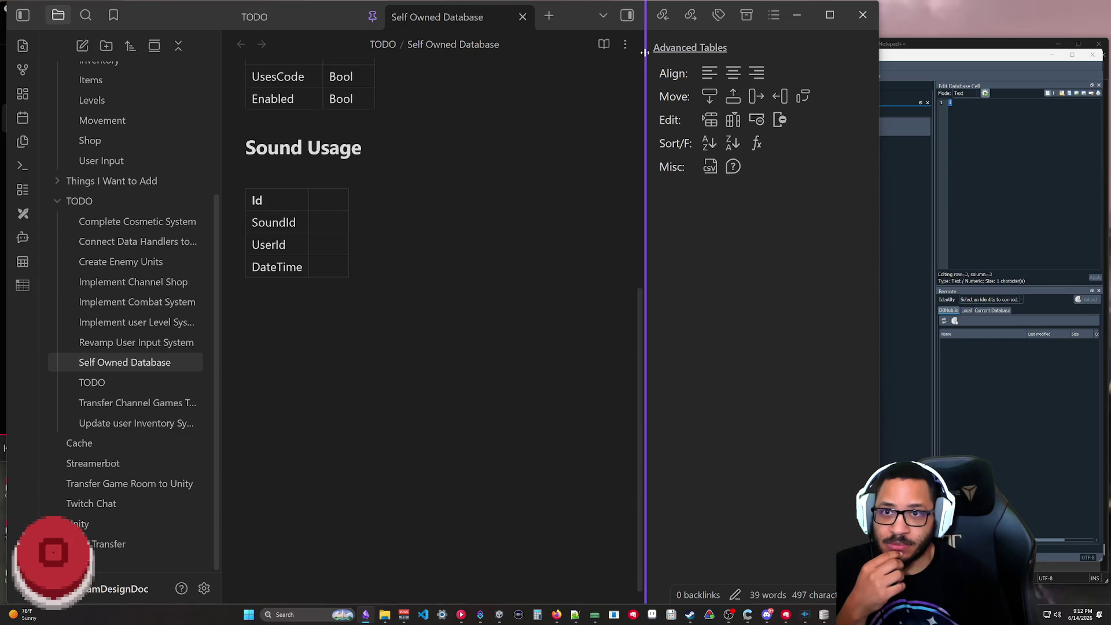
left_click_drag(643, 52, 727, 50)
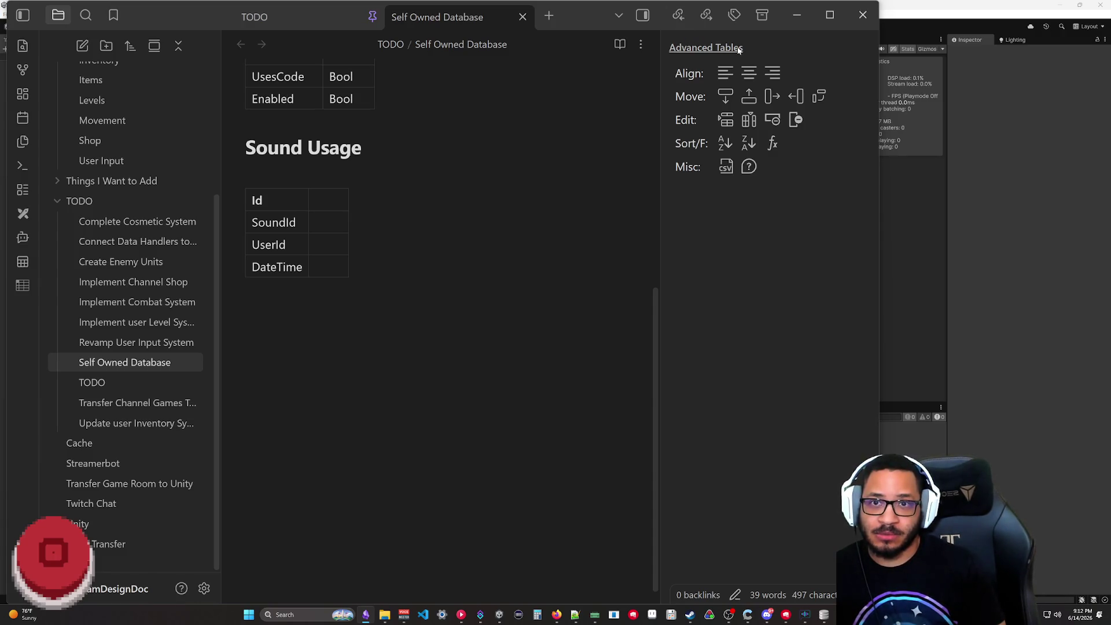
- Hide the Advanced Tables sidebar and open a new empty tab beside Self Owned Database
left_click(641, 44)
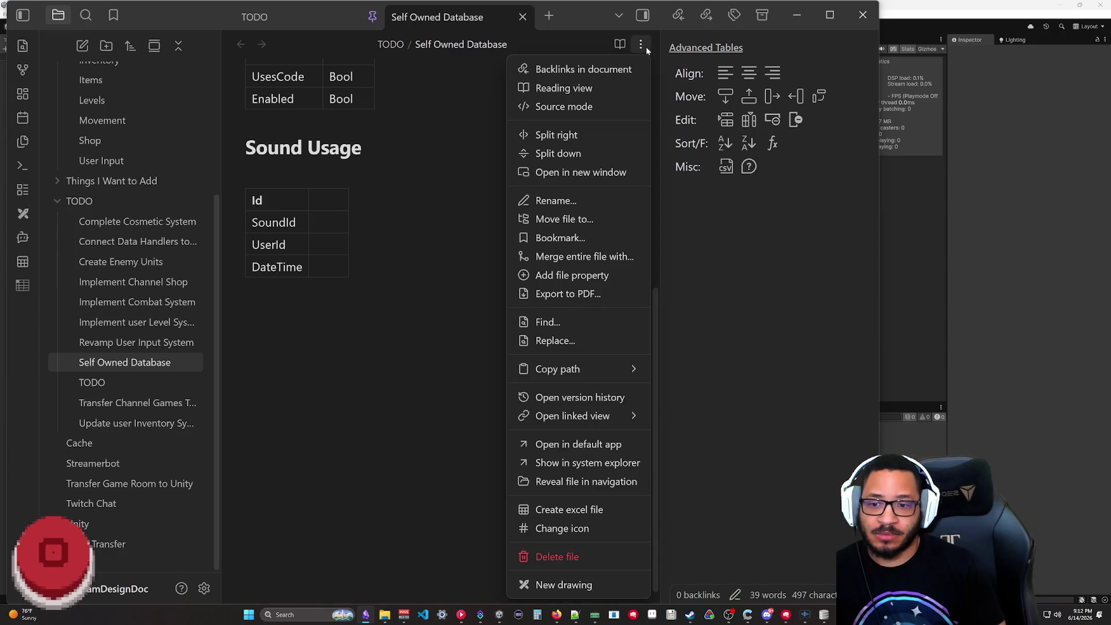
key("Escape")
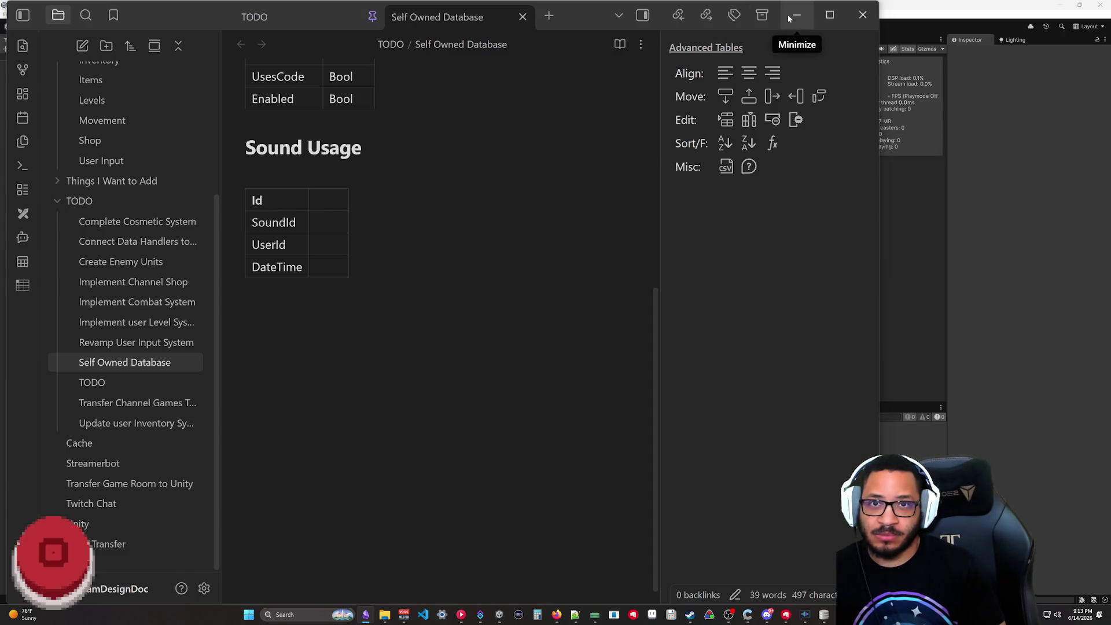
left_click(644, 16)
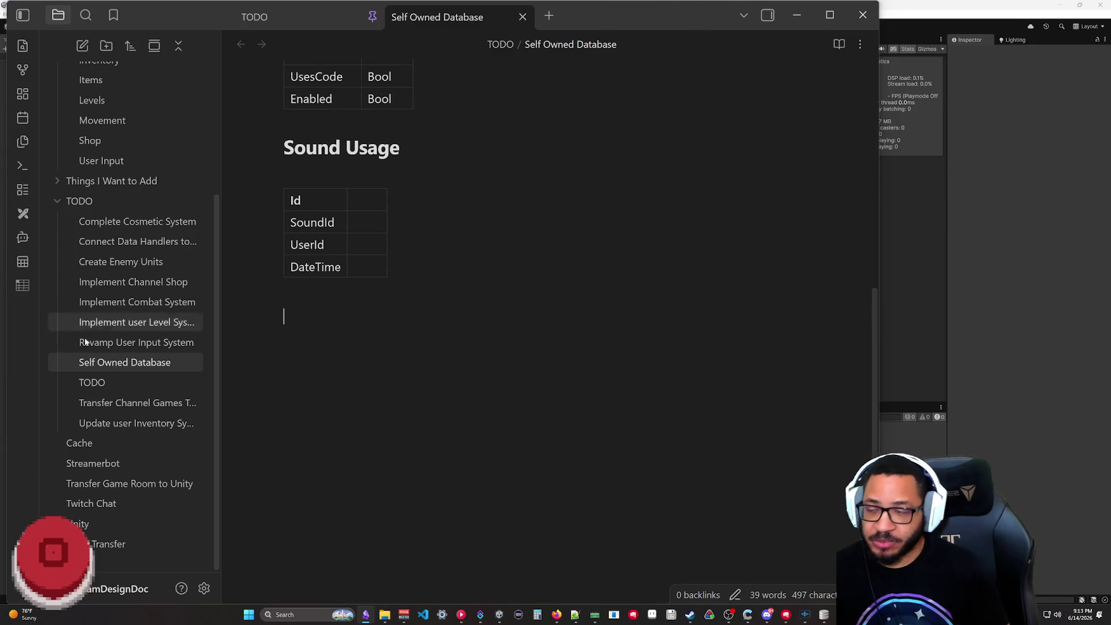
left_click(768, 15)
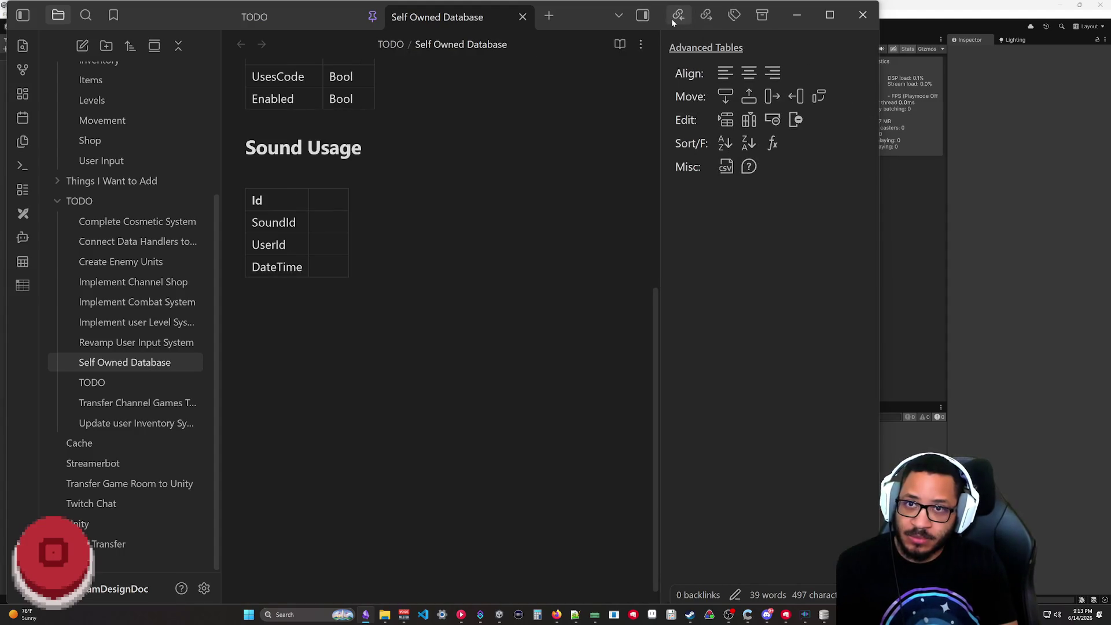
left_click(643, 15)
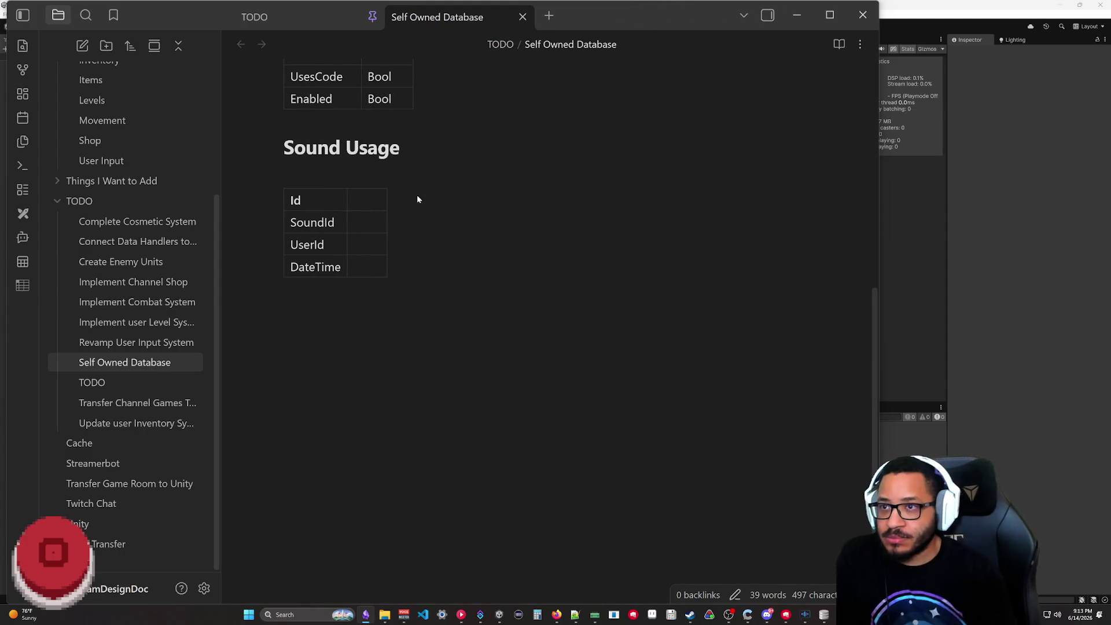
left_click(551, 18)
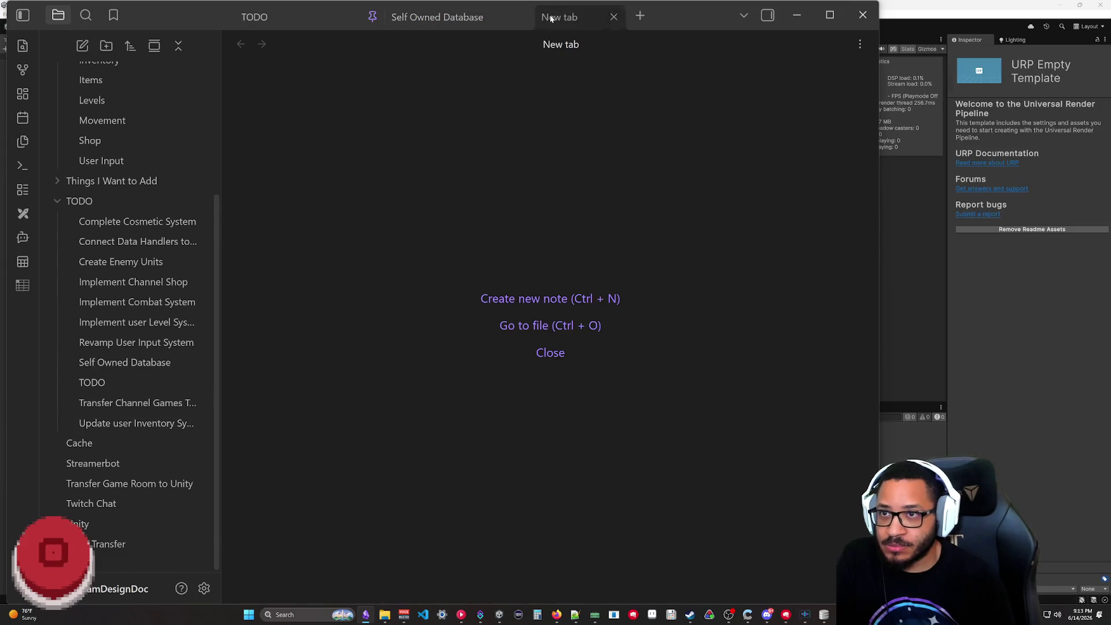
- Create a new Obsidian note titled 'Global User Setup', then bring Unity forward
left_click(551, 299)
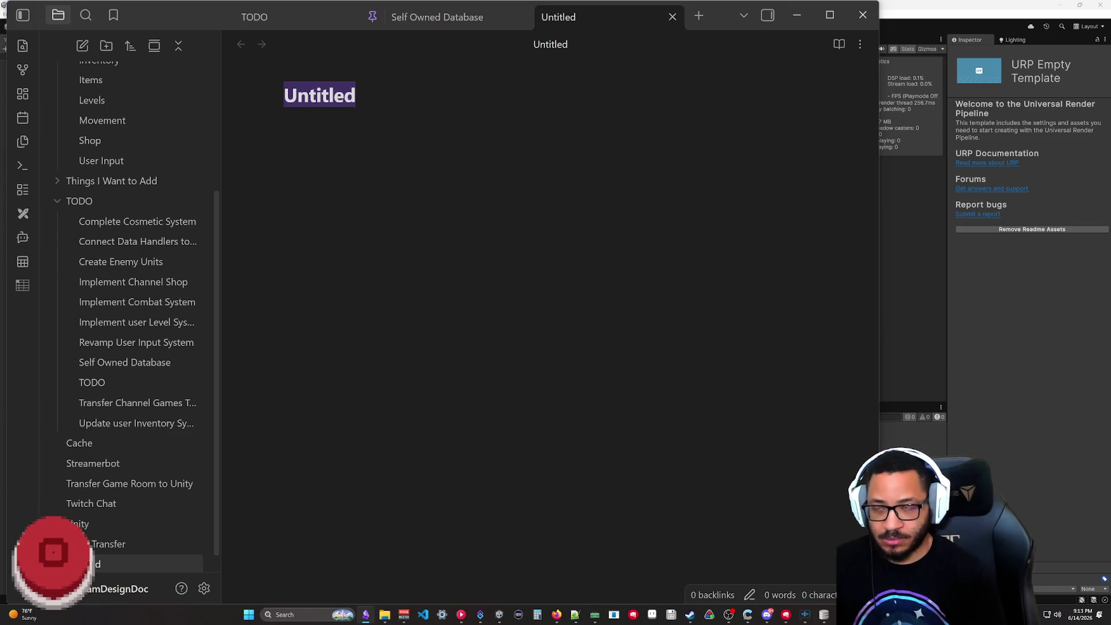
type("Global User ")
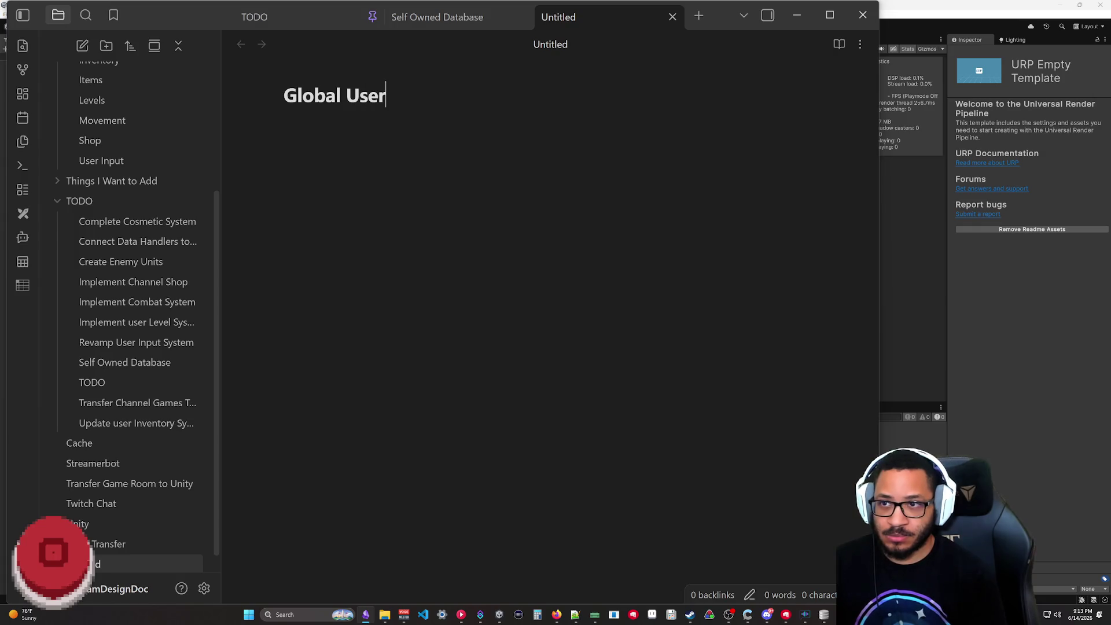
type("Setup")
key("Return")
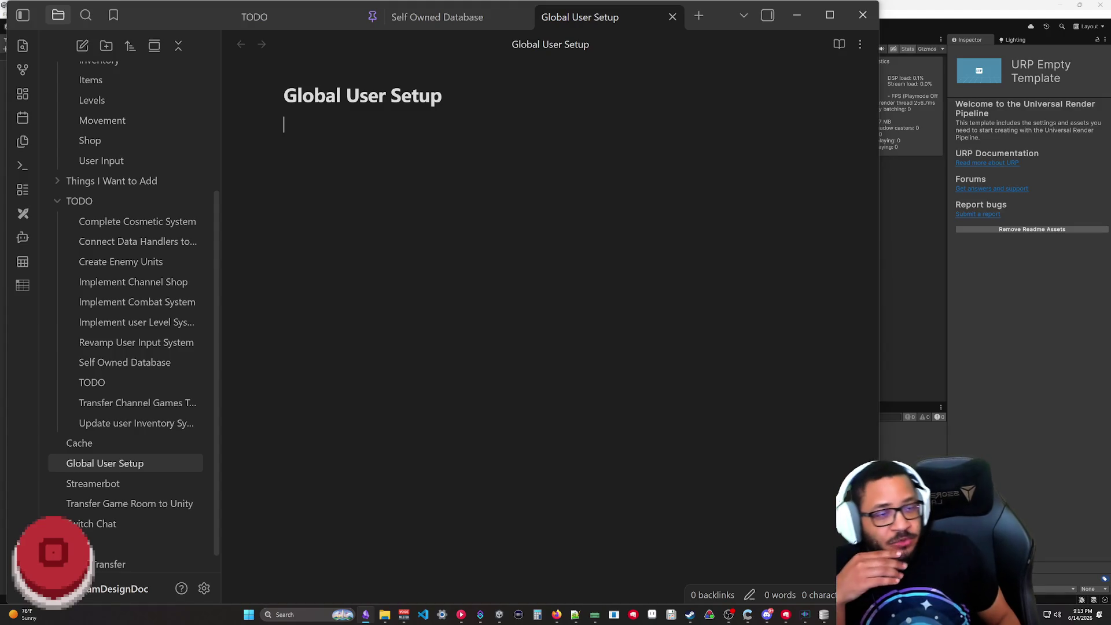
left_click(1008, 371)
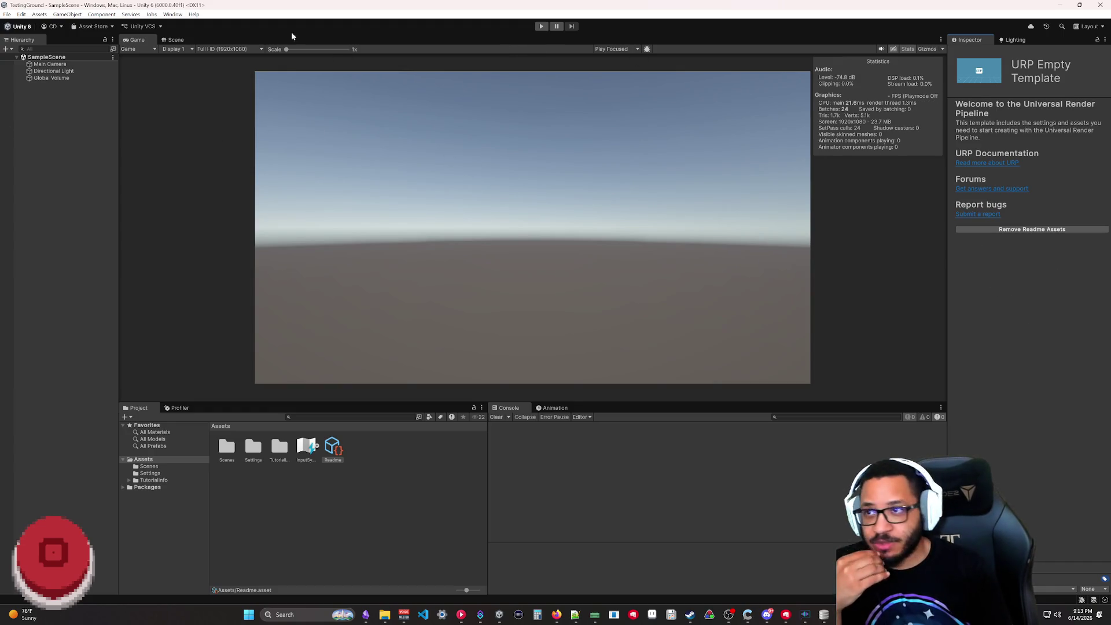
- Bring up the Unity Package Manager from the Window menu
left_click(174, 15)
left_click(217, 137)
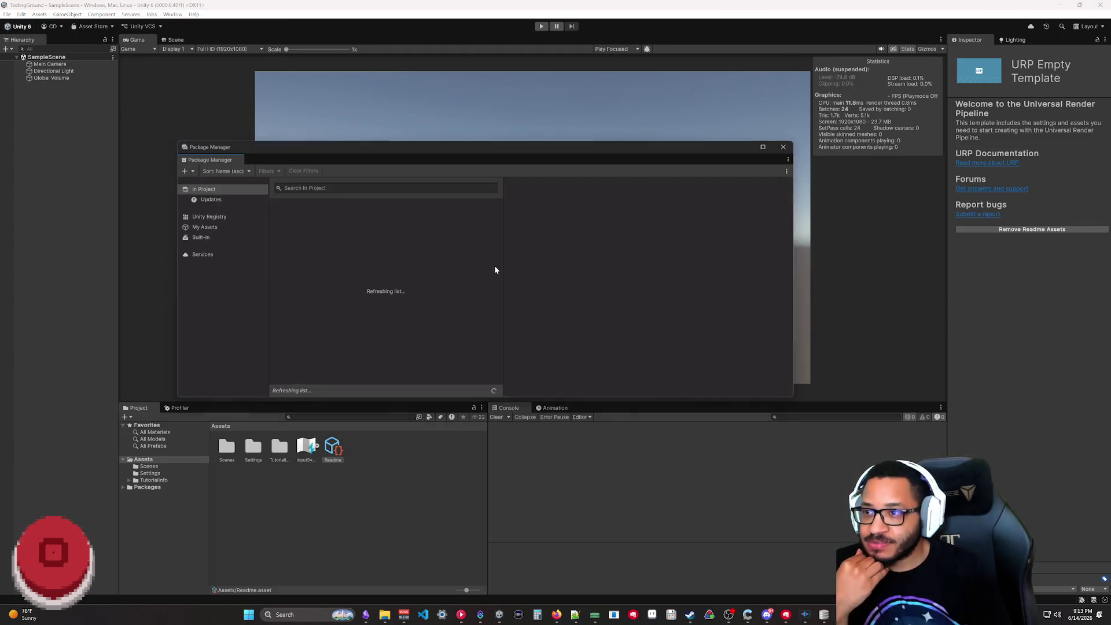
left_click(208, 227)
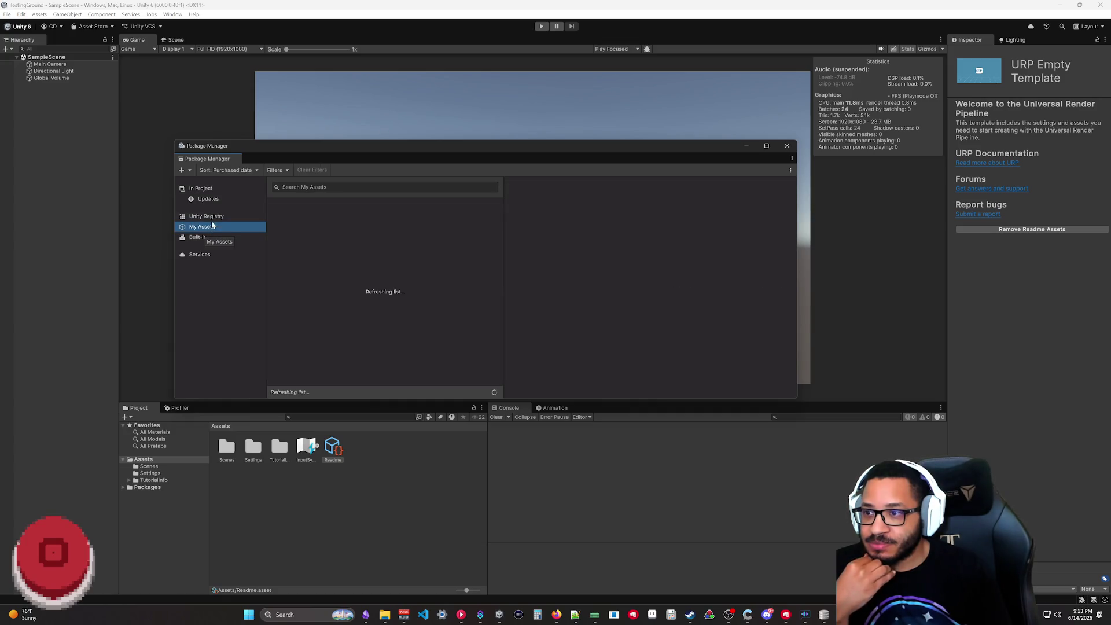
- Install the SQLite-net package from its pasted git URL and close the manager
left_click(184, 169)
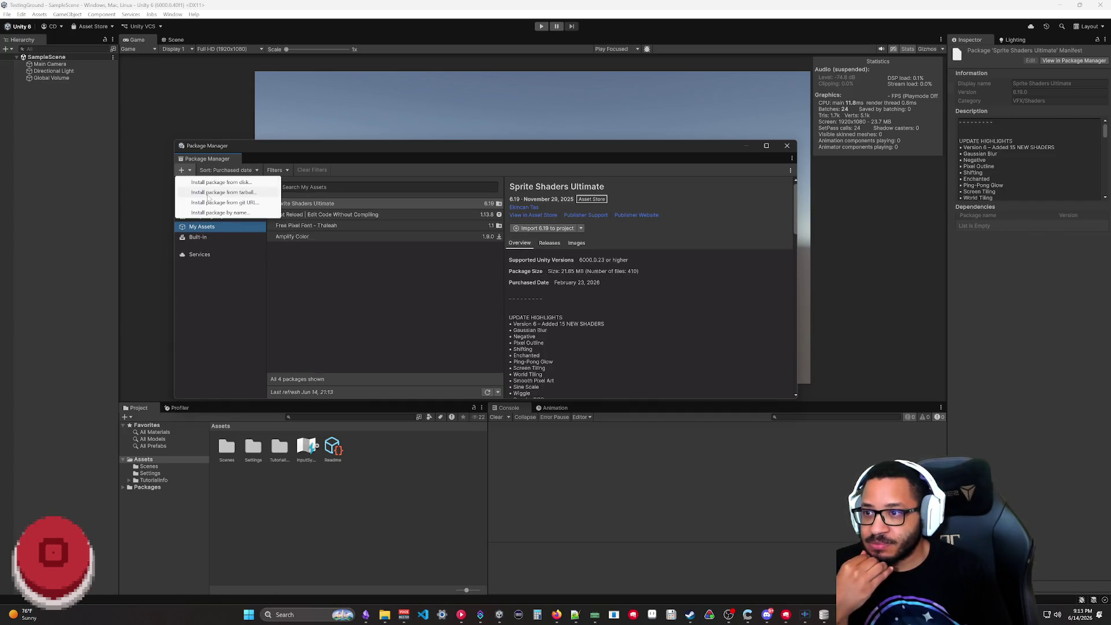
left_click(213, 202)
type("https://github.com/gilzoide/unity-sqlite-net.git#1.3.2")
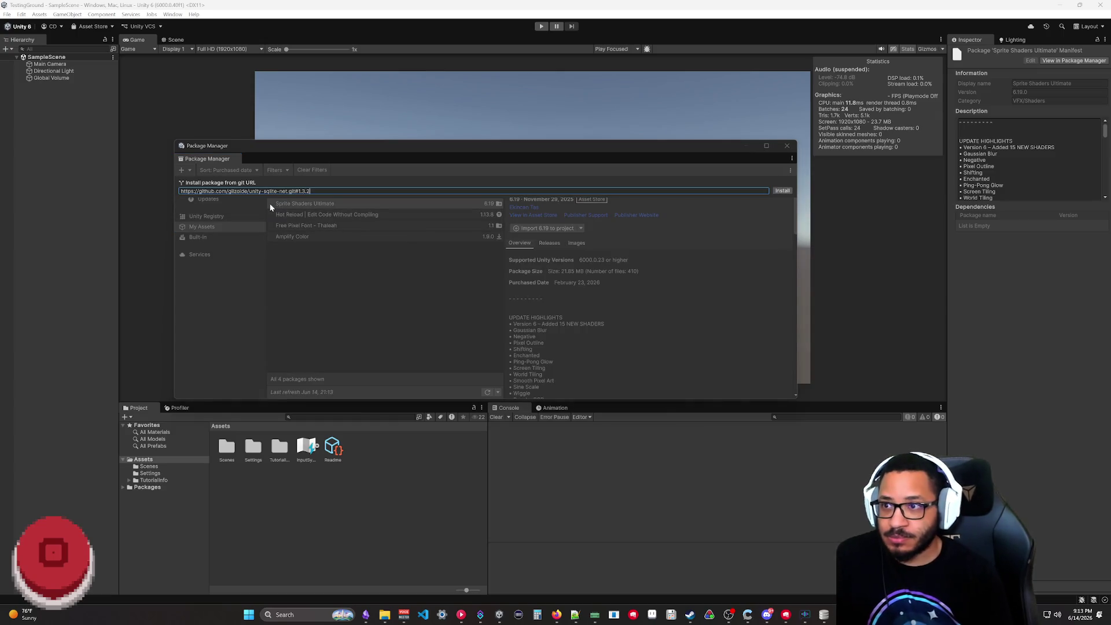
key("Return")
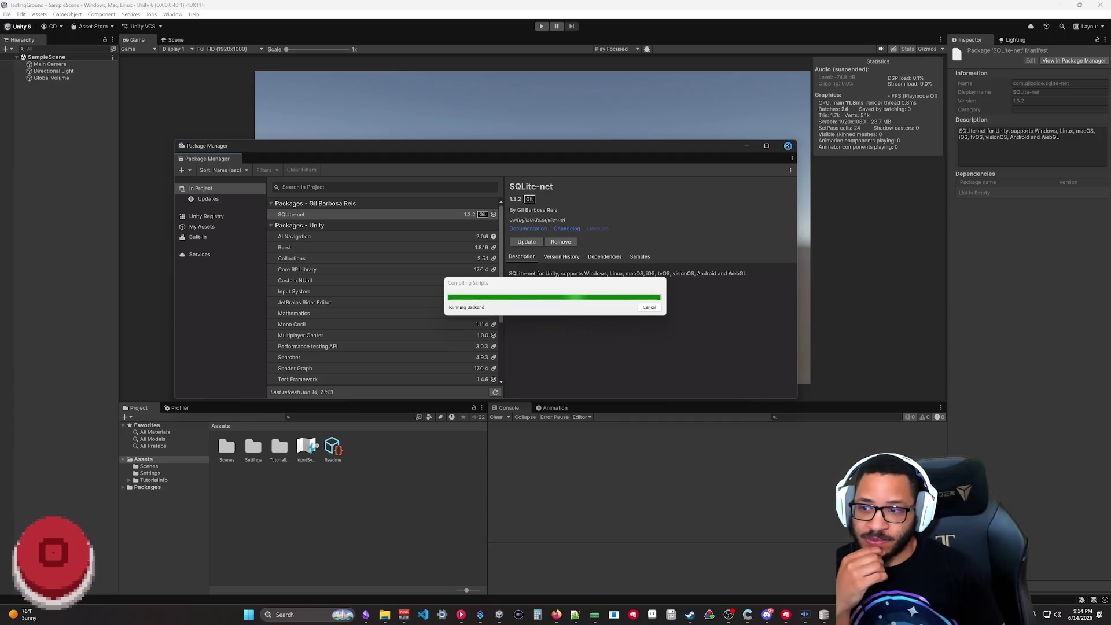
left_click(786, 148)
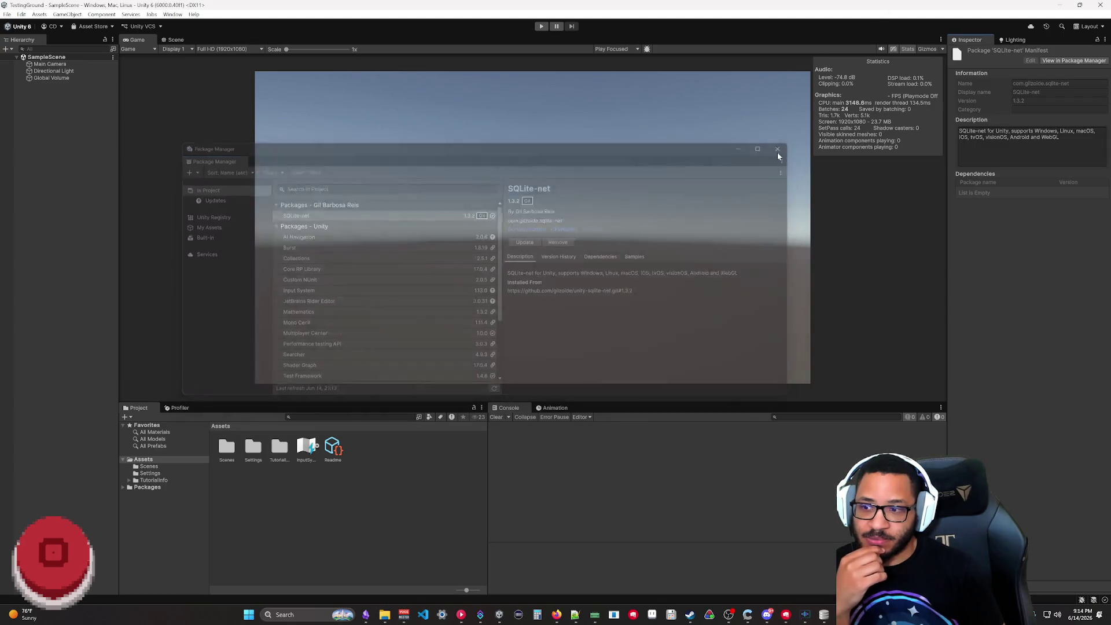
- Create a Scripts folder under Assets and go into it
right_click(143, 459)
mouse_move(183, 210)
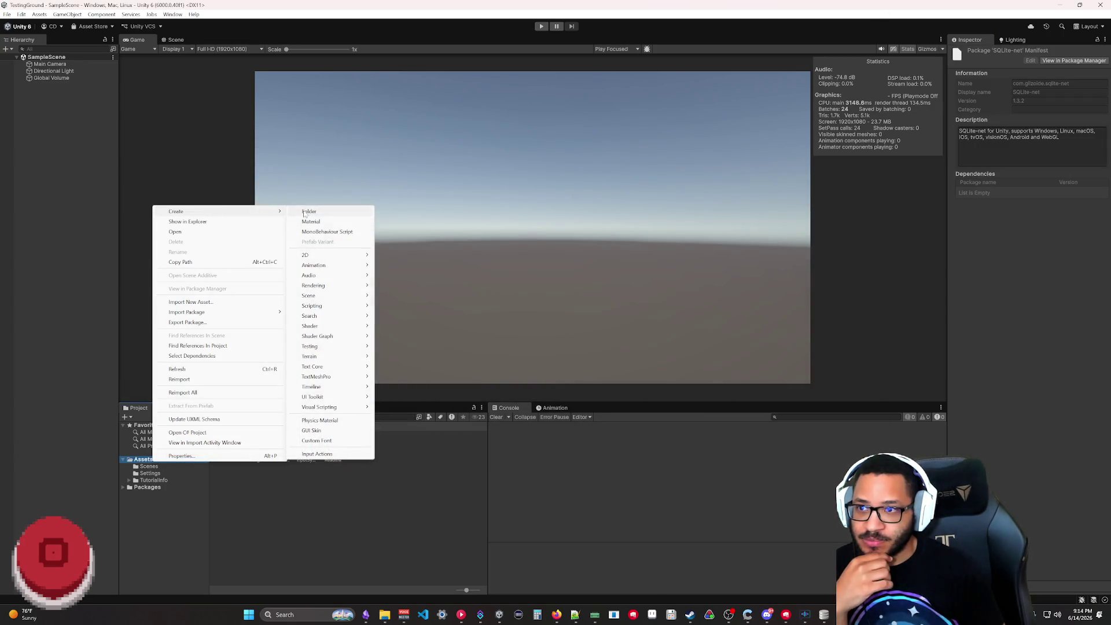
left_click(305, 213)
type("Scripts")
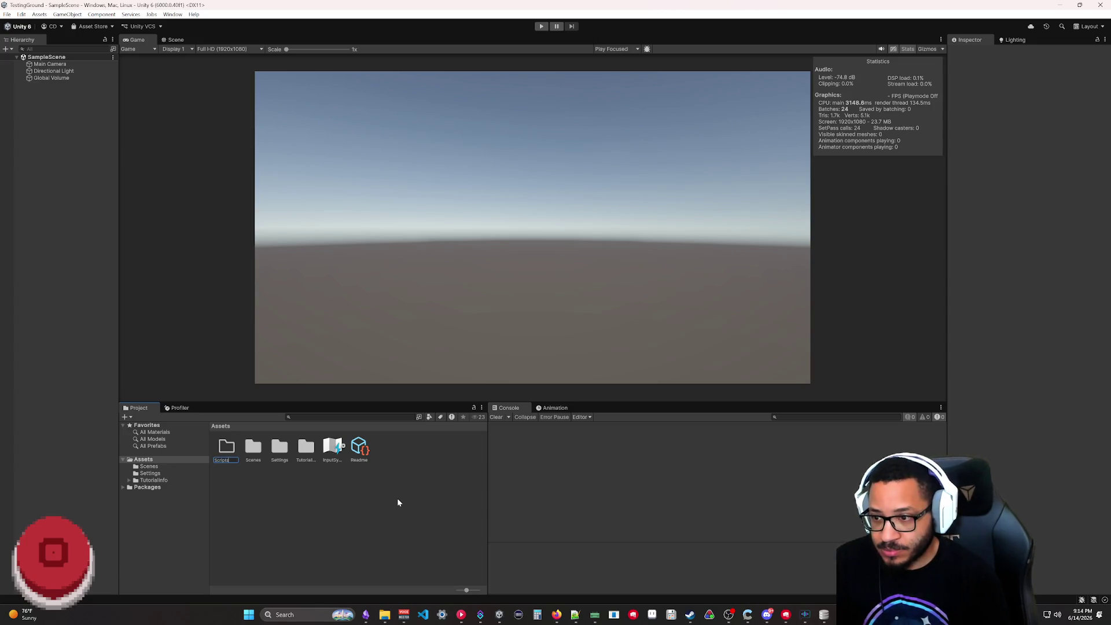
key("Return")
double_click(261, 461)
- Create a new MonoBehaviour script named StreamDB inside Scripts
right_click(254, 452)
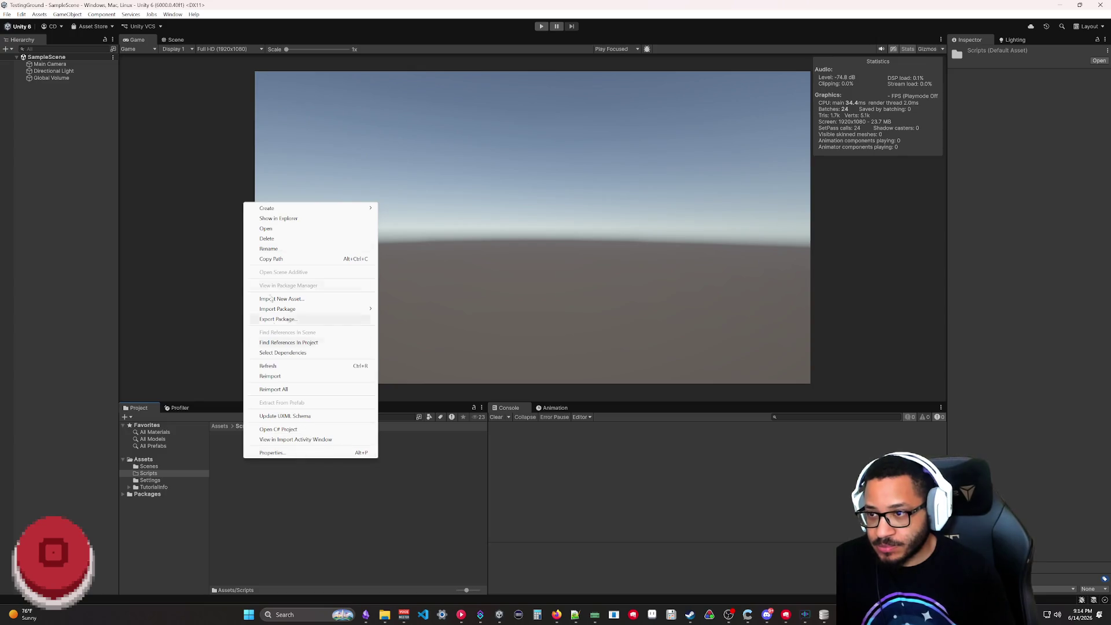
mouse_move(267, 209)
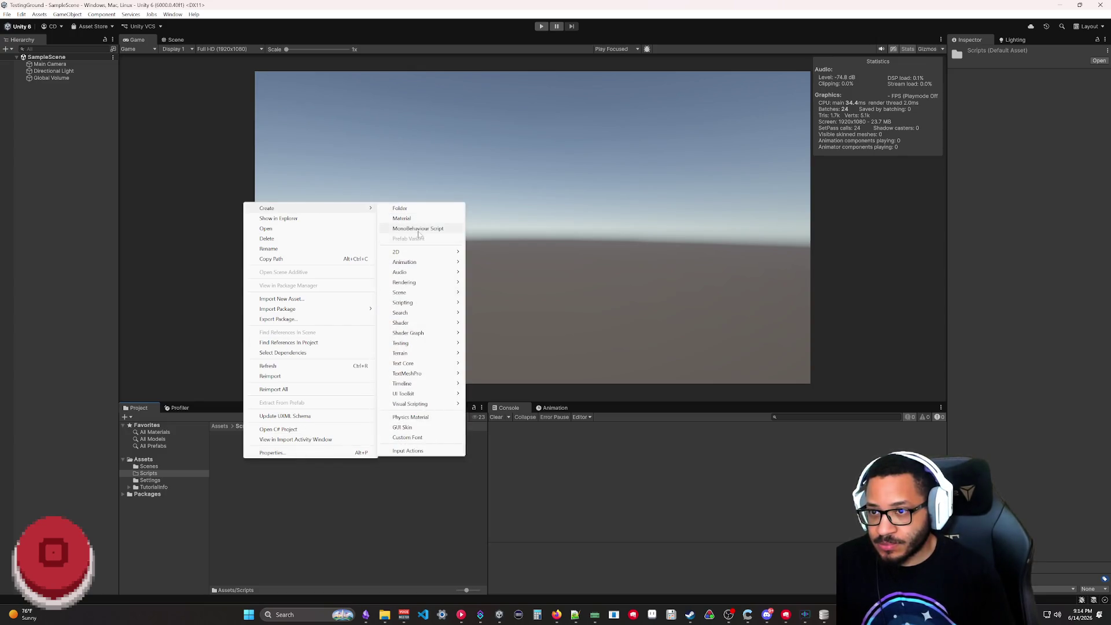
left_click(419, 229)
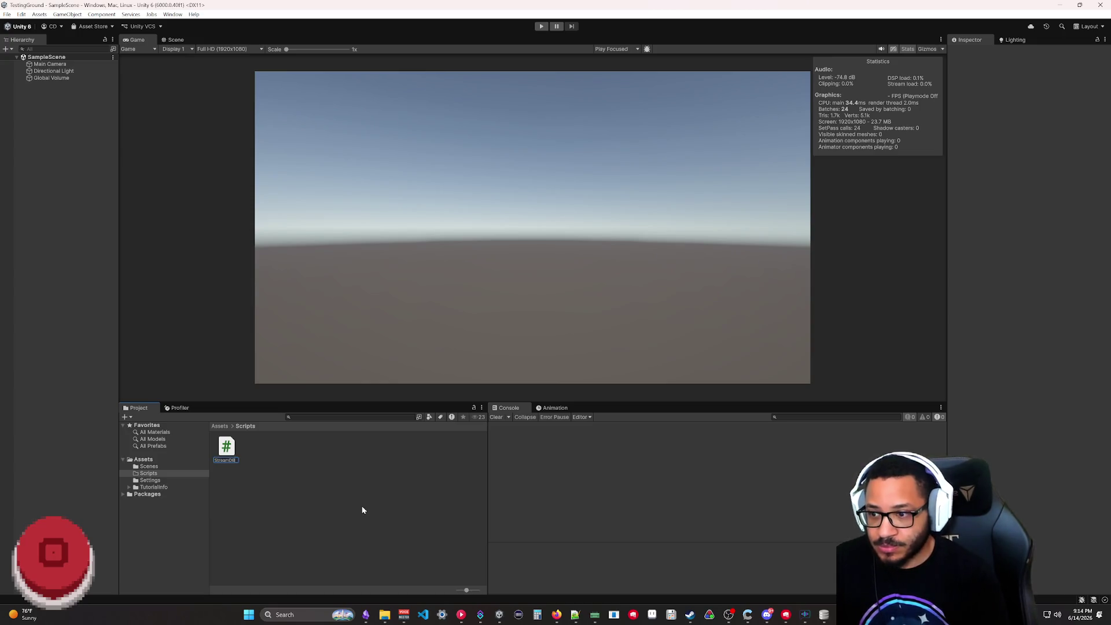
key("Return")
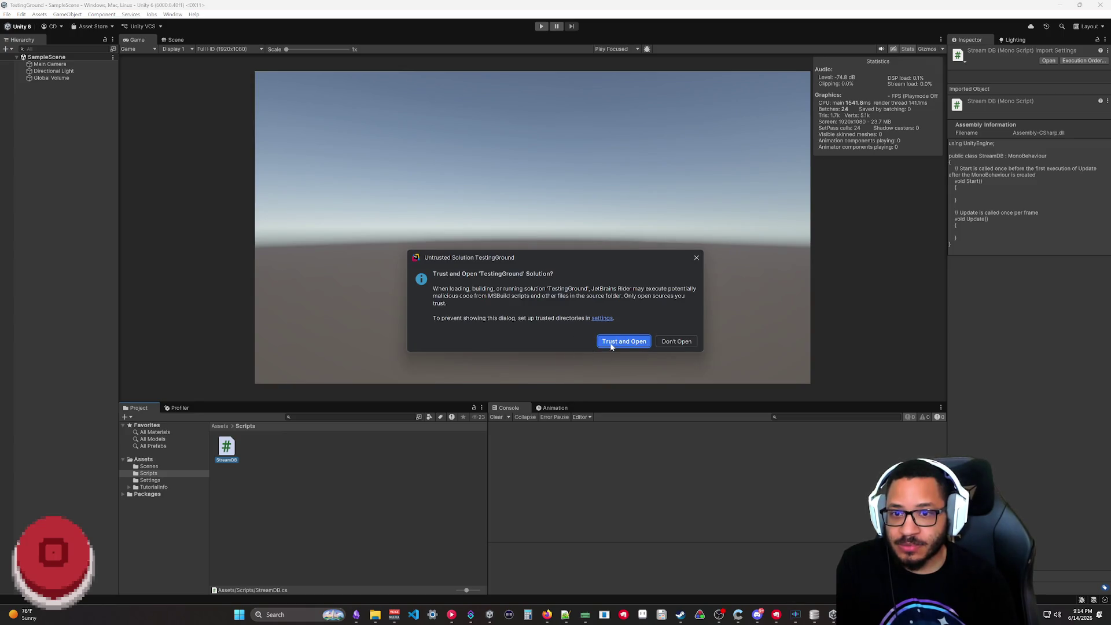
- Trust the TestingGround solution in Rider and reposition and enlarge its window
left_click(612, 344)
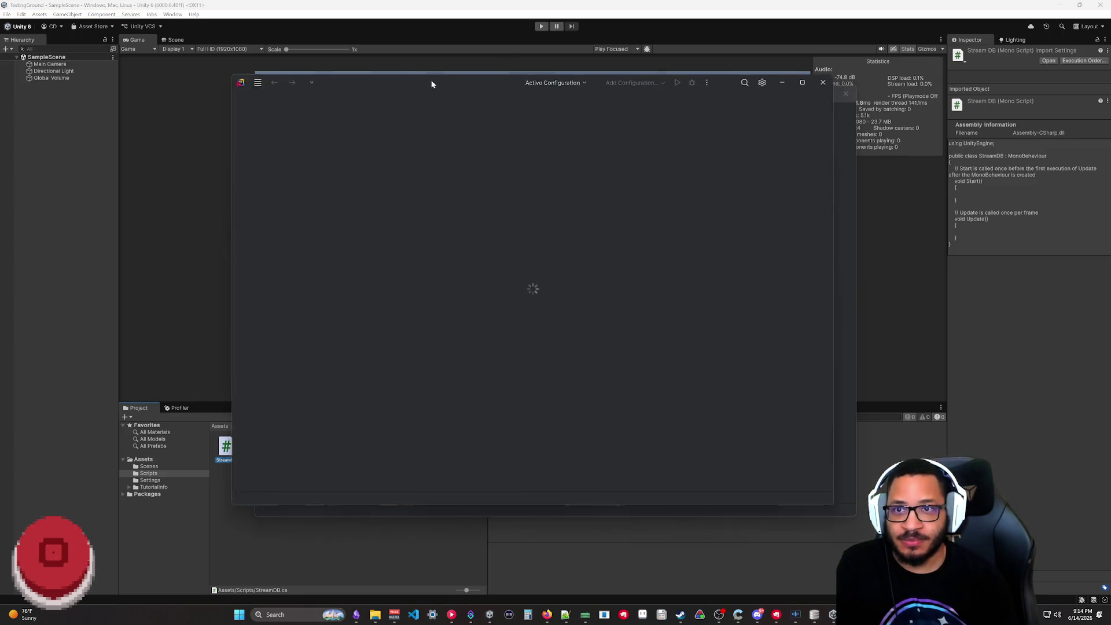
left_click_drag(435, 82, 465, 68)
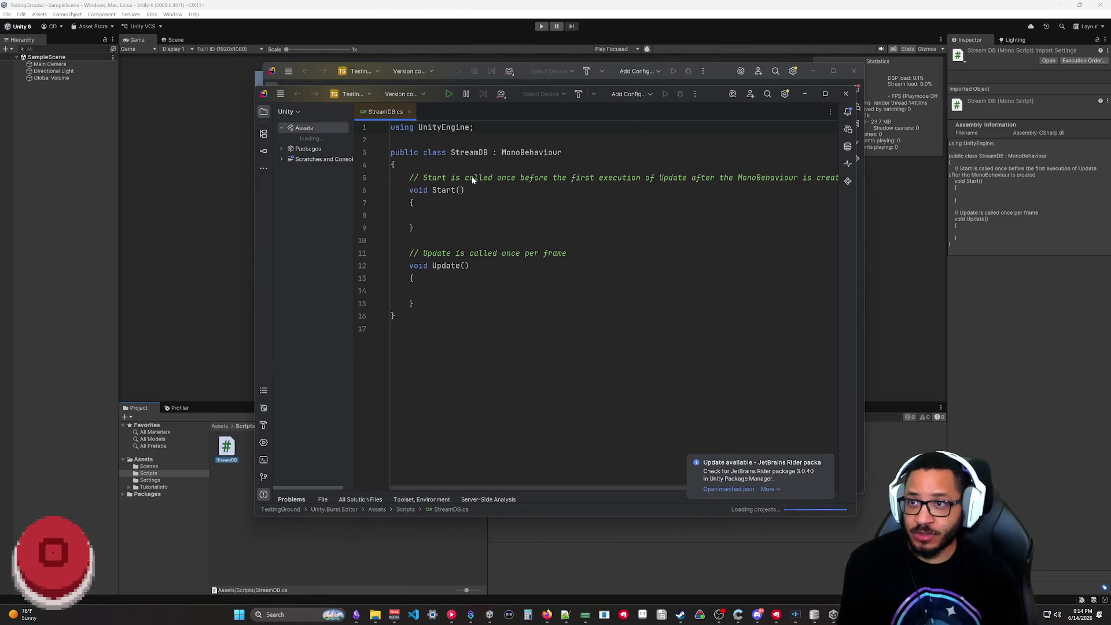
left_click(845, 93)
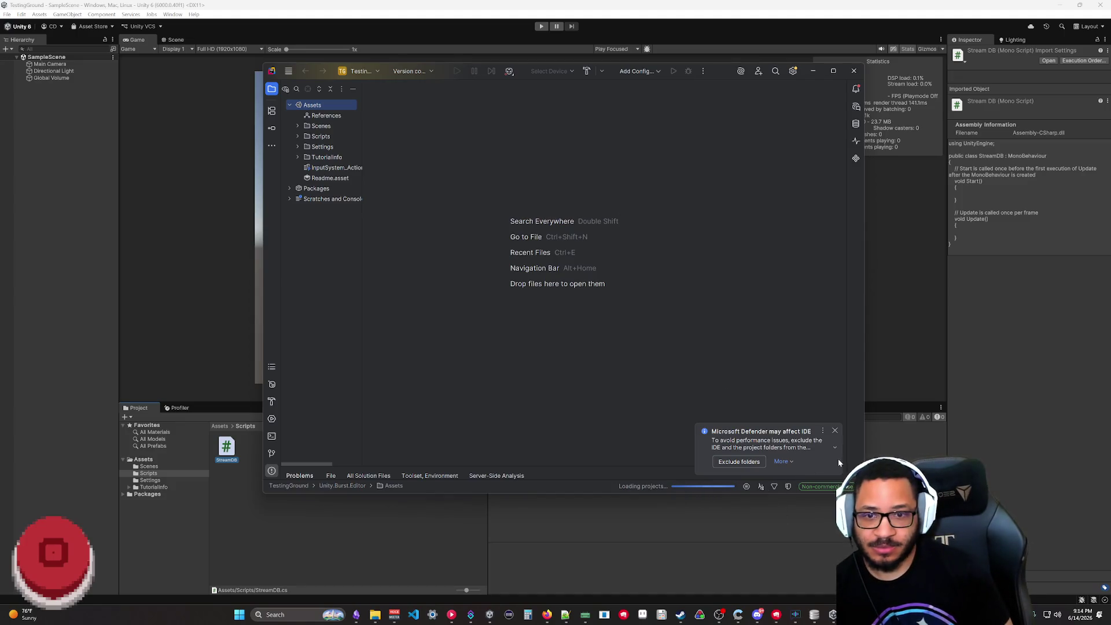
left_click_drag(524, 68, 415, 39)
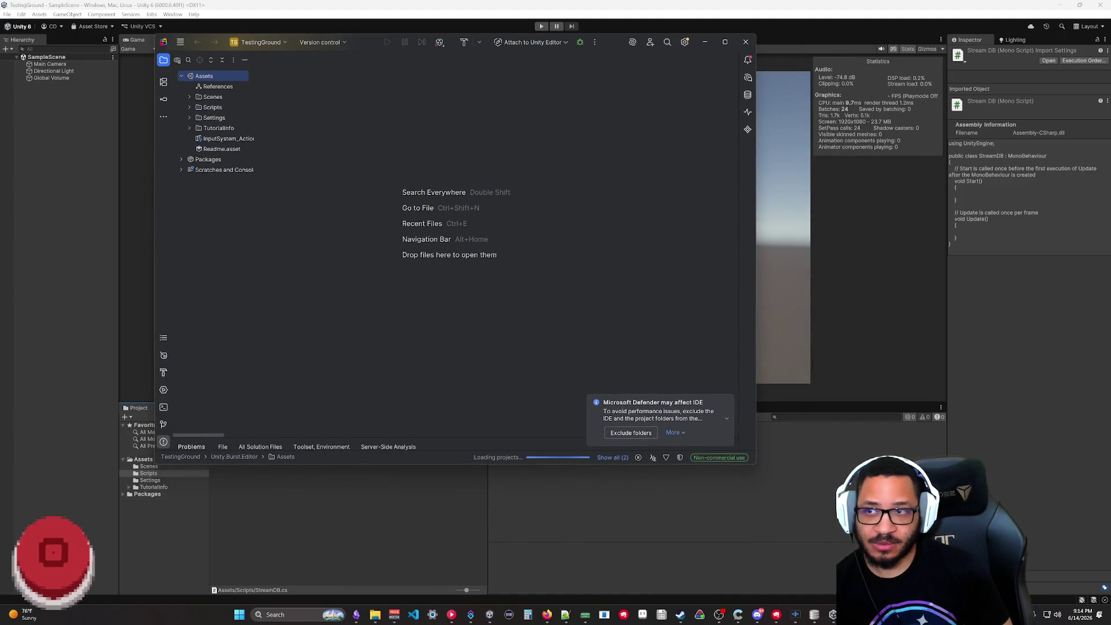
left_click_drag(752, 465, 944, 560)
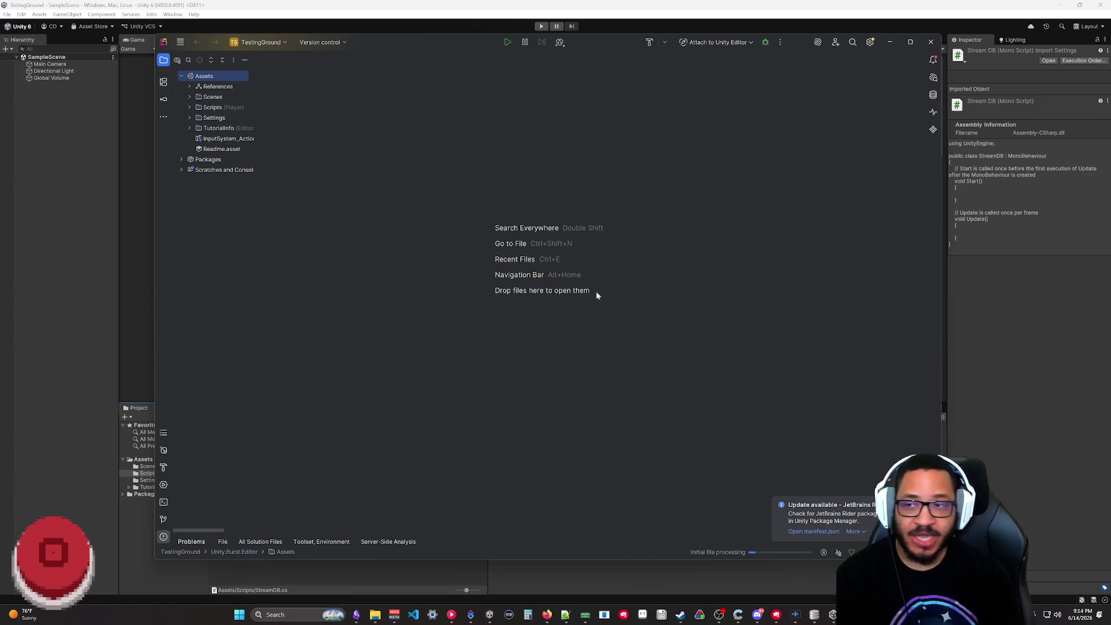
- Expand Assets > Scripts and open StreamDB.cs in the editor
left_click(189, 107)
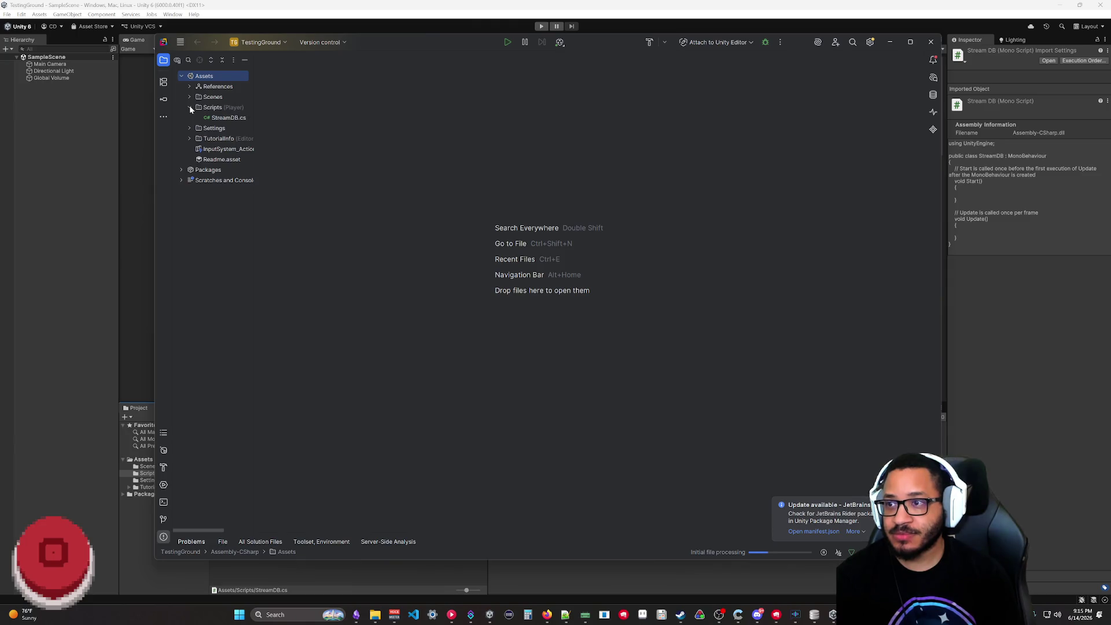
double_click(227, 117)
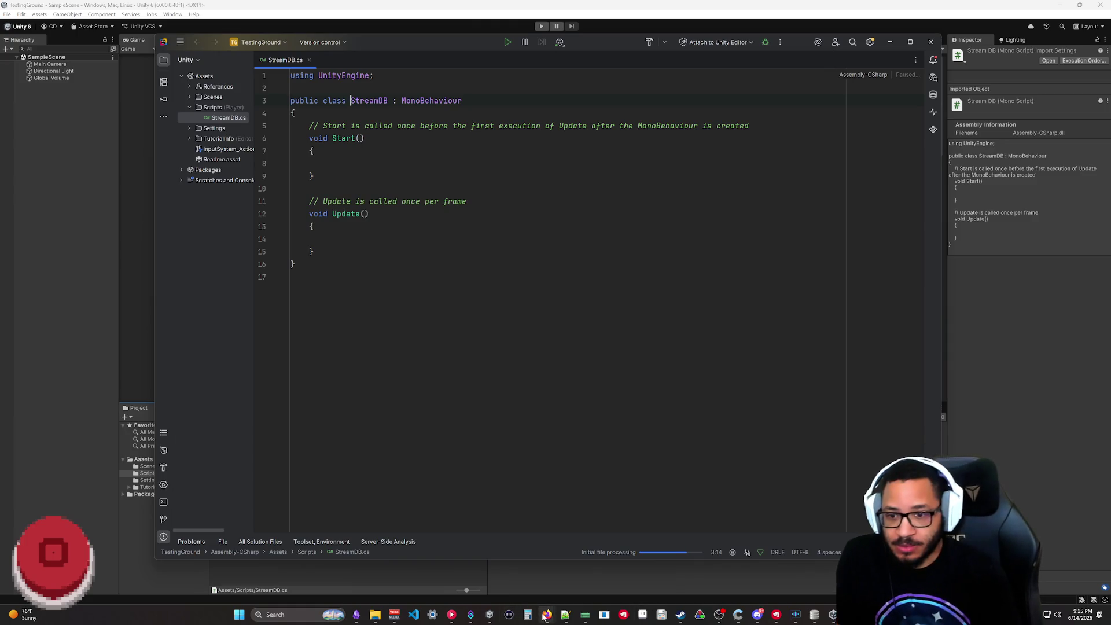
- Replace all of StreamDB.cs with the usage example copied from the sqlite-net README
mouse_move(546, 615)
left_click(532, 582)
scroll(555, 478, "down", 6)
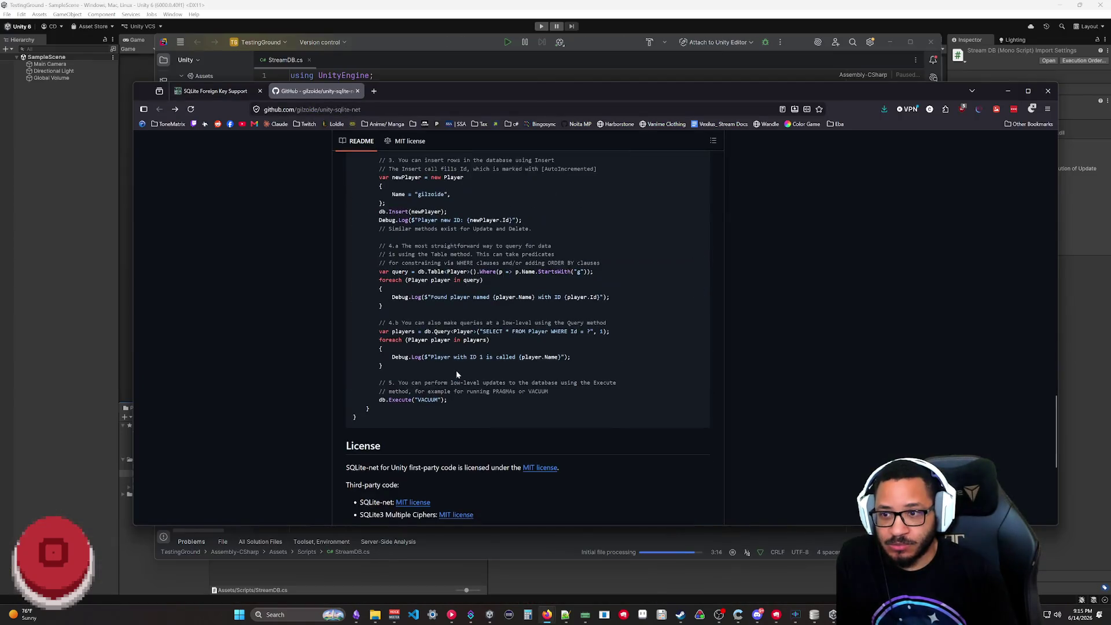
scroll(708, 257, "up", 4)
left_click(698, 219)
left_click(347, 56)
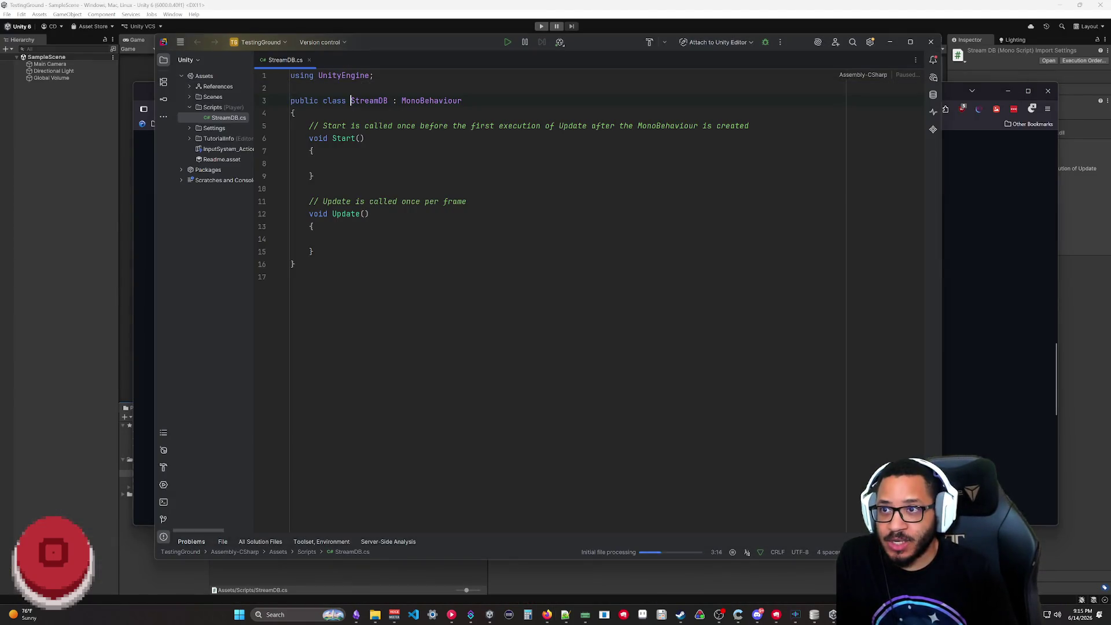
key("ctrl+a")
key("ctrl+v")
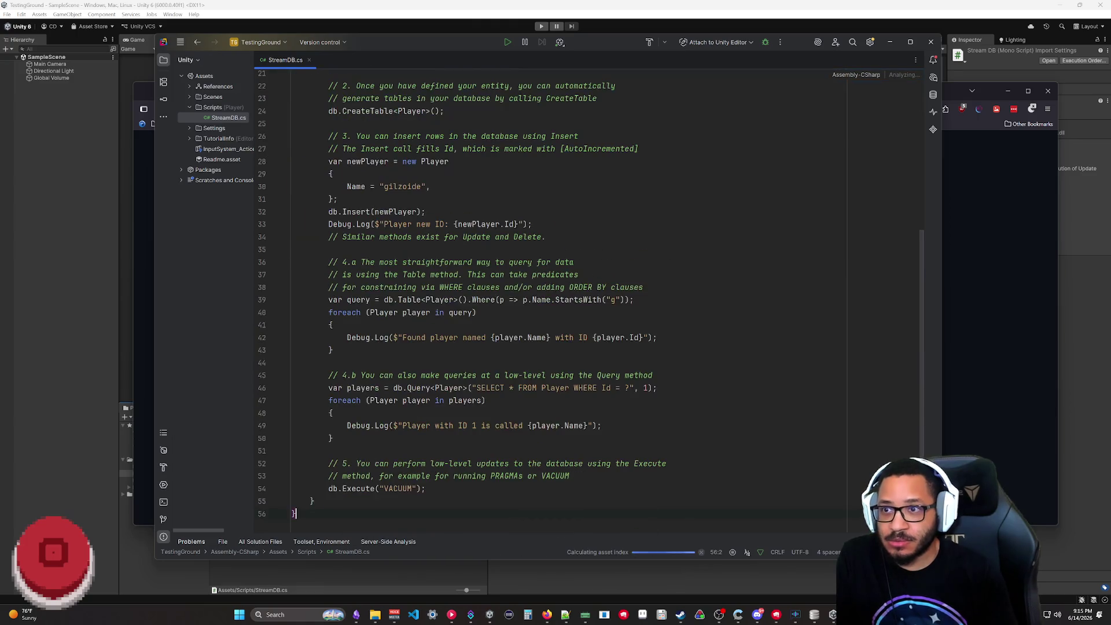
scroll(556, 295, "up", 8)
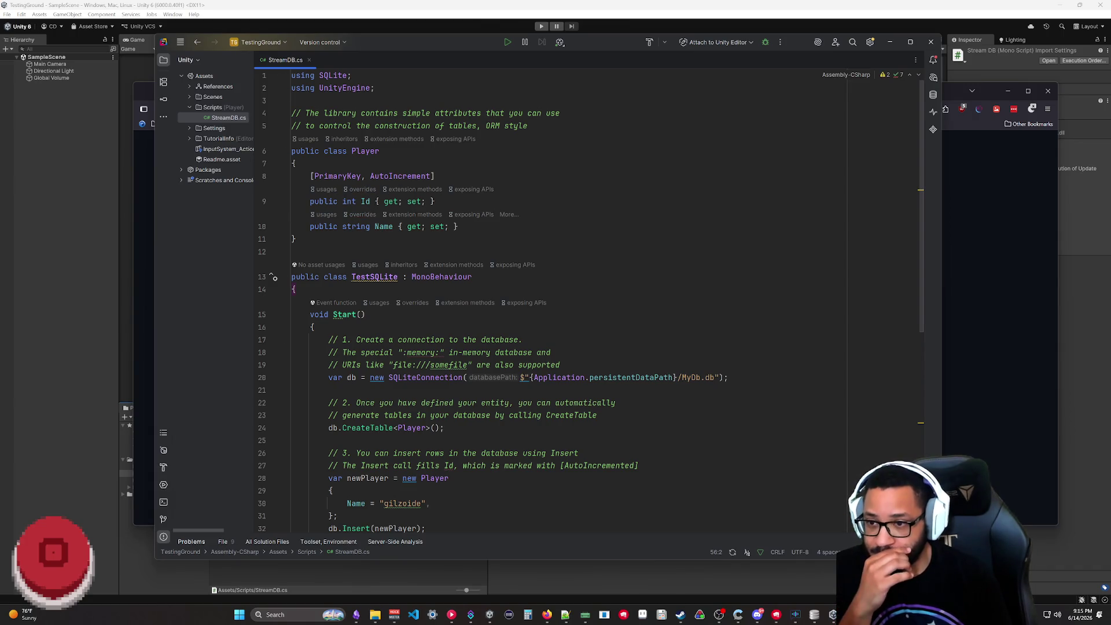
scroll(539, 304, "down", 6)
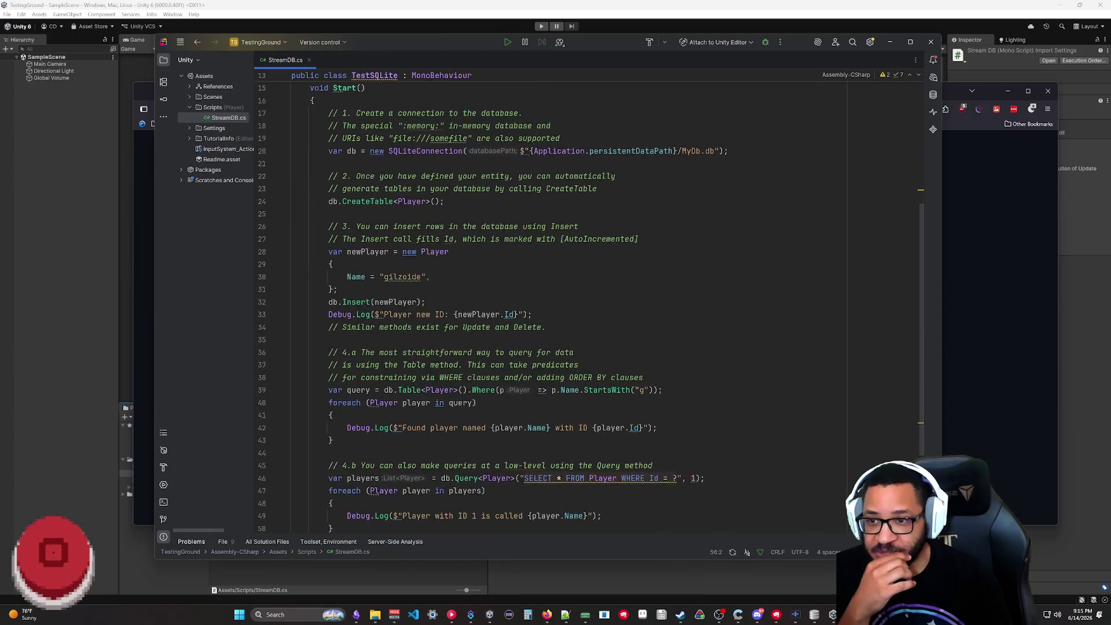
scroll(538, 304, "down", 2)
- Select the low-level update lines and add a blank line after the Player class
key("shift+Up")
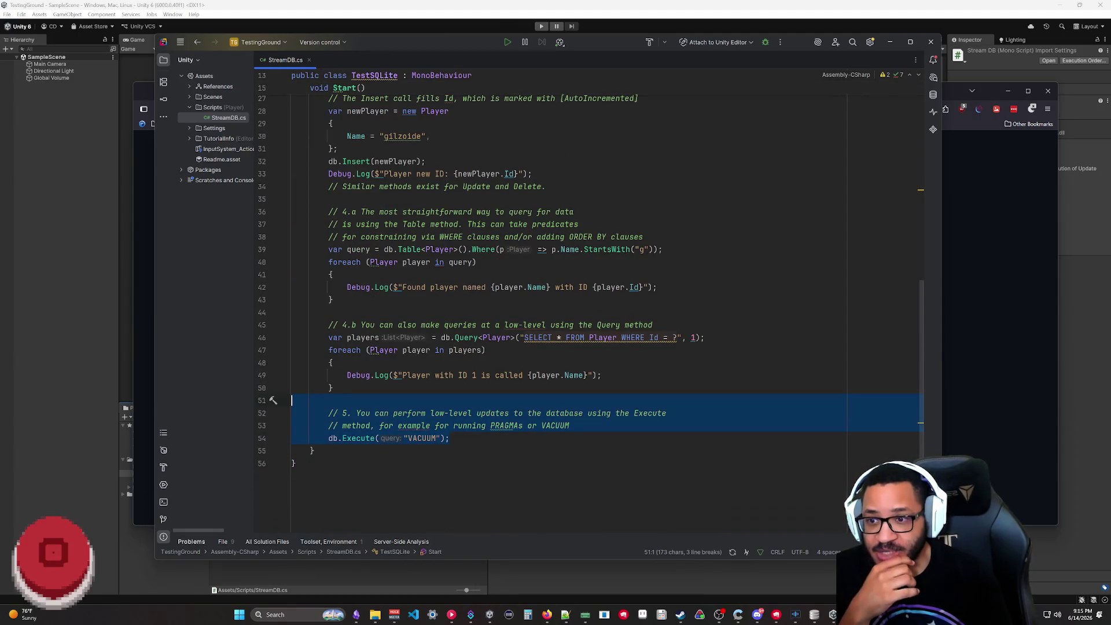
scroll(591, 299, "up", 7)
scroll(456, 264, "up", 2)
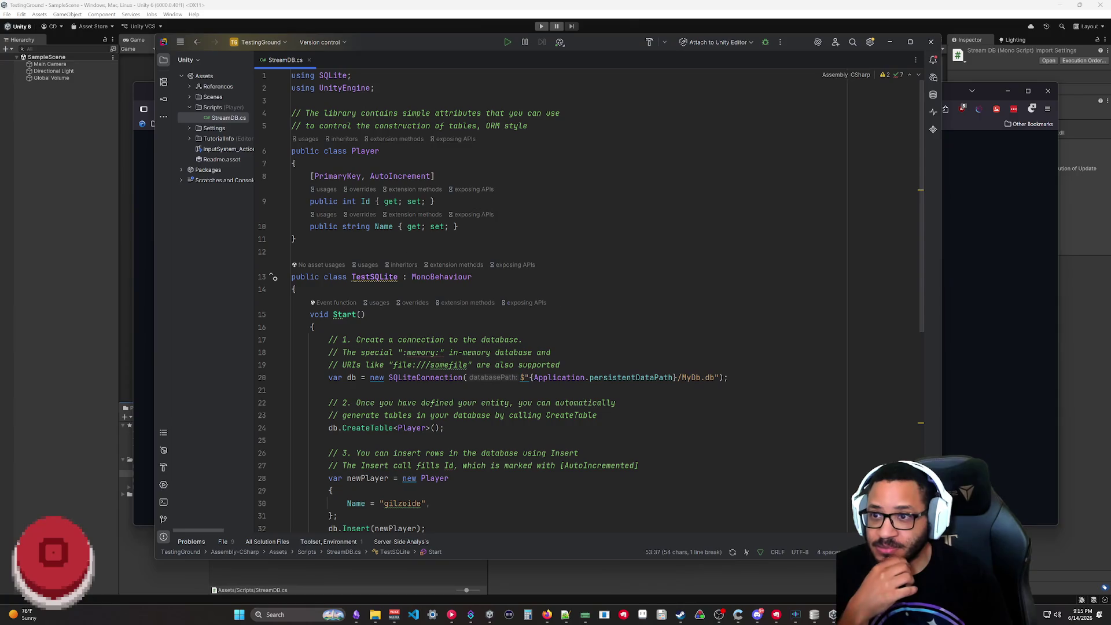
left_click(336, 251)
key("Return")
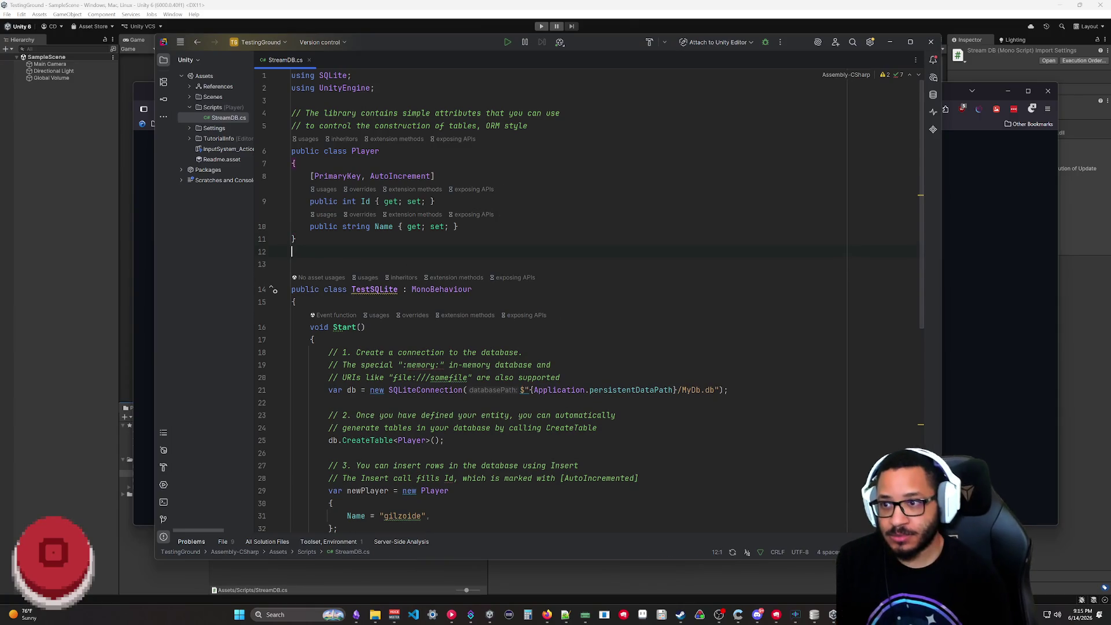
type("public class Sound")
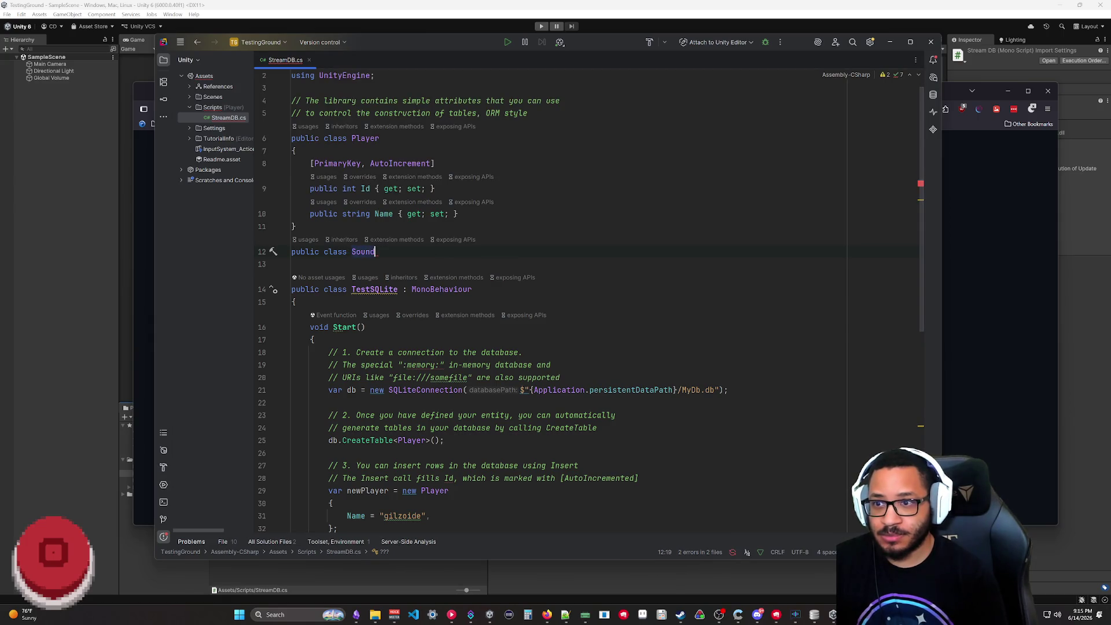
- Add empty Sound and SoundUsage classes with braced bodies after Player
key("Return")
type("{")
key("Return")
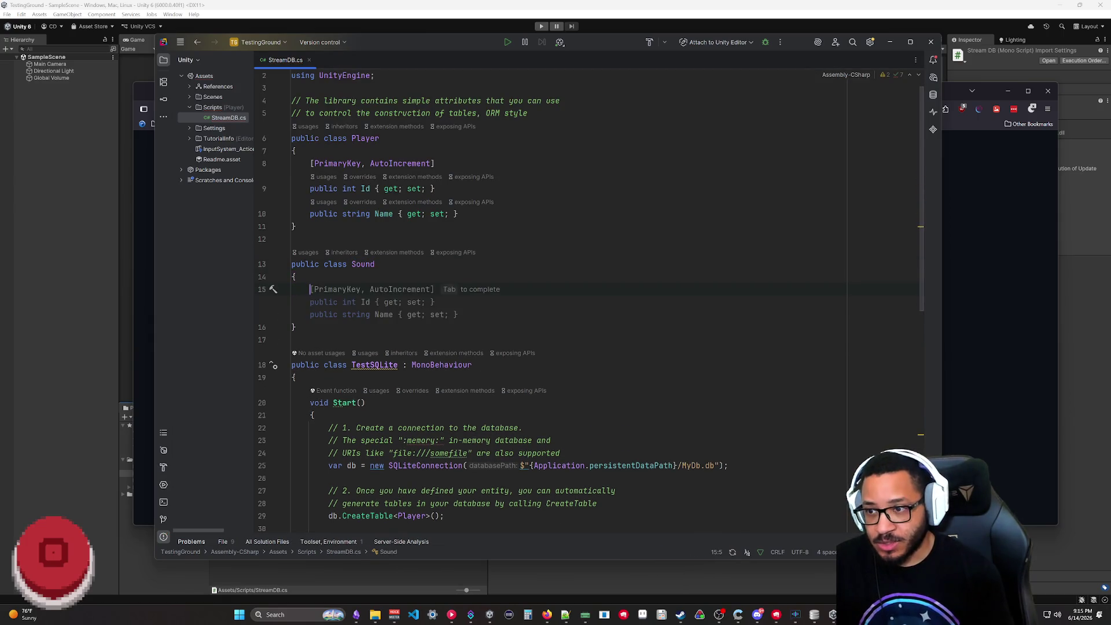
key("Escape")
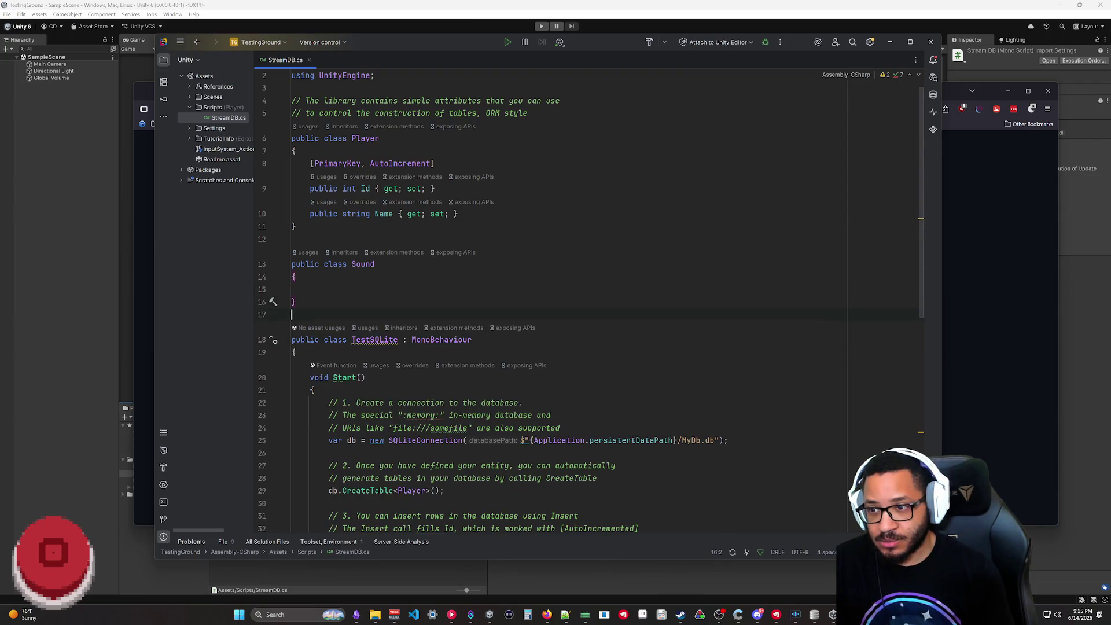
type("public class SoundD")
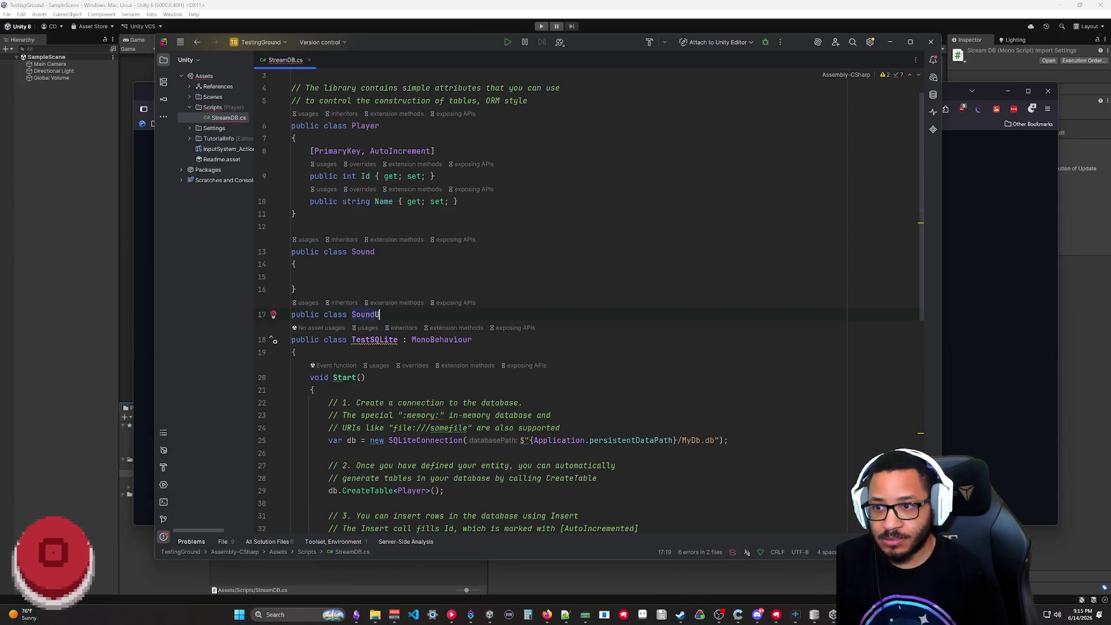
key("Return")
type("{")
key("Return")
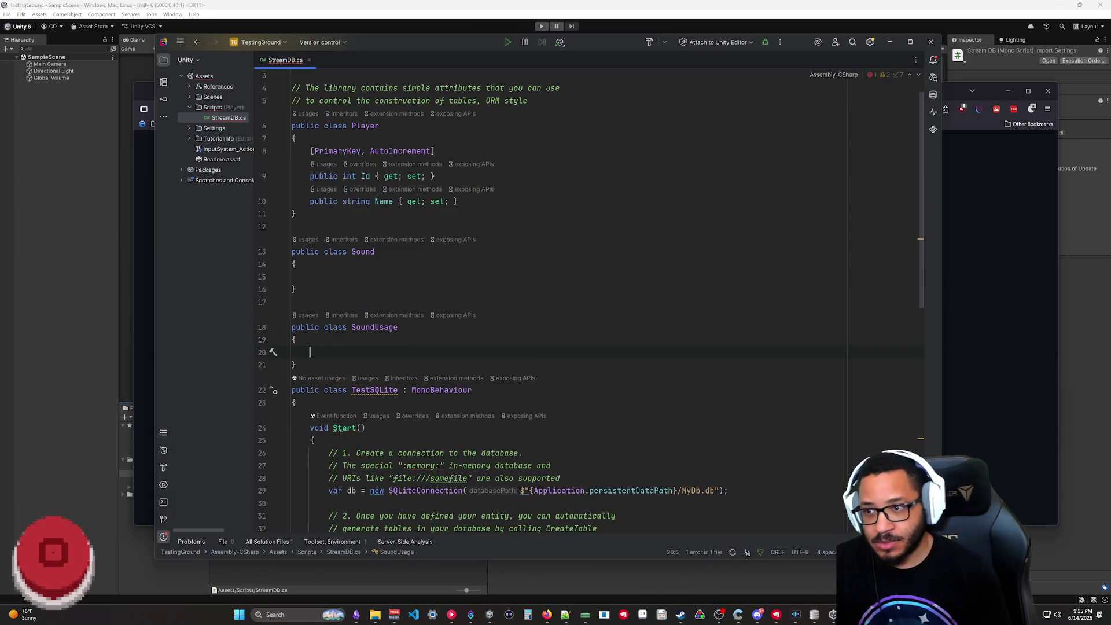
- Narrow the Rider window and move it to the right of the screen
left_click_drag(576, 41, 440, 33)
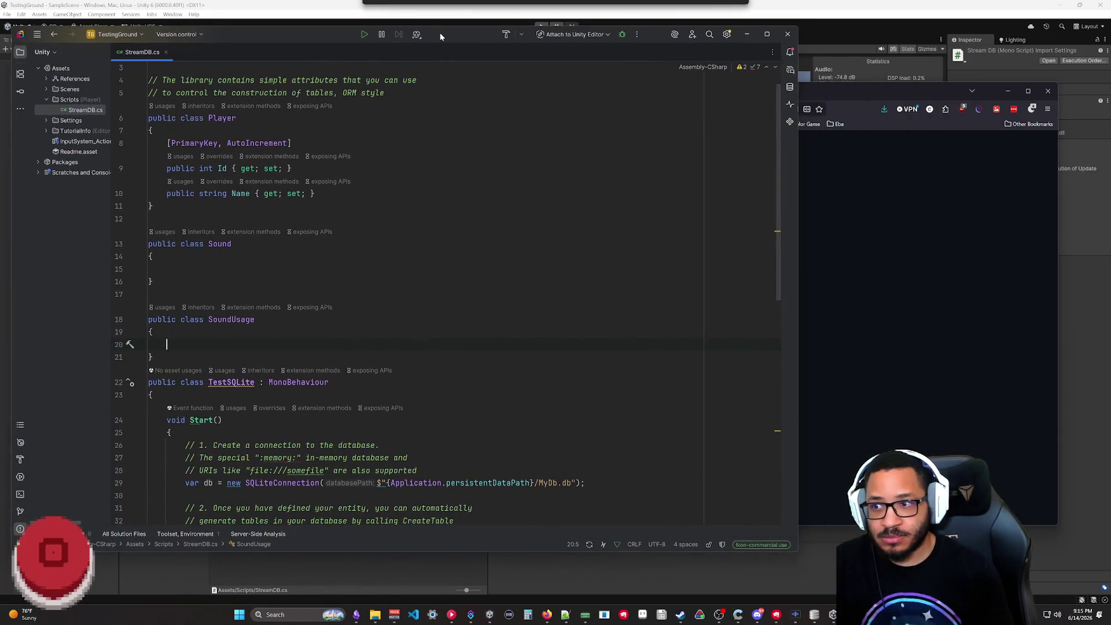
left_click_drag(800, 311, 758, 311)
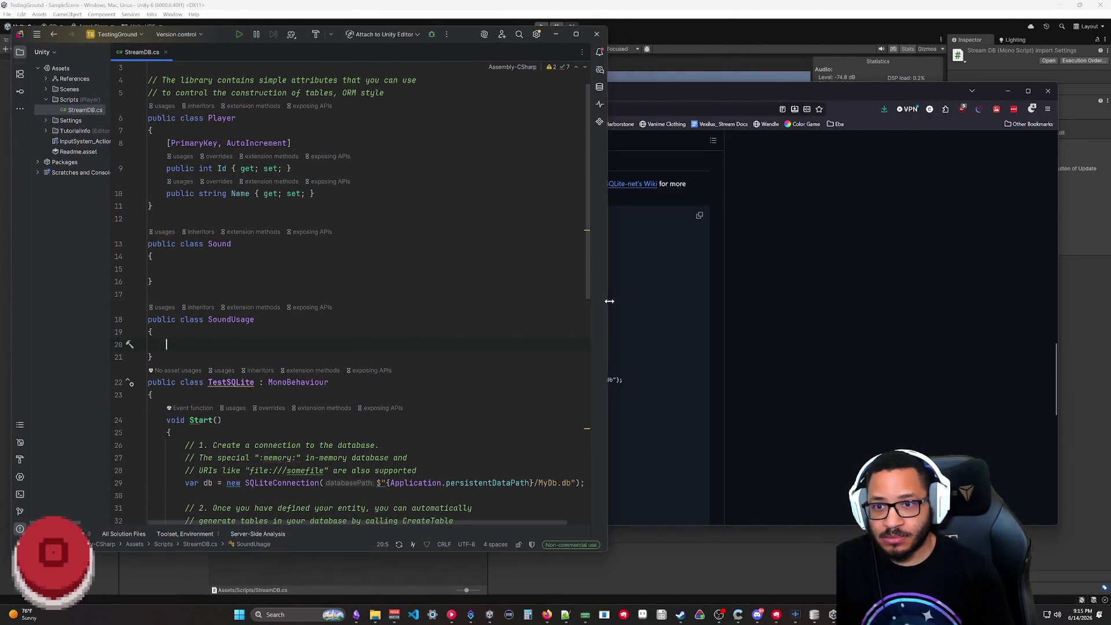
left_click_drag(372, 36, 666, 50)
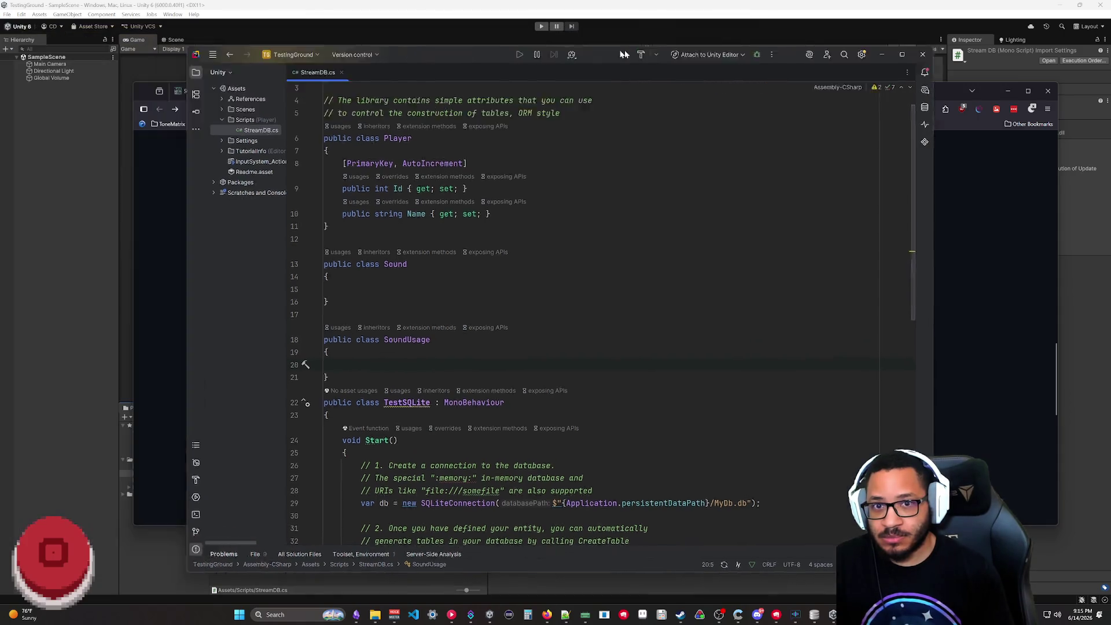
- Show Obsidian's Self Owned Database note beside Rider and return to the Sound class body
left_click(356, 615)
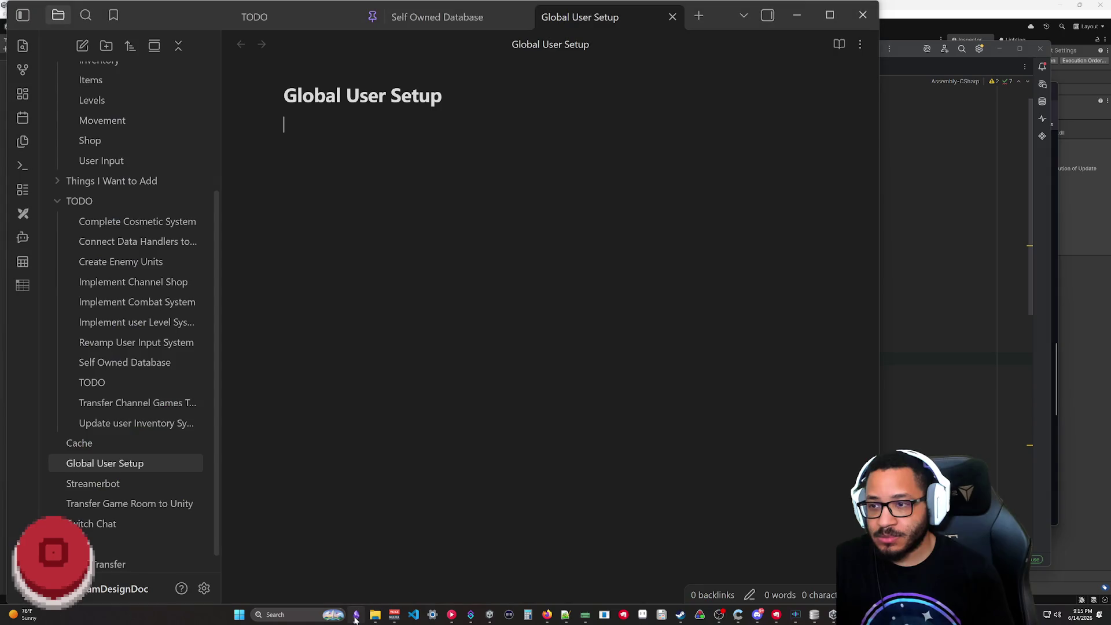
left_click(129, 365)
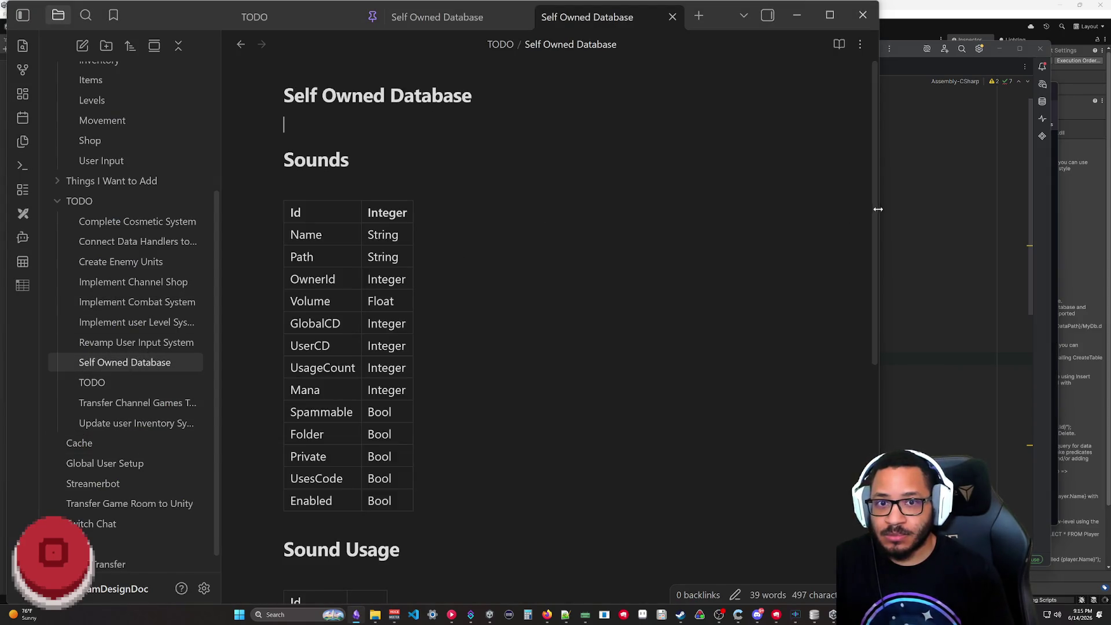
left_click_drag(880, 209, 666, 208)
scroll(432, 220, "down", 3)
scroll(432, 218, "up", 2)
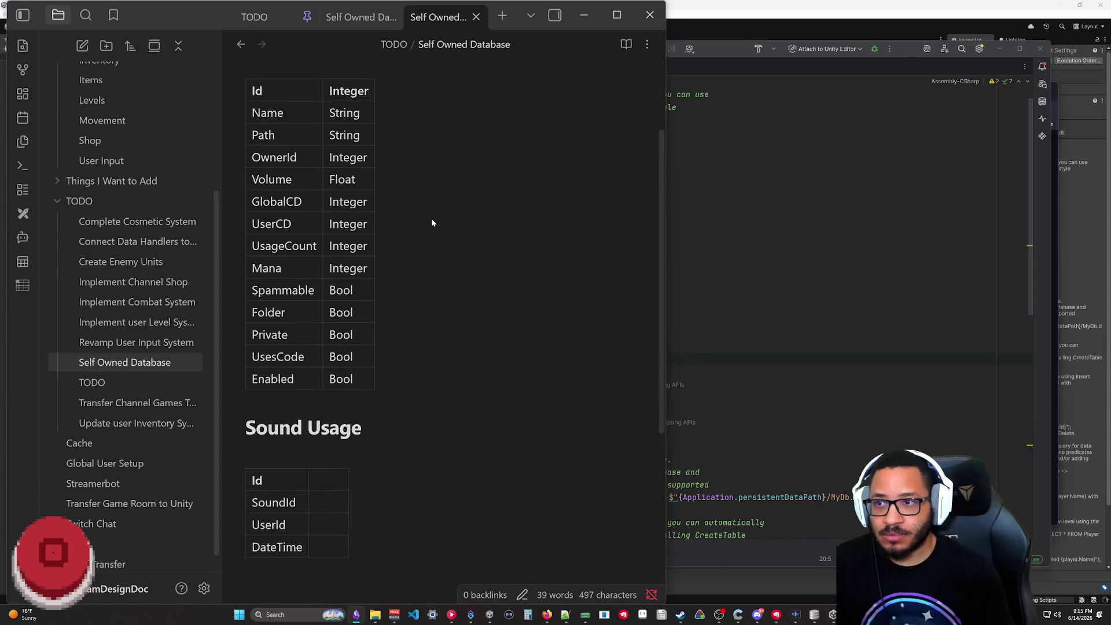
scroll(431, 223, "up", 1)
key("alt+Tab")
left_click_drag(596, 55, 653, 62)
key("Down")
key("Down")
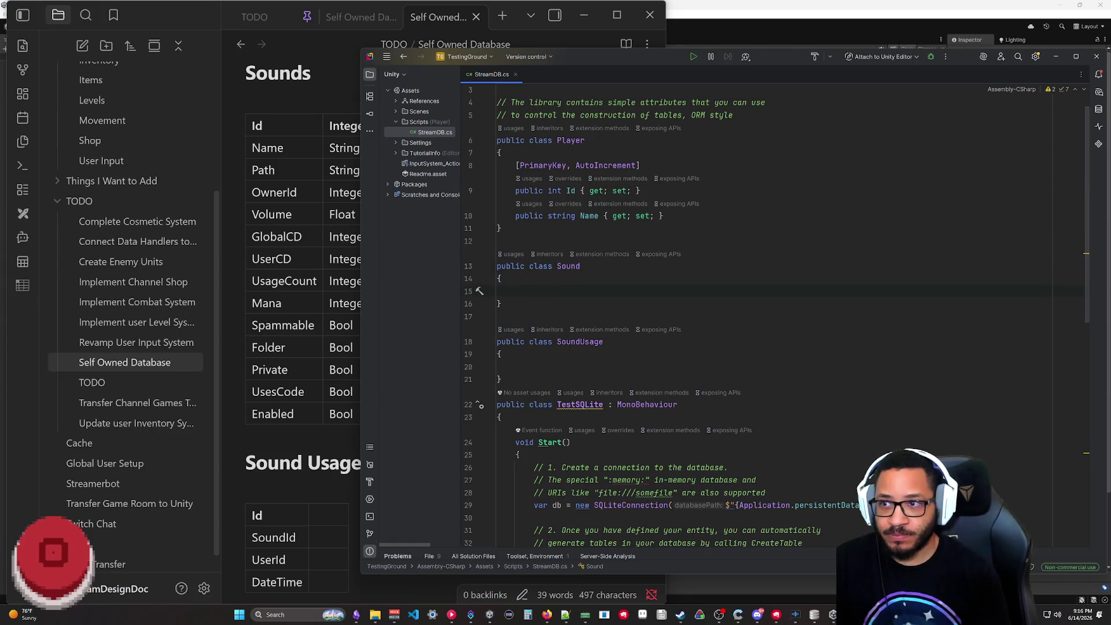
type("public int I")
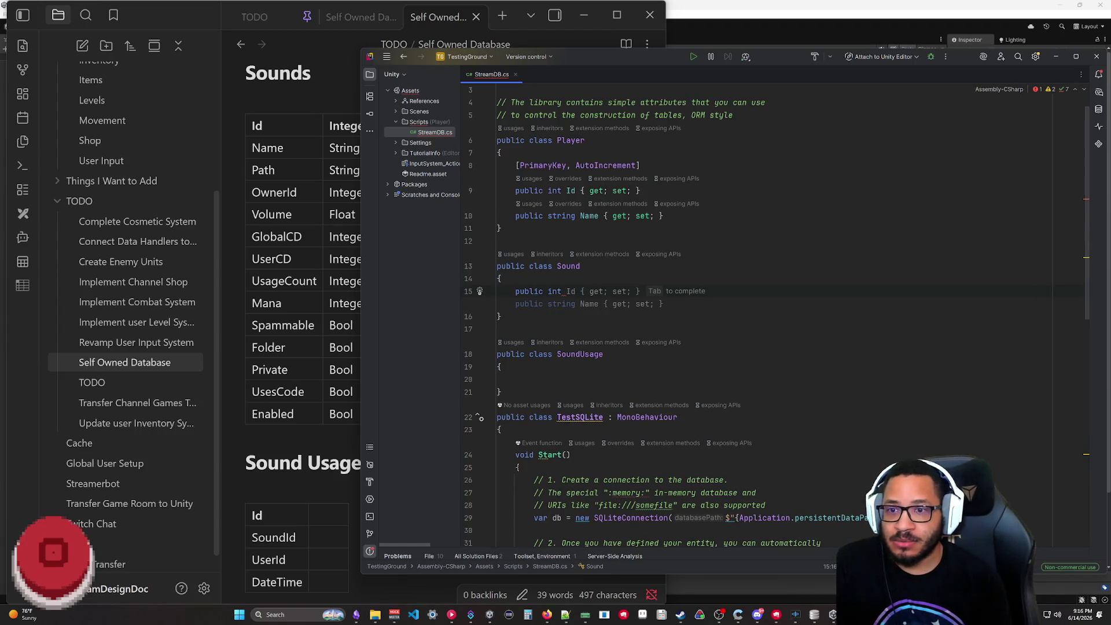
- Give Sound a [PrimaryKey, AutoIncrement] int Id auto-property
key("Tab")
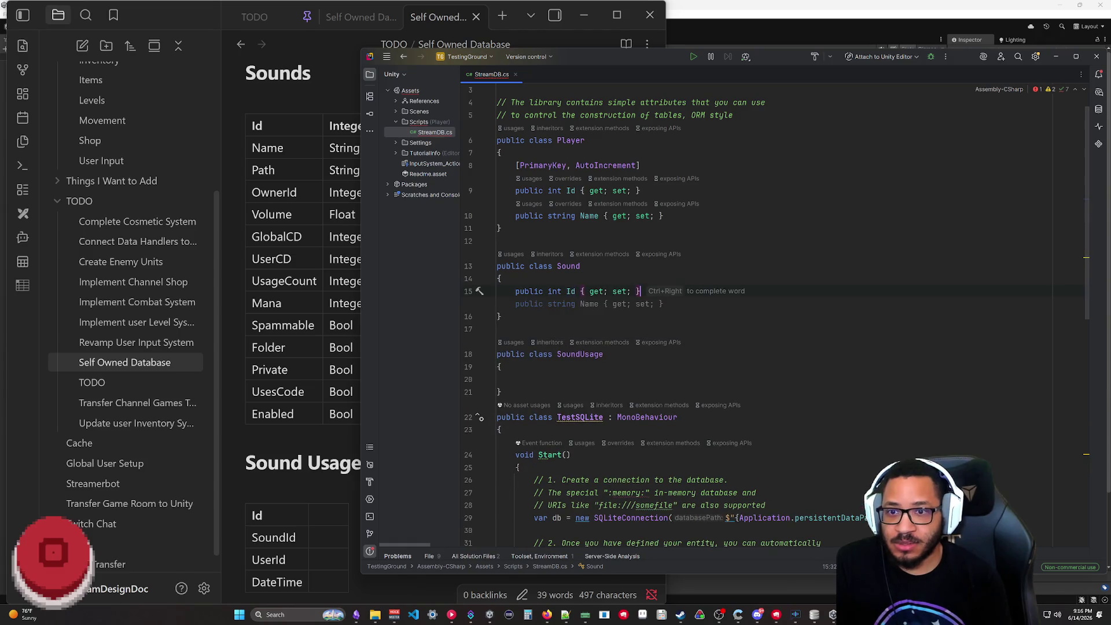
key("ctrl+Return")
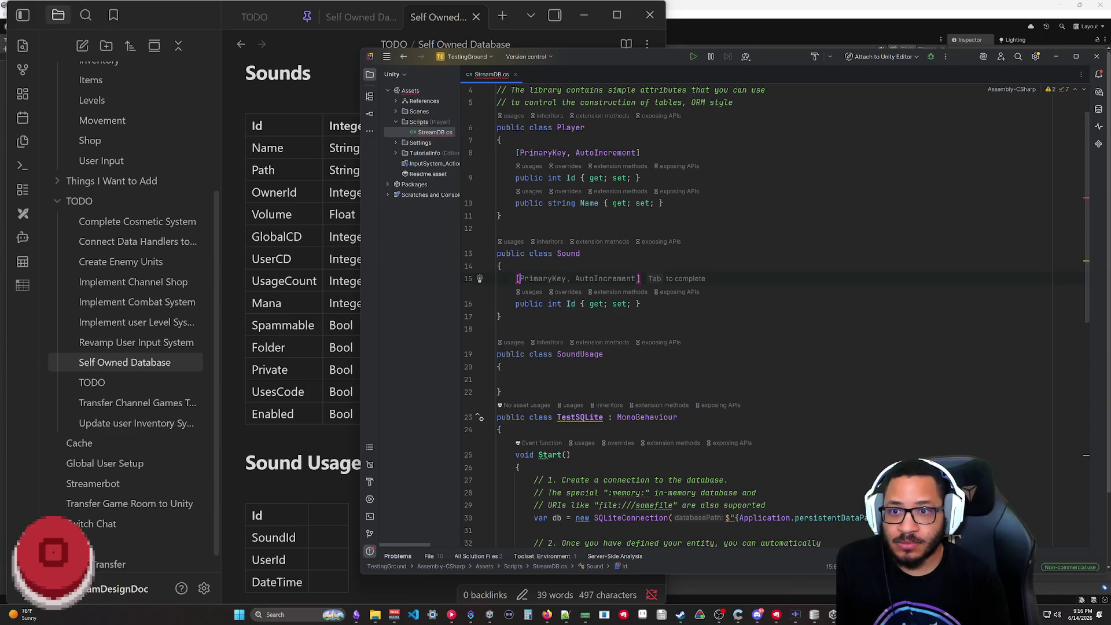
key("Tab")
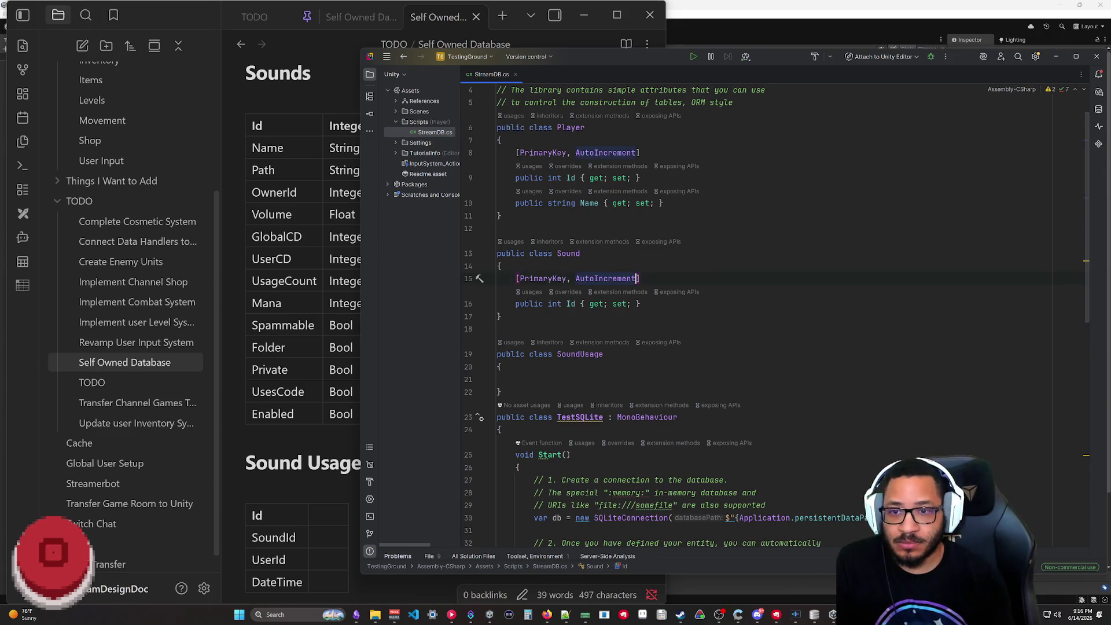
key("Return")
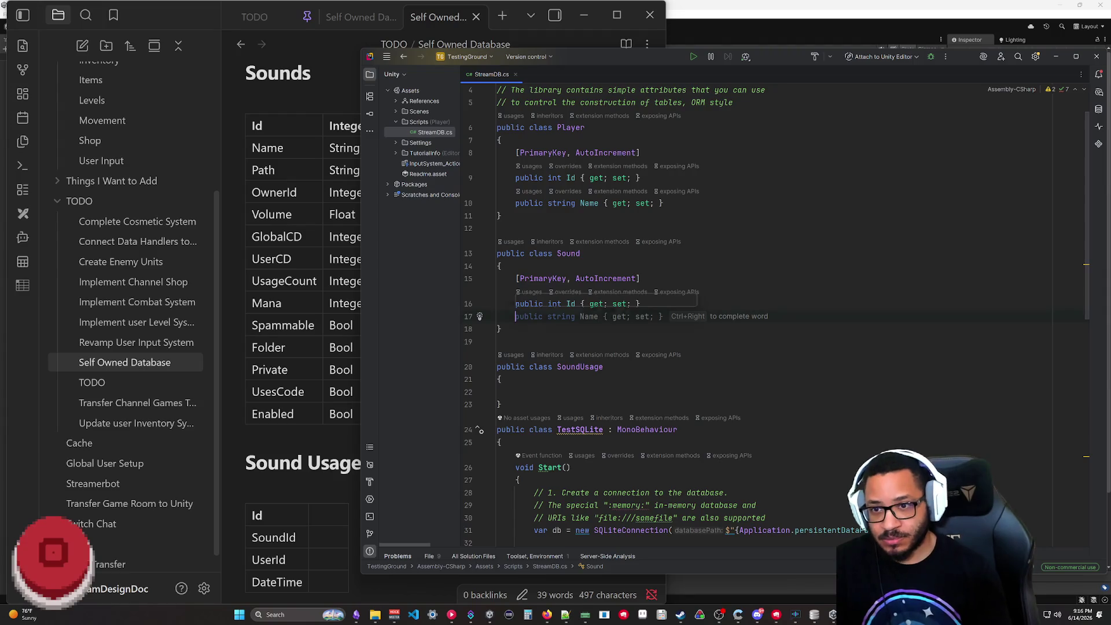
- Bring up DB Browser for SQLite showing the Sounds table rows
left_click(815, 615)
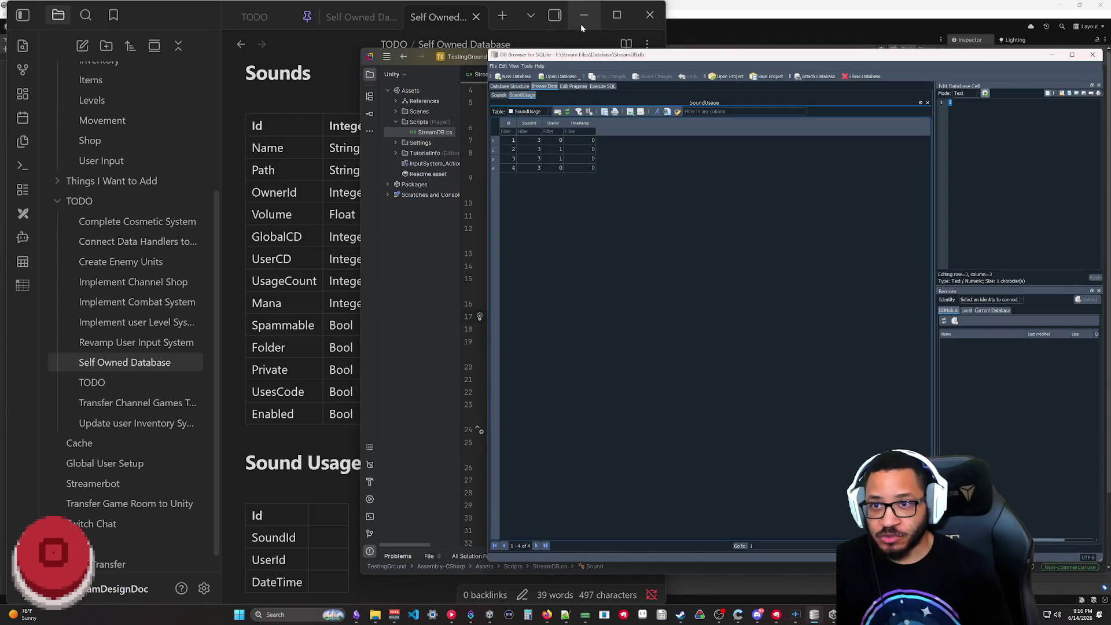
left_click(500, 96)
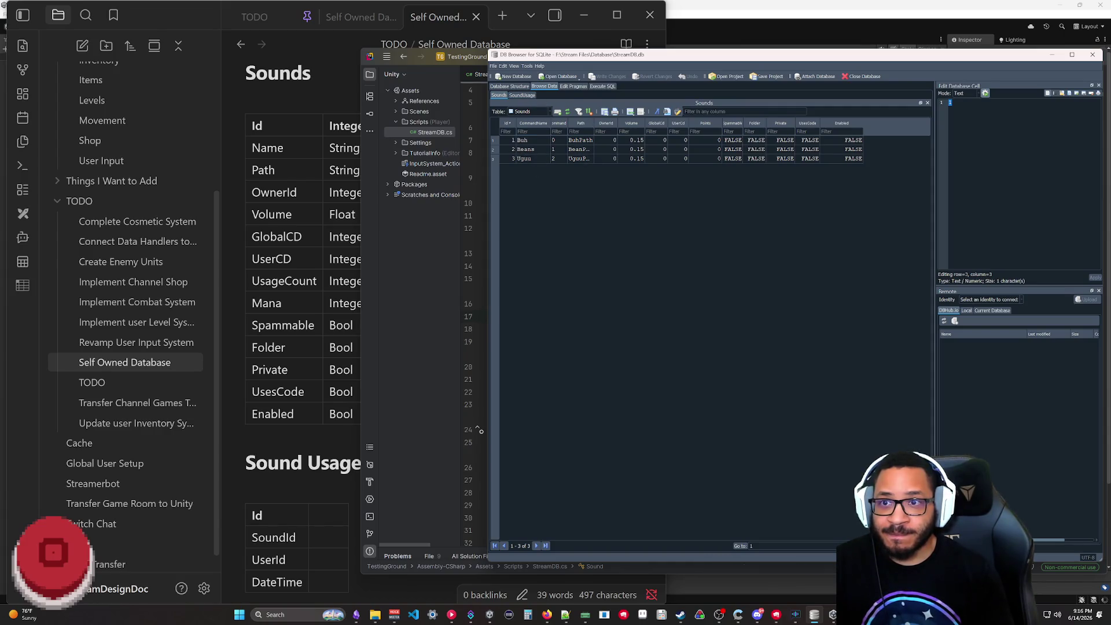
- Expand the SoundUsage and Sounds column schemas and place DB Browser beside Rider
left_click(515, 86)
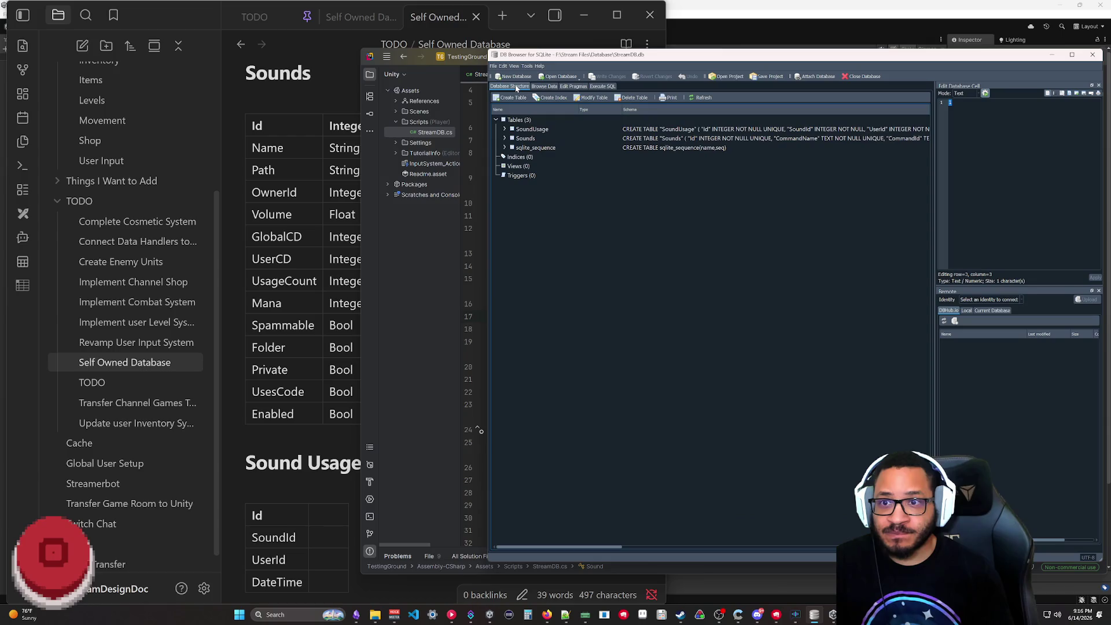
left_click(505, 129)
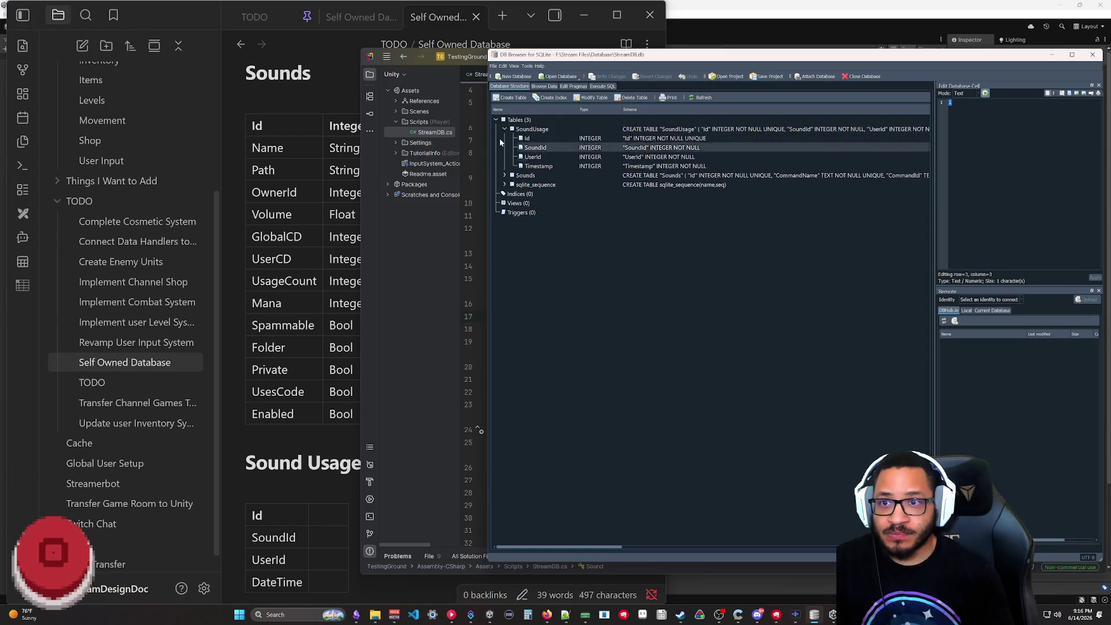
left_click(504, 175)
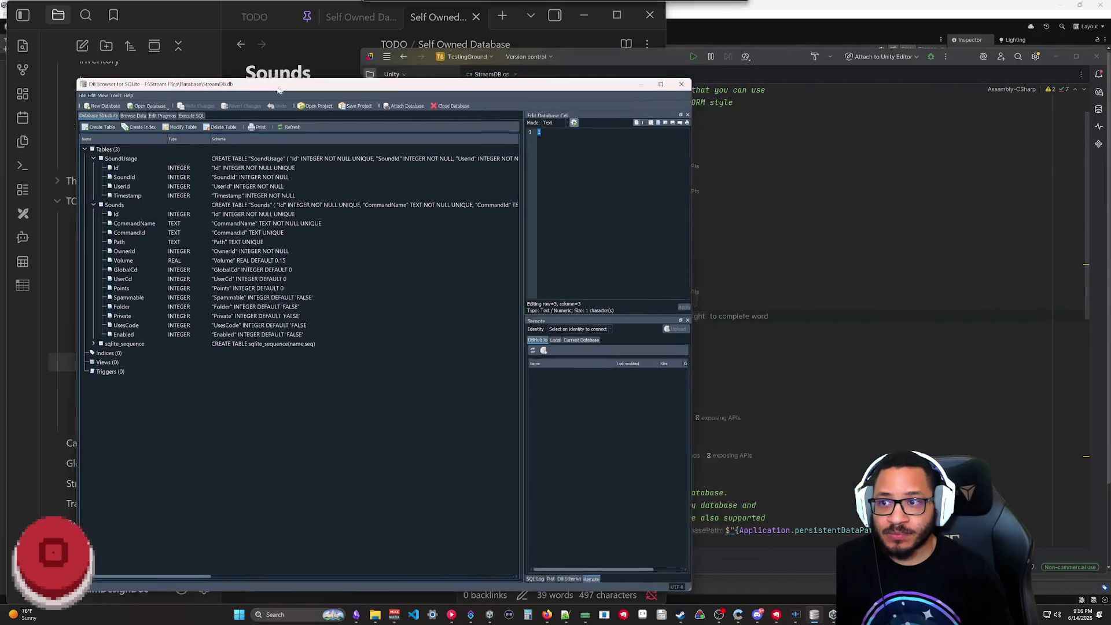
left_click_drag(686, 64, 373, 65)
left_click(738, 316)
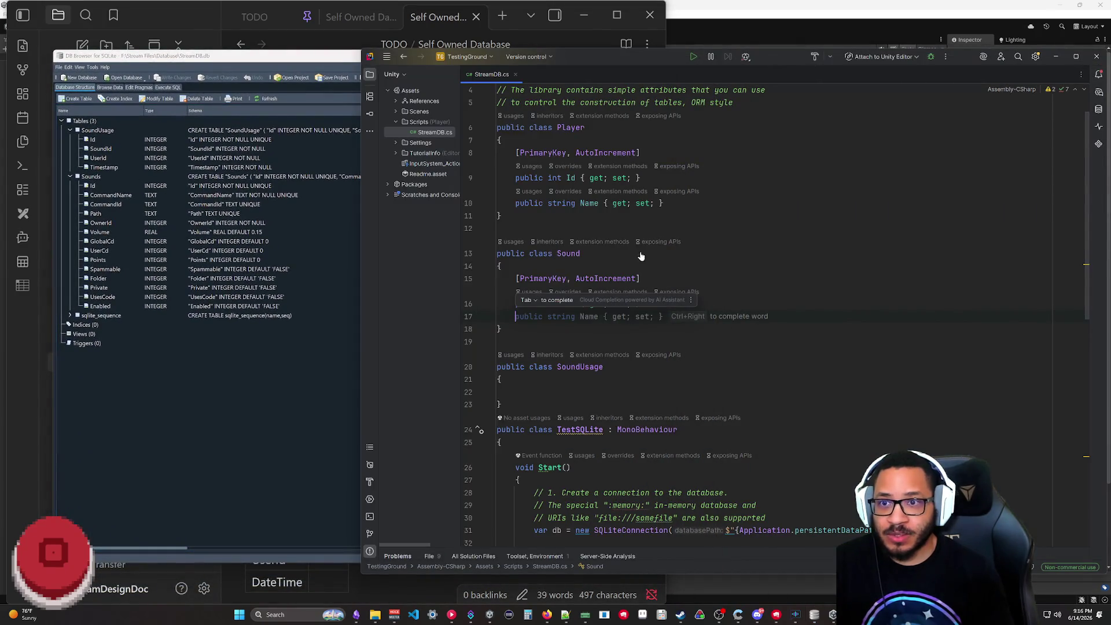
- Add string CommandName, CommandId, Path and OwnerId auto-properties to Sound
key("Down")
key("Down")
key("Down")
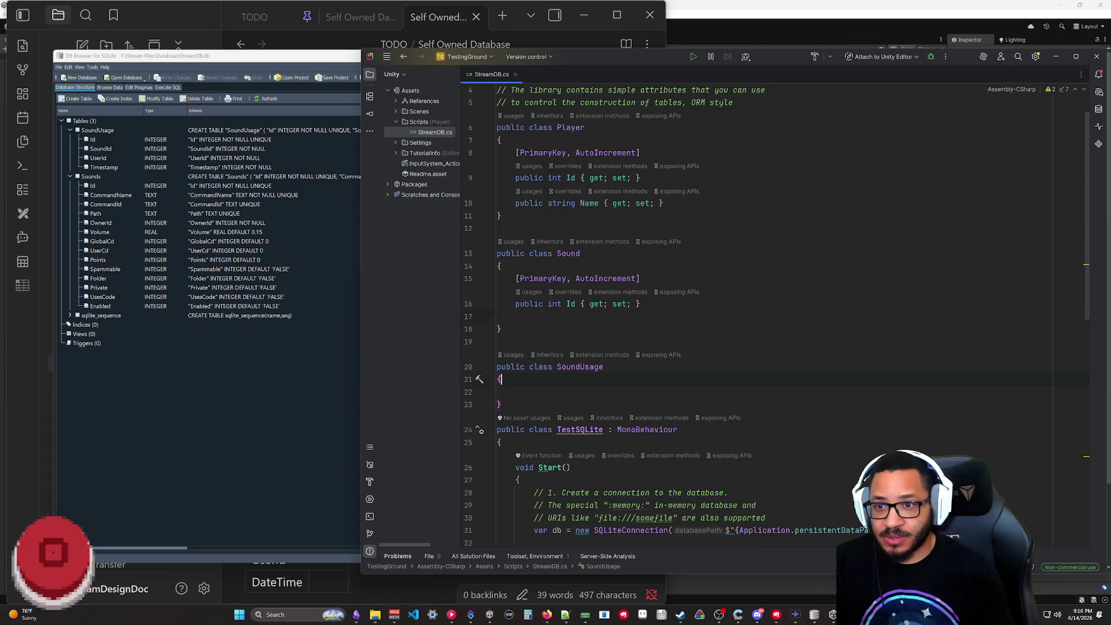
type("public ")
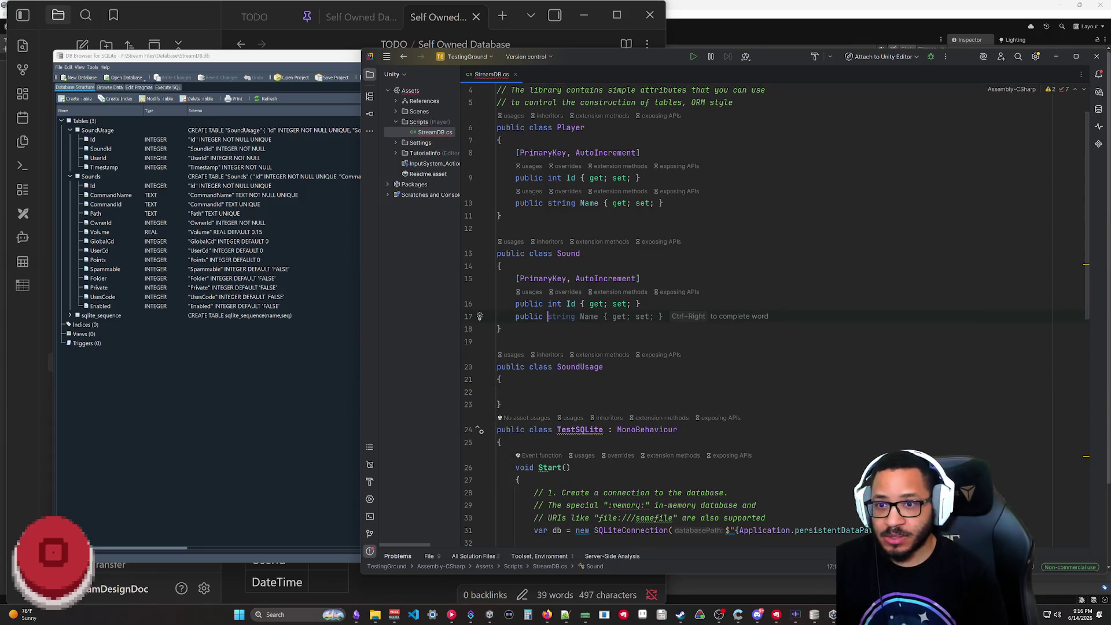
type("string Command")
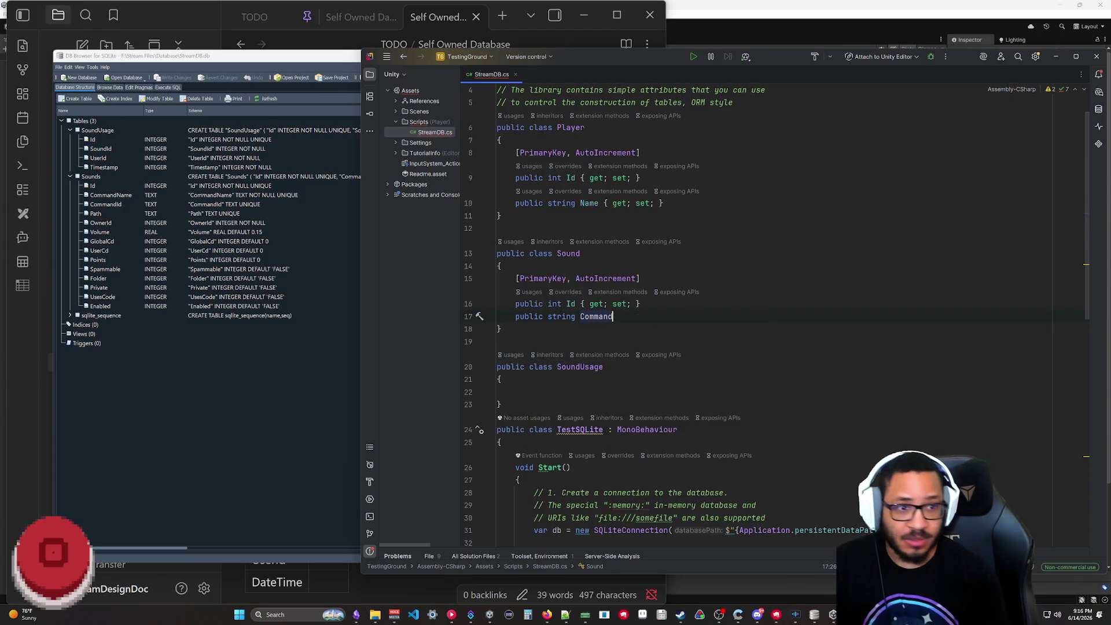
type("Name")
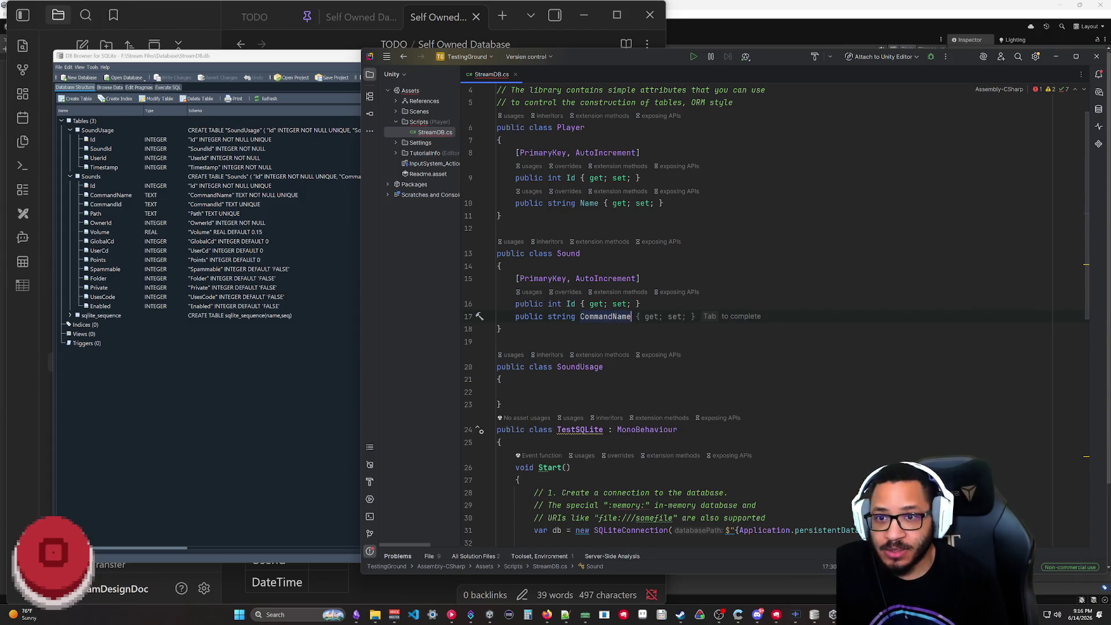
key("Tab")
key("Return")
type("public string CommandId")
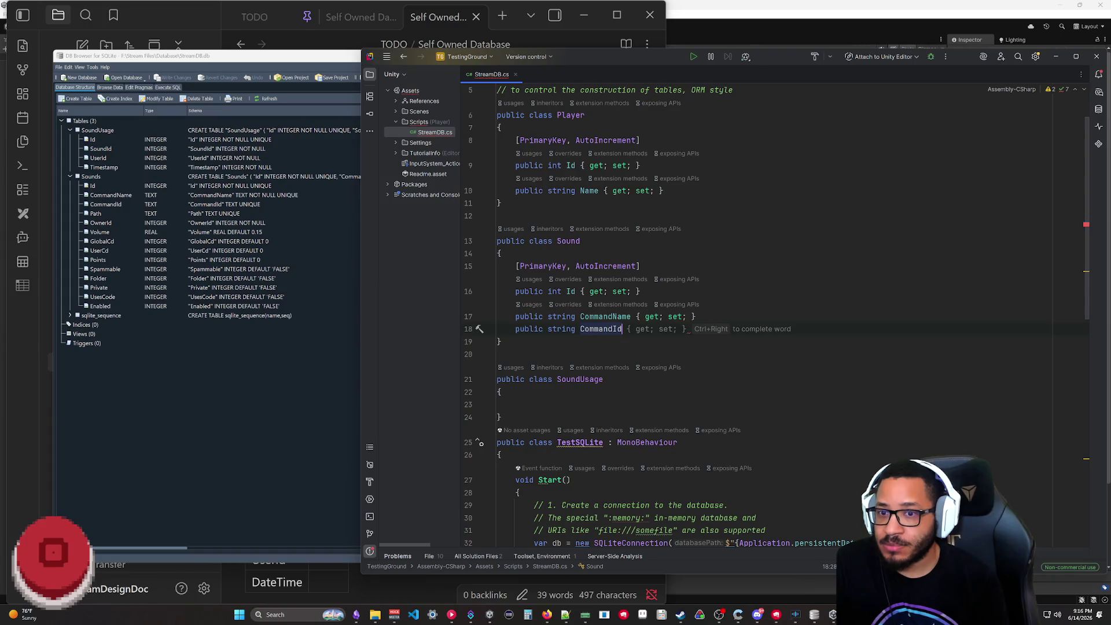
key("Tab")
key("Return")
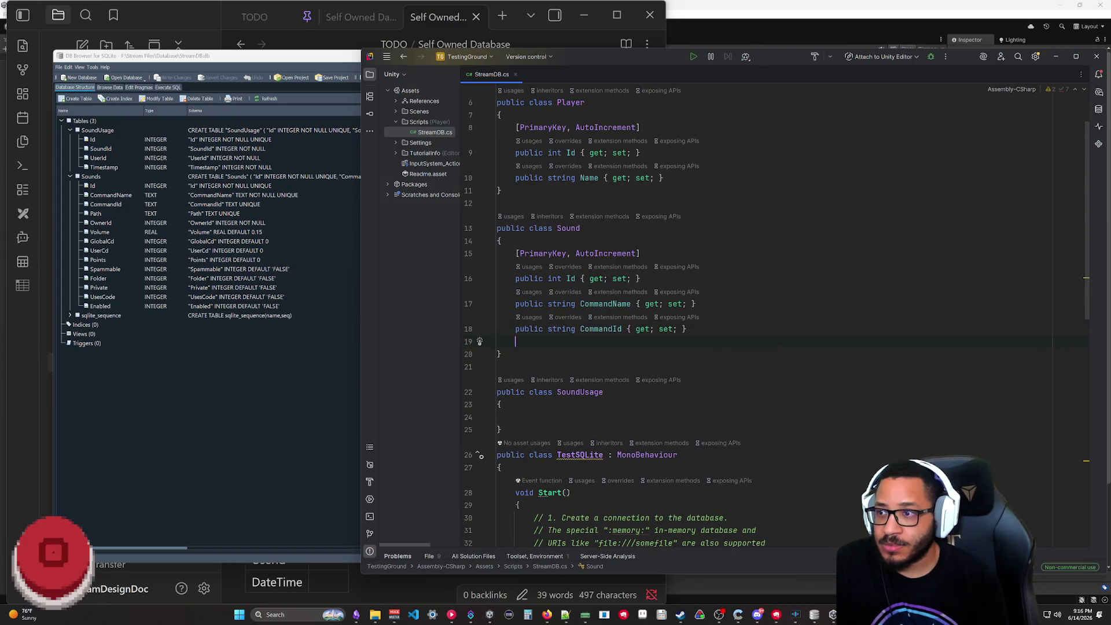
type("public string Path")
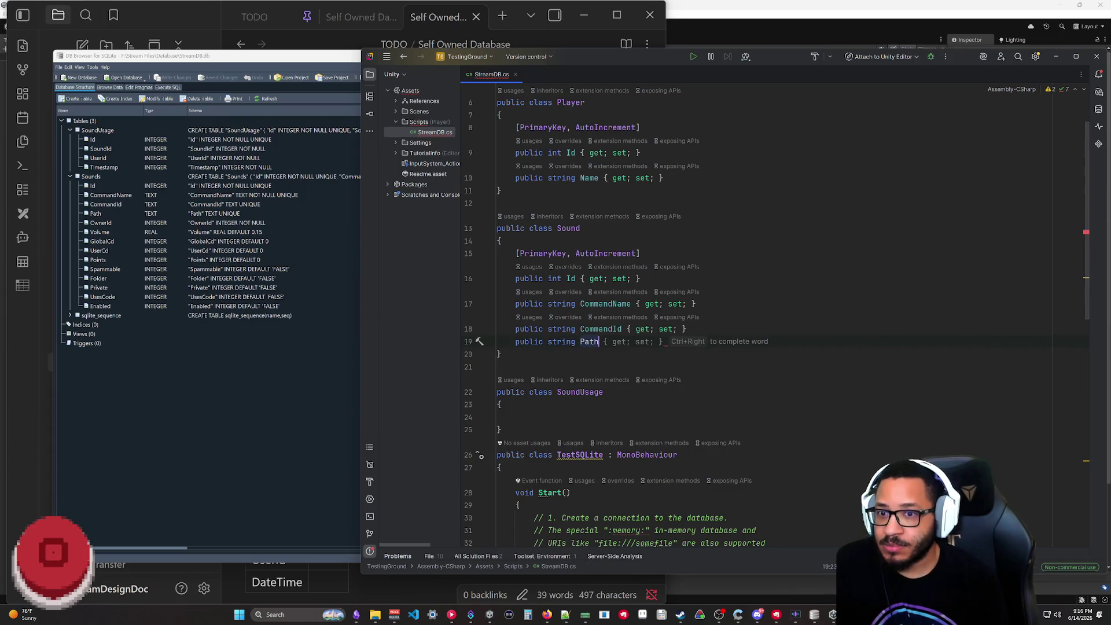
key("Tab")
key("Return")
type("public st")
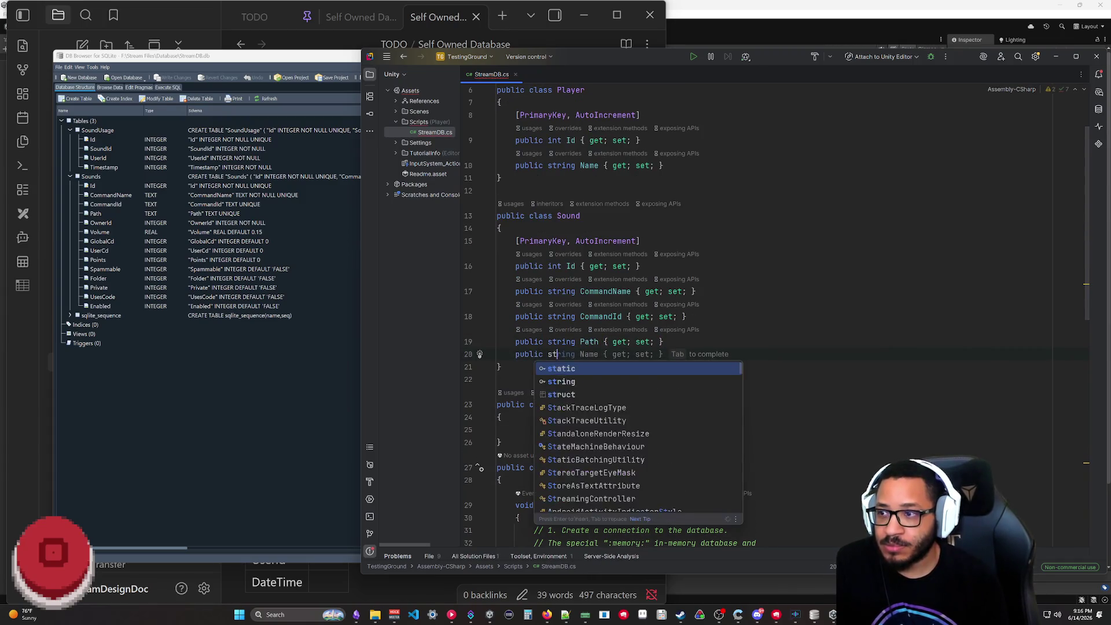
type("ring Owner")
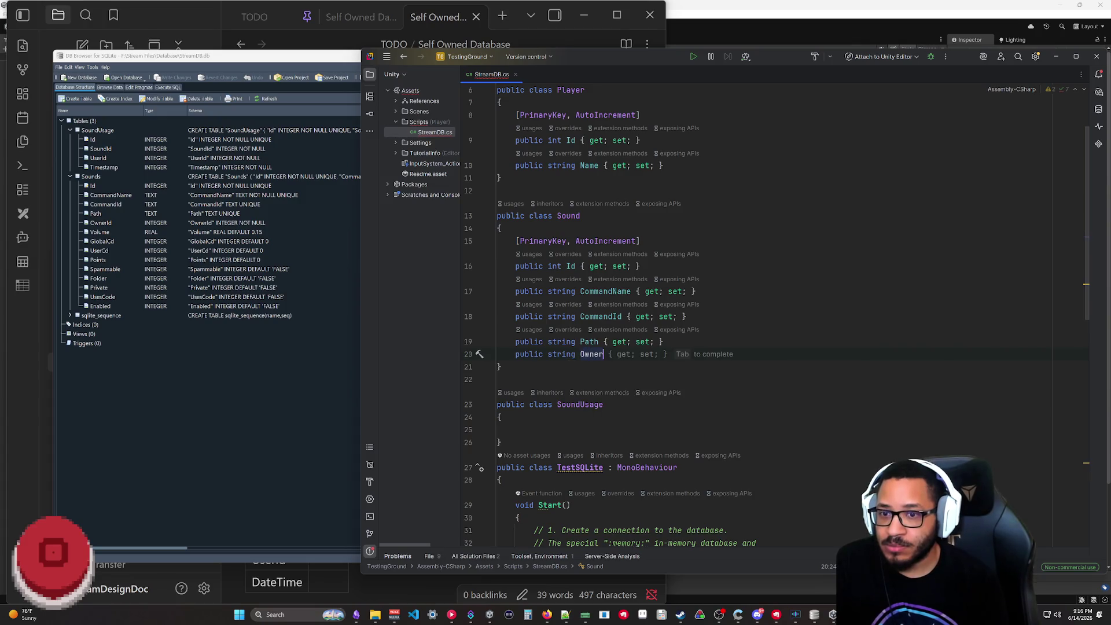
key("Return")
type("public strin")
- Add float Volume, GlobalCd, UserCd and SoundUsageId properties, fixing the LocalCd name
key("Escape")
key("Escape")
key("BackSpace")
key("BackSpace")
type("float VO")
key("BackSpace")
key("BackSpace")
key("BackSpace")
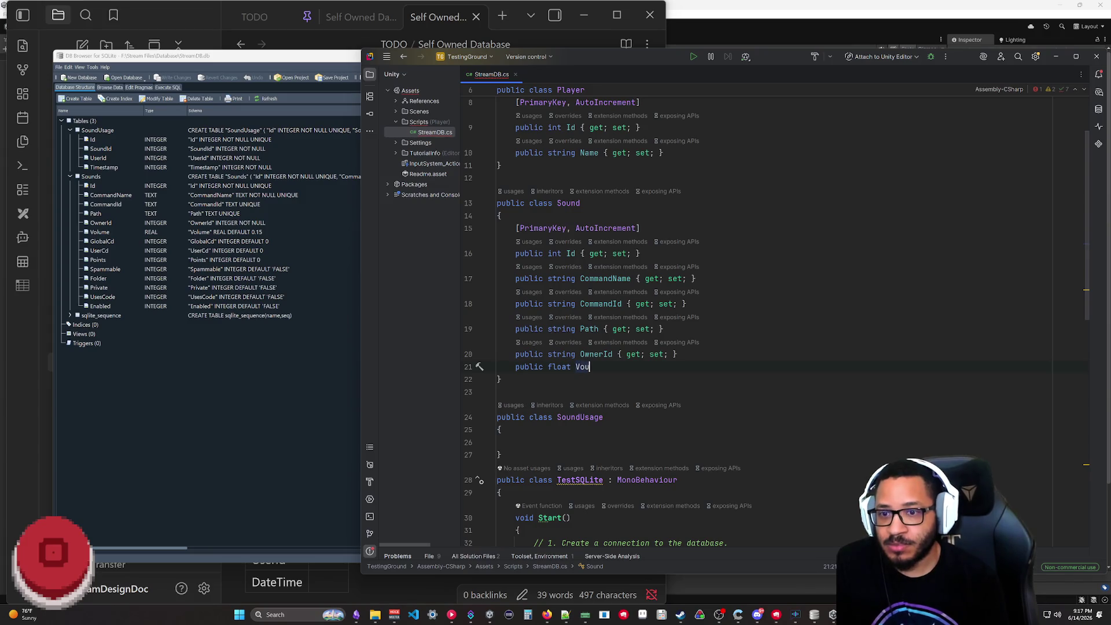
type("olume")
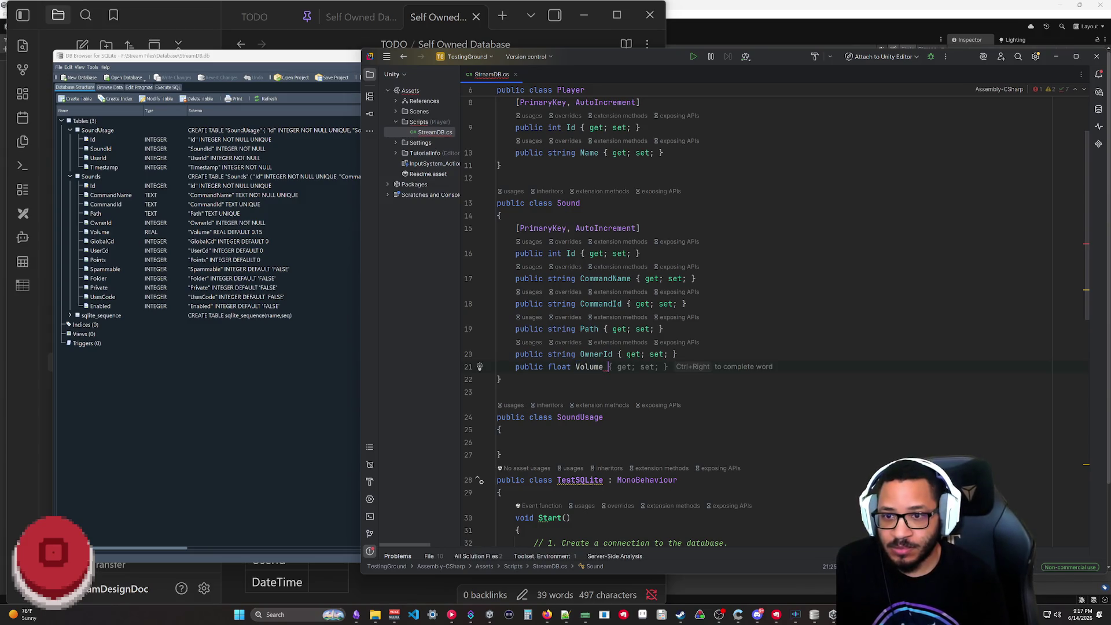
key("Tab")
key("Return")
type("public ")
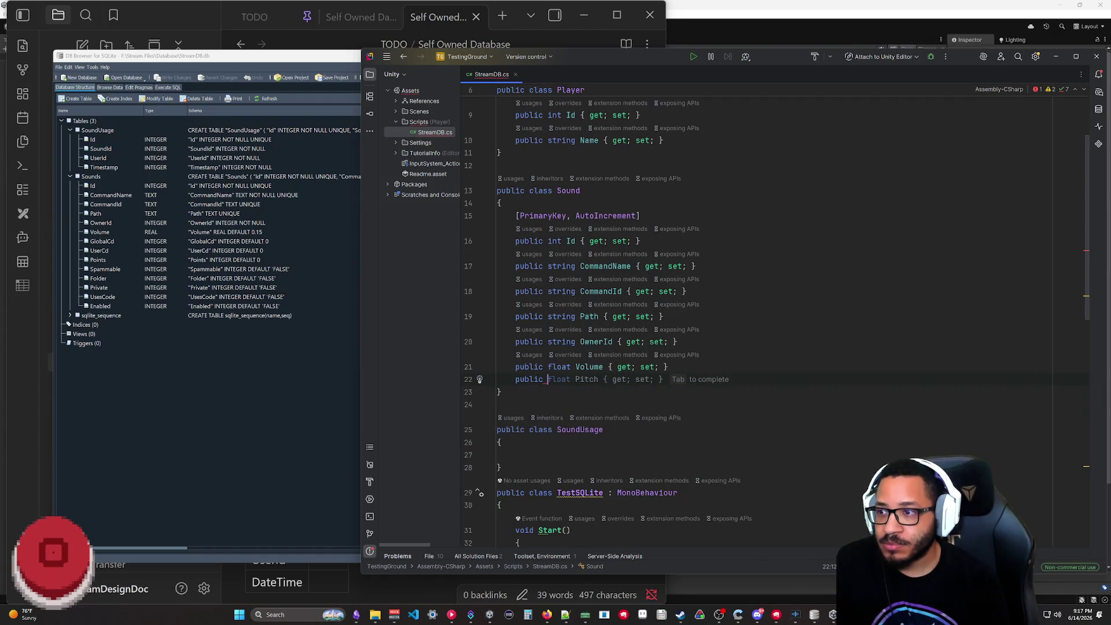
type("int Global")
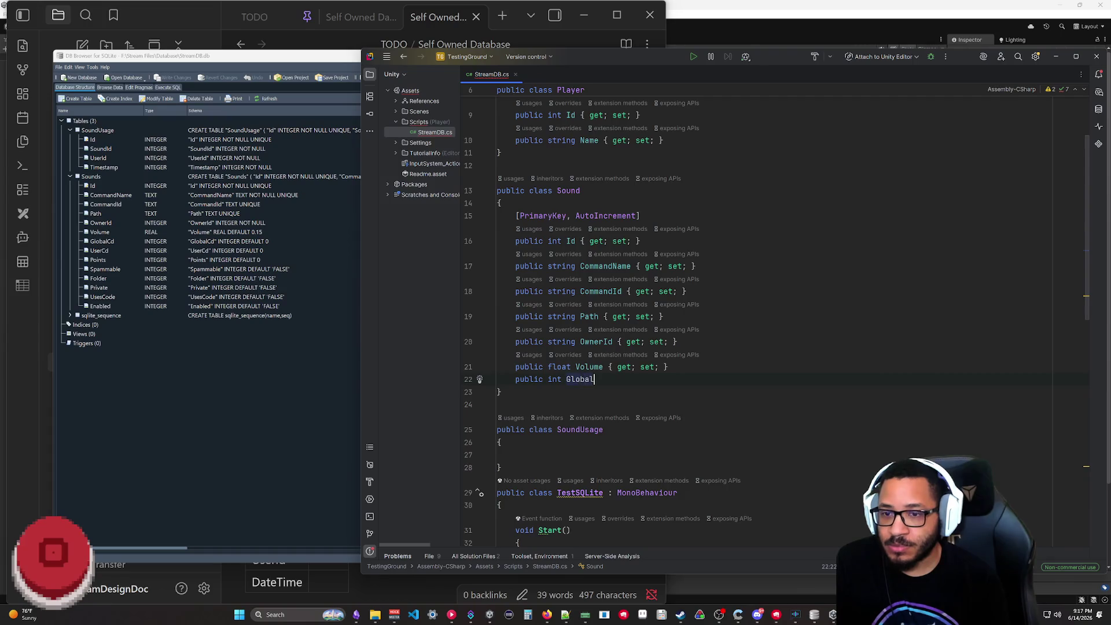
key("Tab")
key("Return")
key("Tab")
key("Return")
key("Tab")
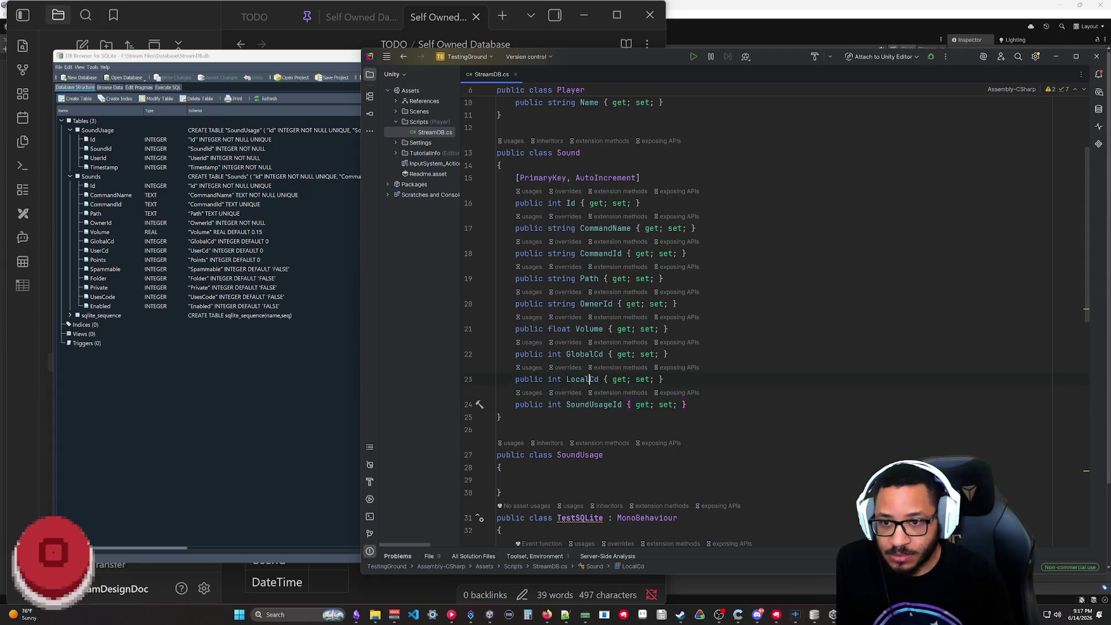
key("ctrl+Delete")
type("User")
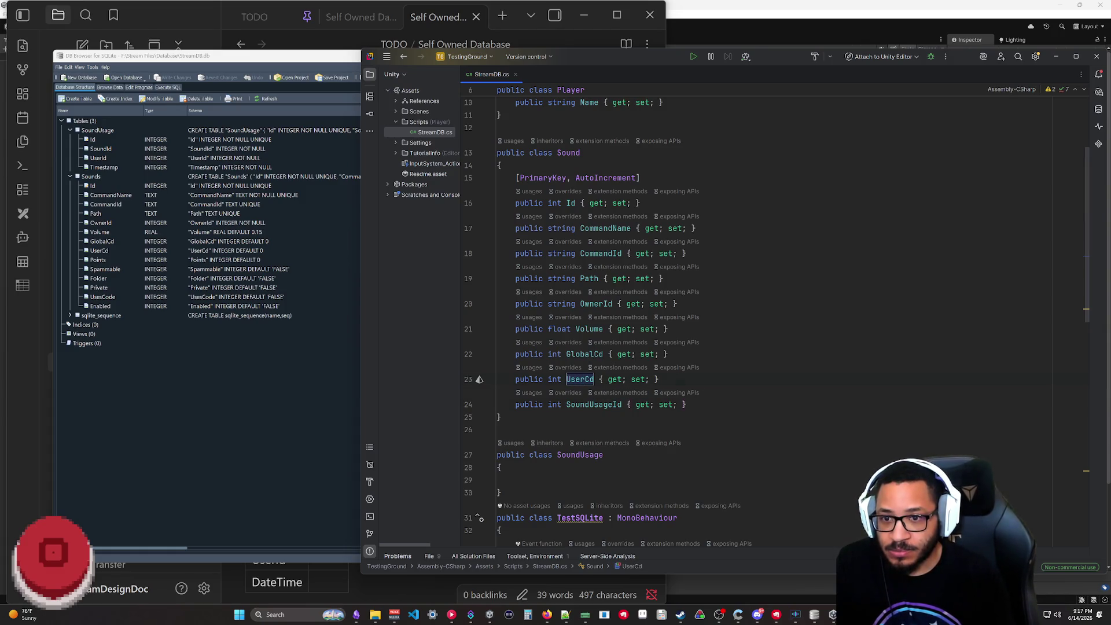
mouse_move(594, 405)
type("Points")
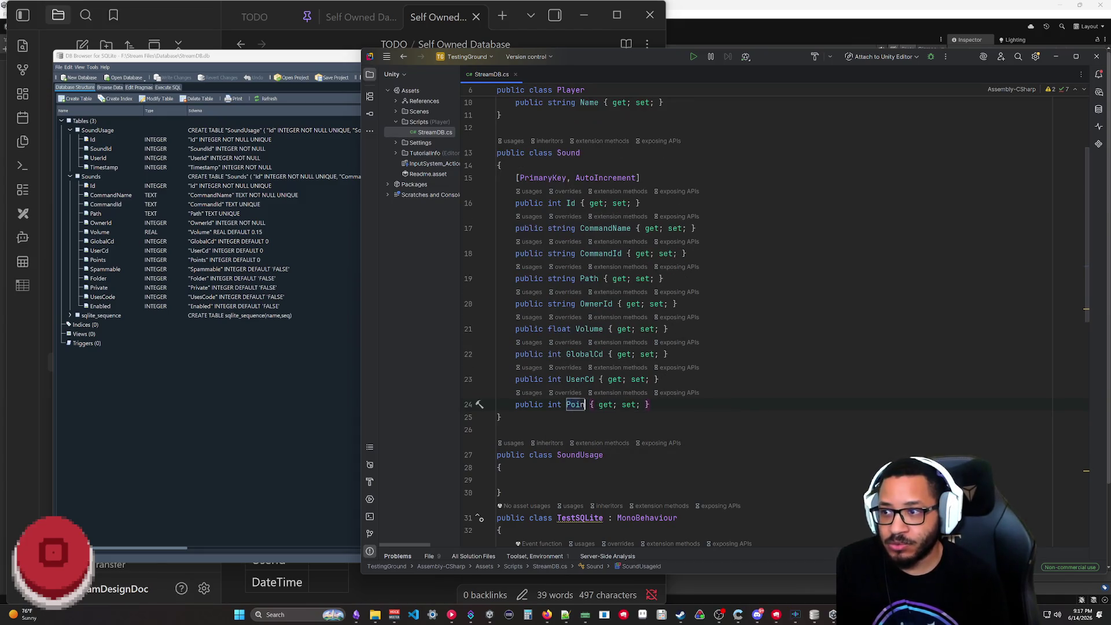
- Add bool auto-properties Spammable, Folder and Private to the Sound class after Points
key("Return")
type("public bool")
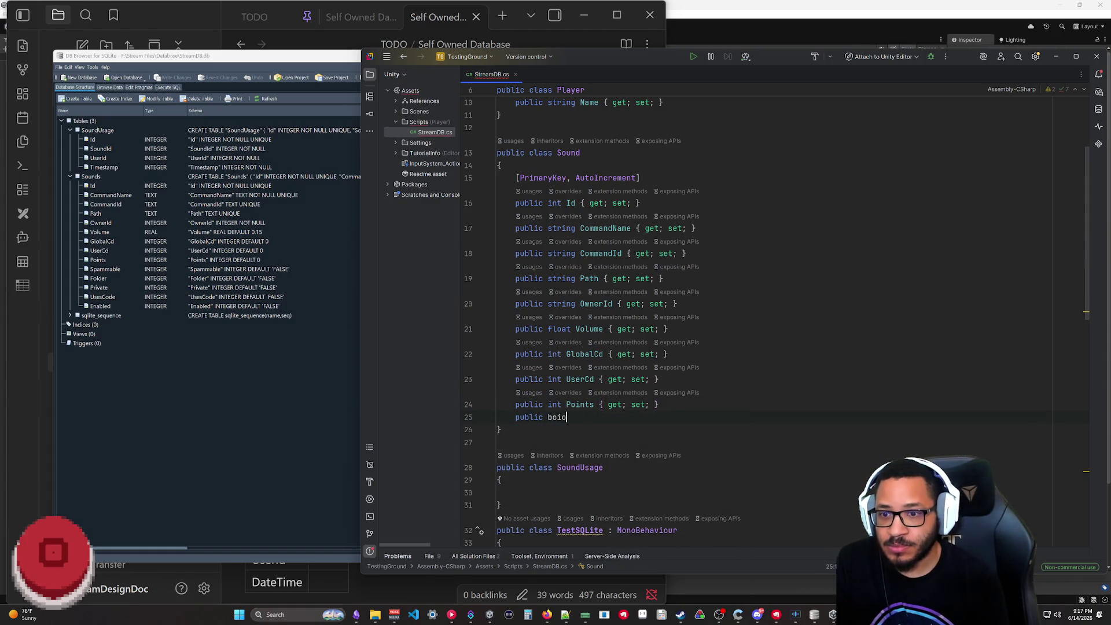
type(" Spammable")
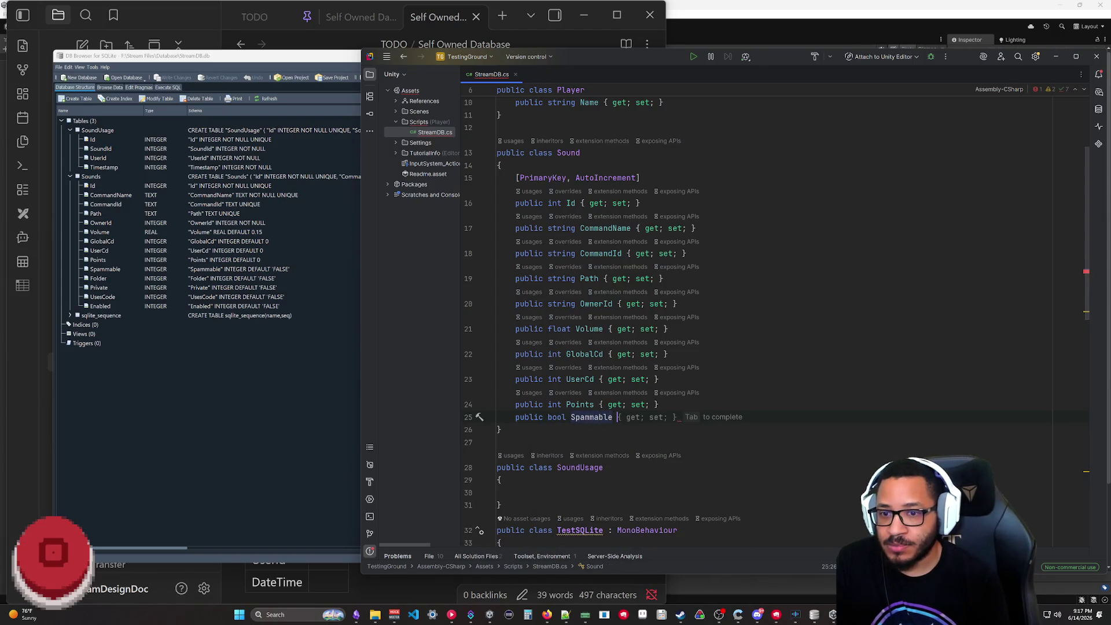
key("Tab")
key("Return")
type("public ")
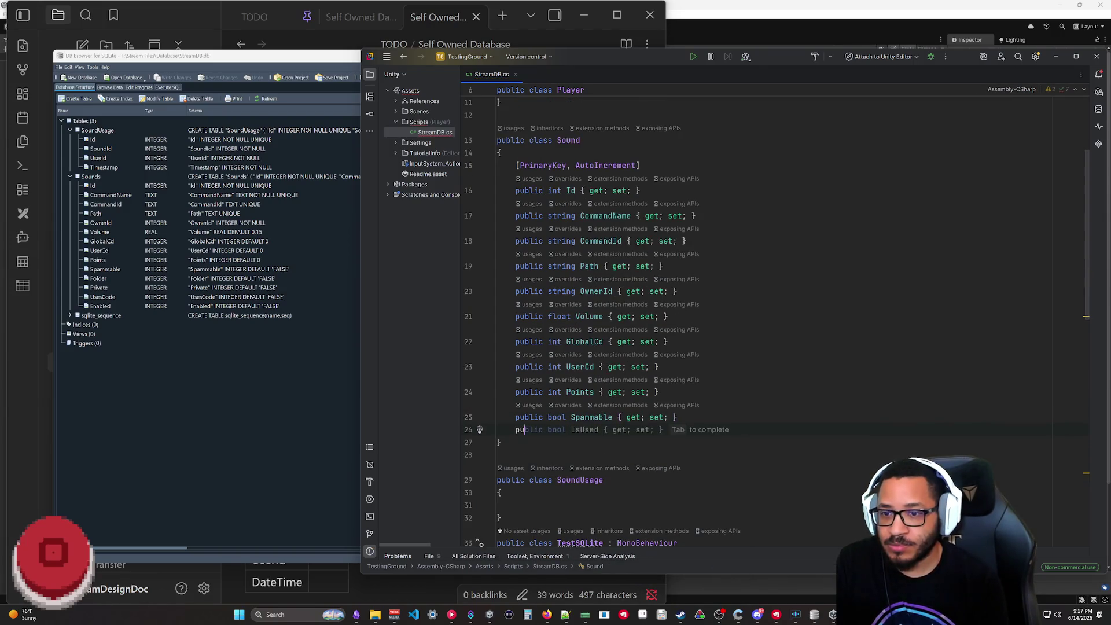
type("bool Folder")
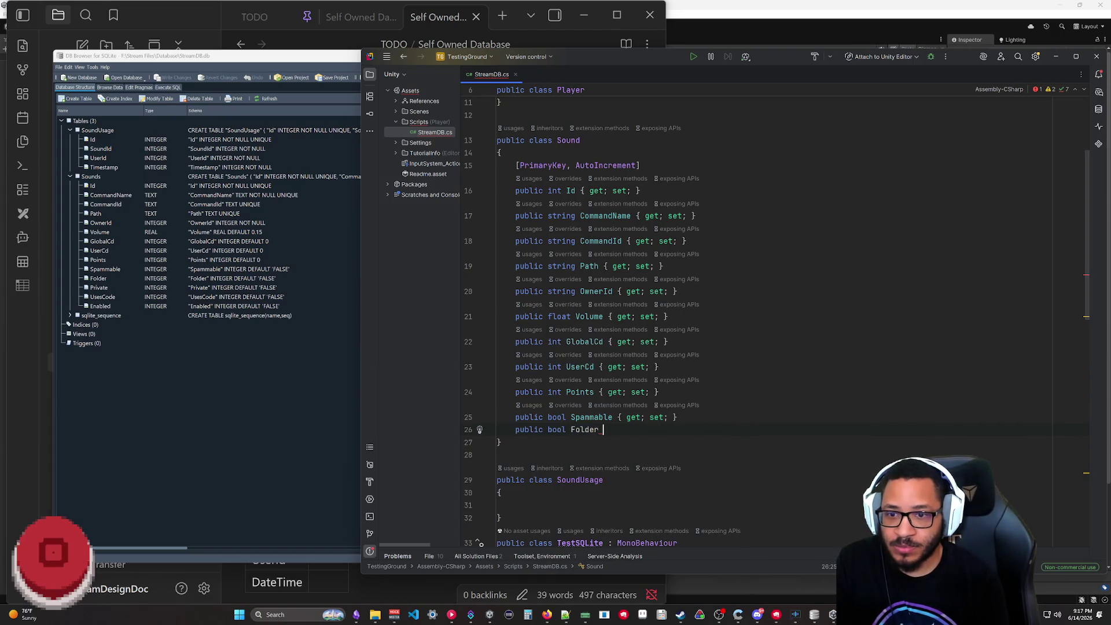
key("Tab")
key("Return")
type("public bool ")
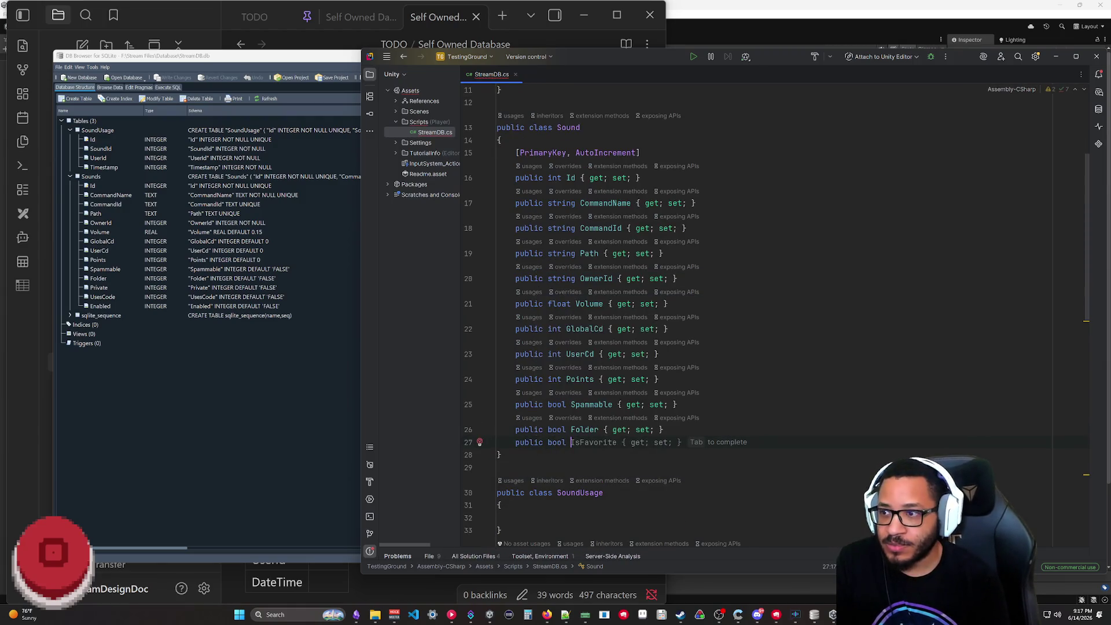
type("Private ")
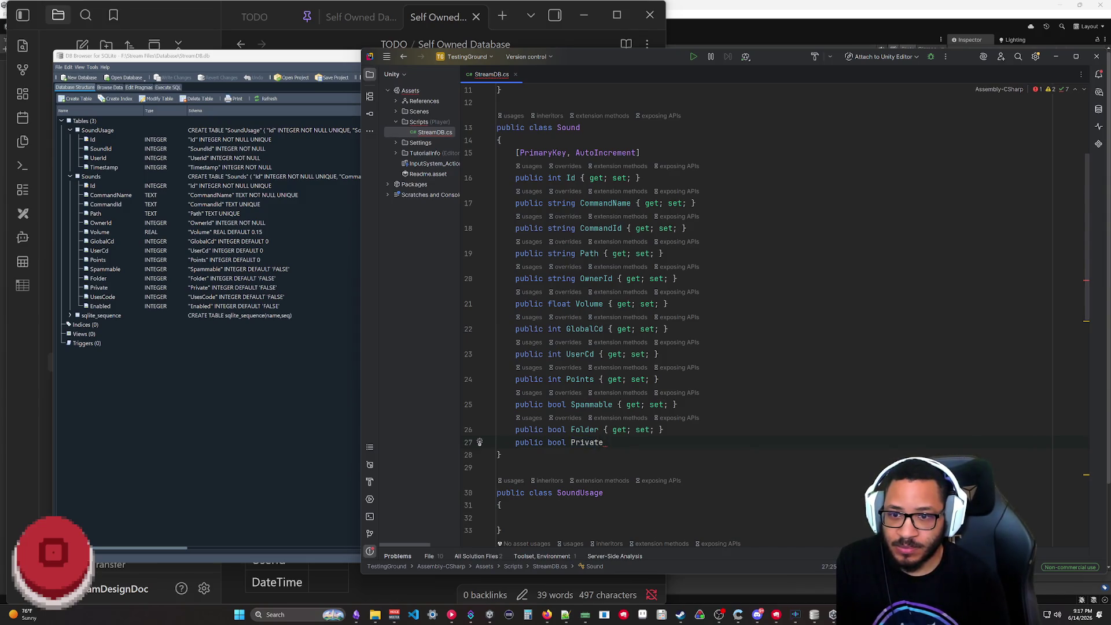
type("{ get")
key("Return")
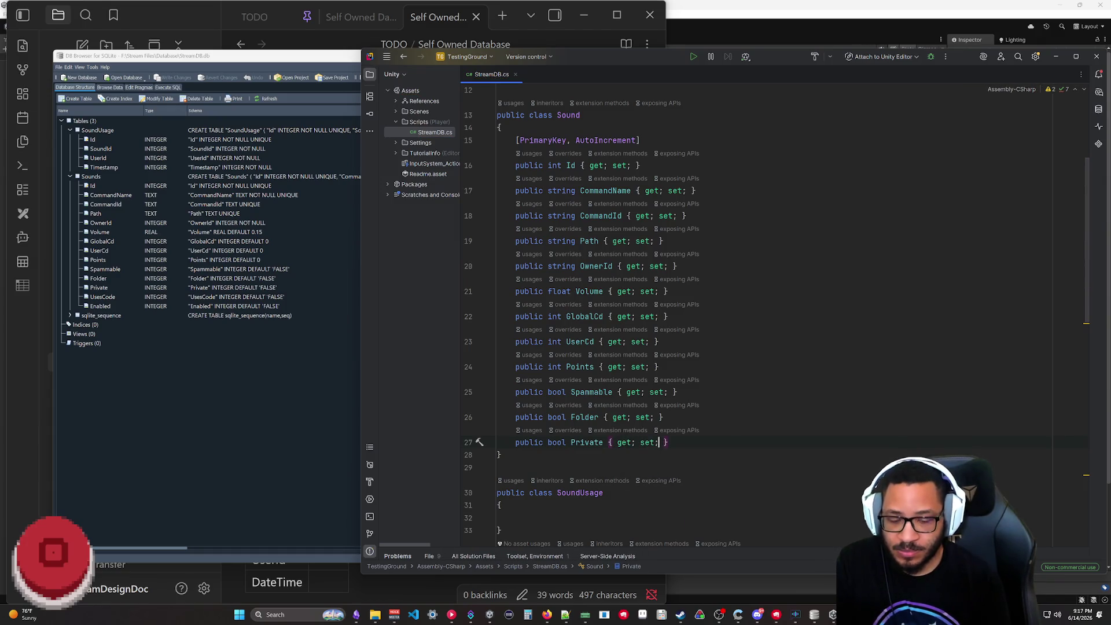
key("Return")
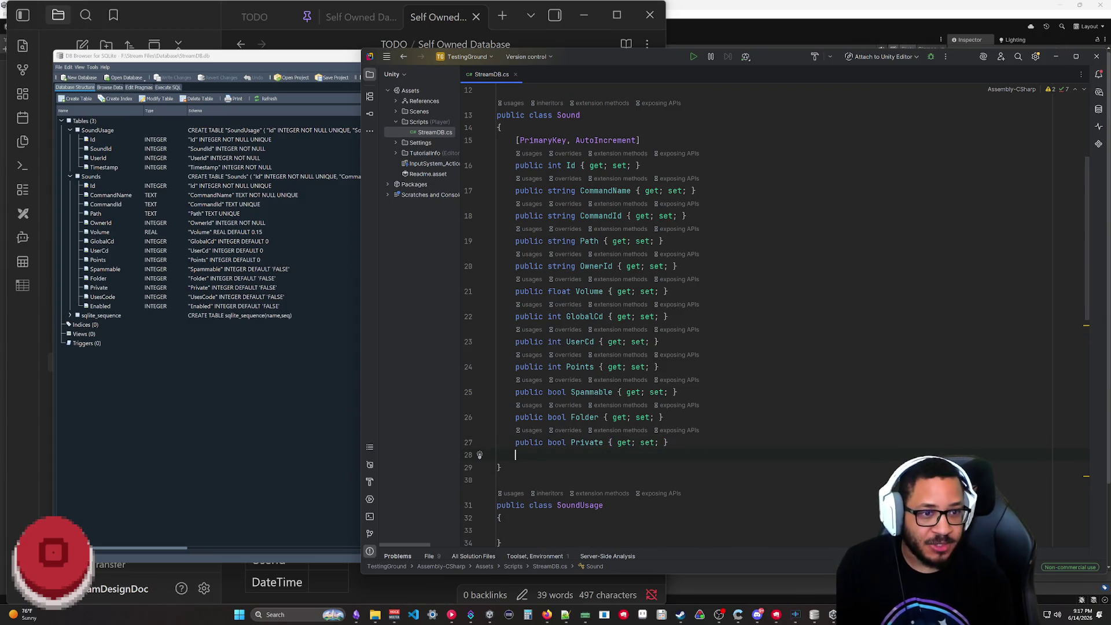
type("public bool UsesCode ")
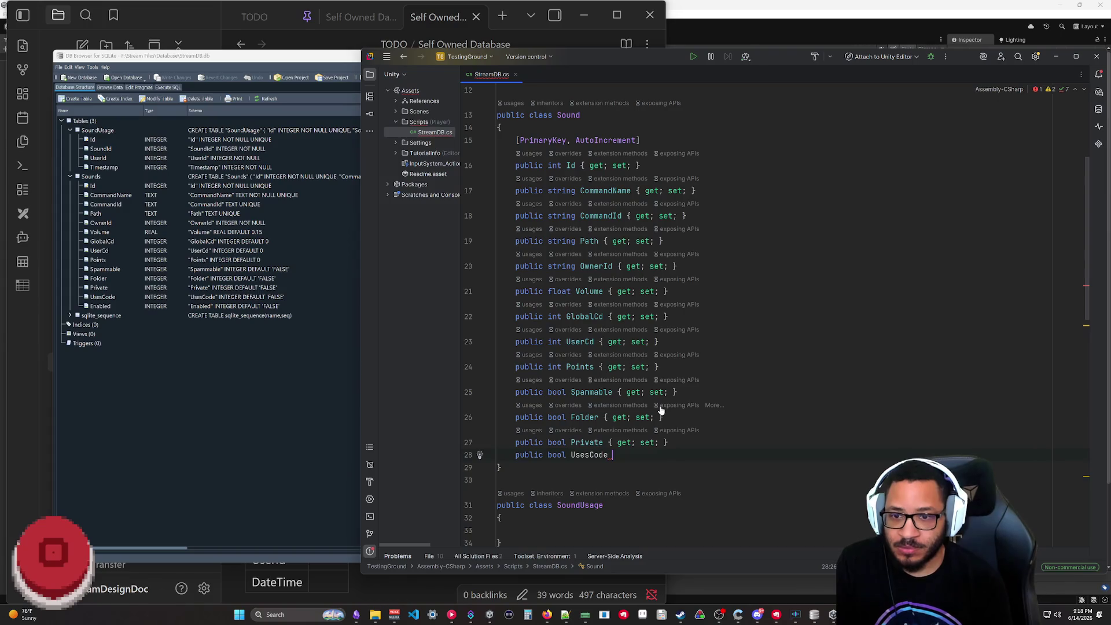
type("{ get; set;")
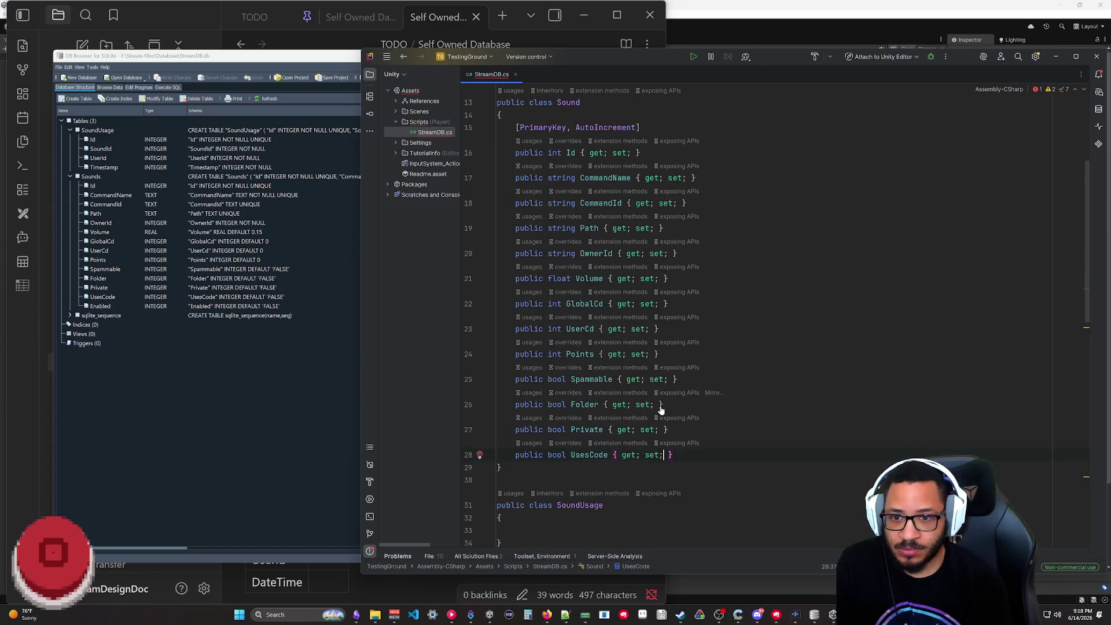
- Add bool UsesCode and Enabled properties, declining the suggested IsFavorite
key("Return")
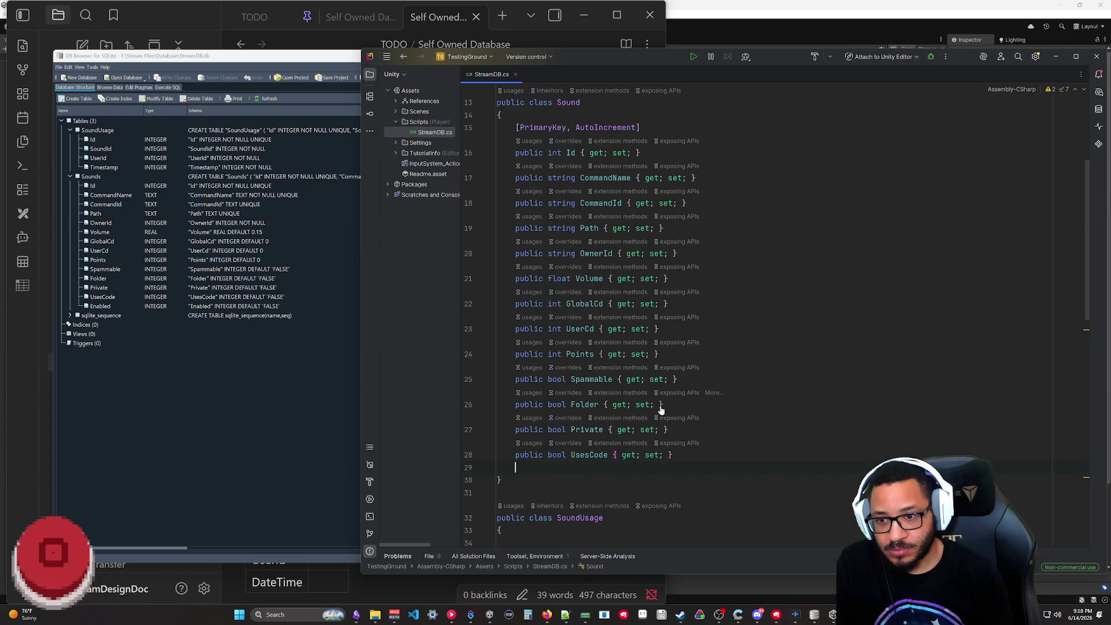
type("public bool enabl")
key("BackSpace")
key("BackSpace")
key("BackSpace")
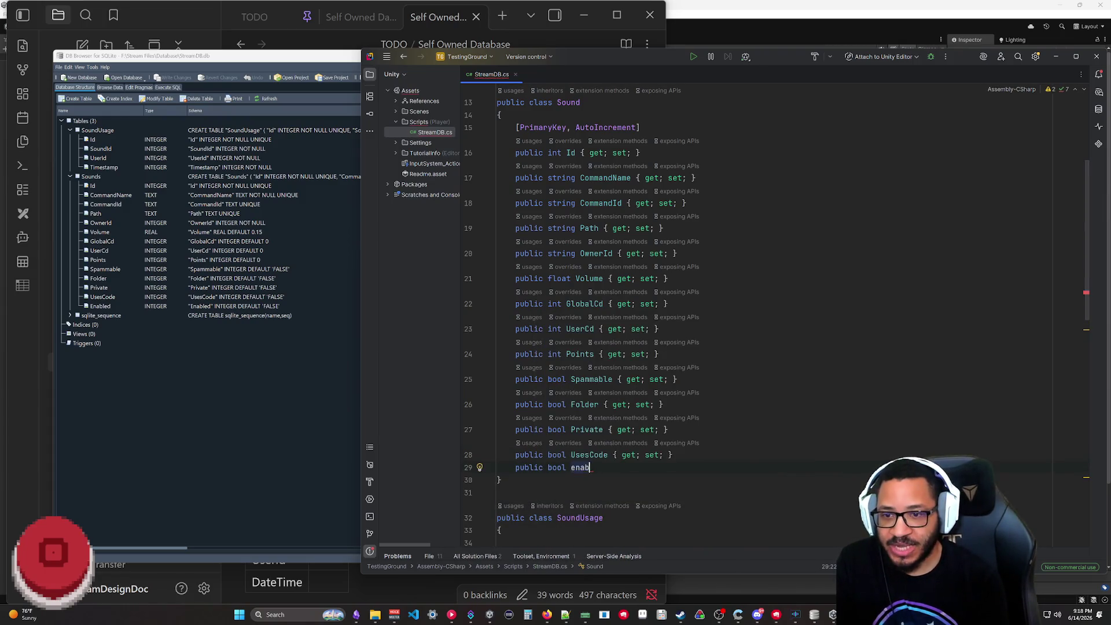
type("Enabled")
key("Tab")
key("Up")
key("Up")
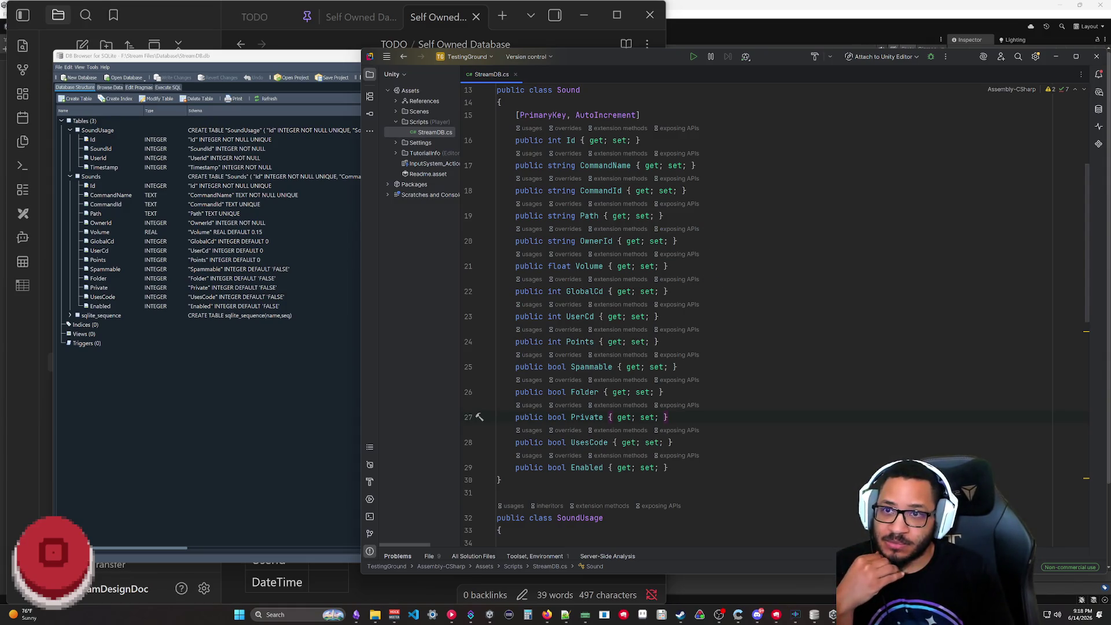
scroll(690, 262, "down", 1)
scroll(690, 303, "down", 1)
key("Down")
key("Down")
key("Down")
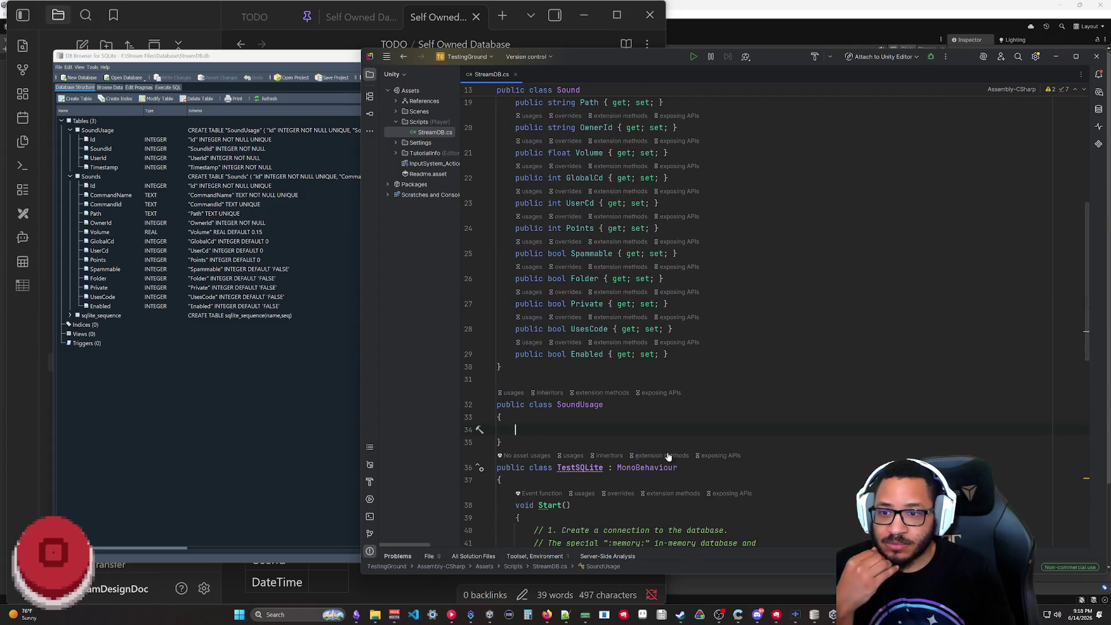
type("public")
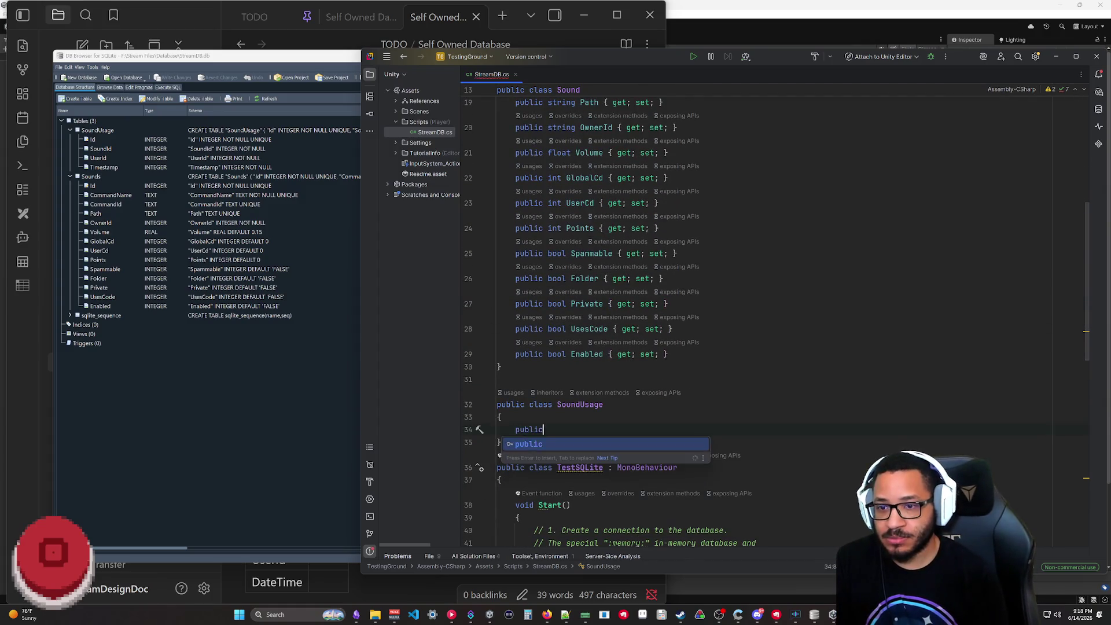
type(" int")
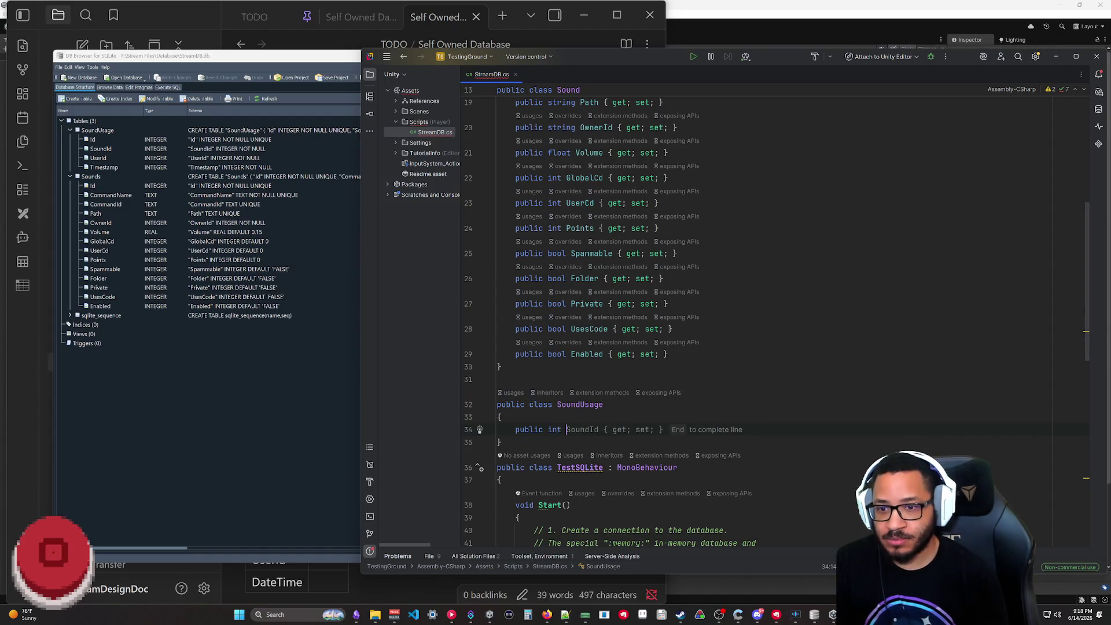
type(" Id")
- Give SoundUsage an Id property marked [PrimaryKey, AutoIncrement]
key("Tab")
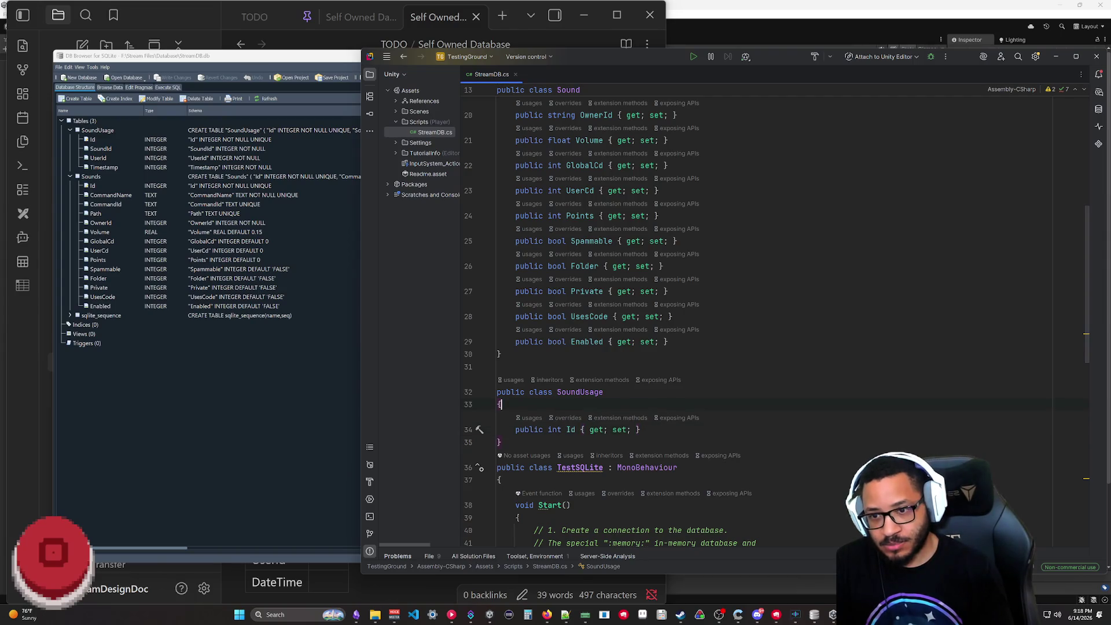
key("Up")
key("End")
key("Return")
type("[")
key("Tab")
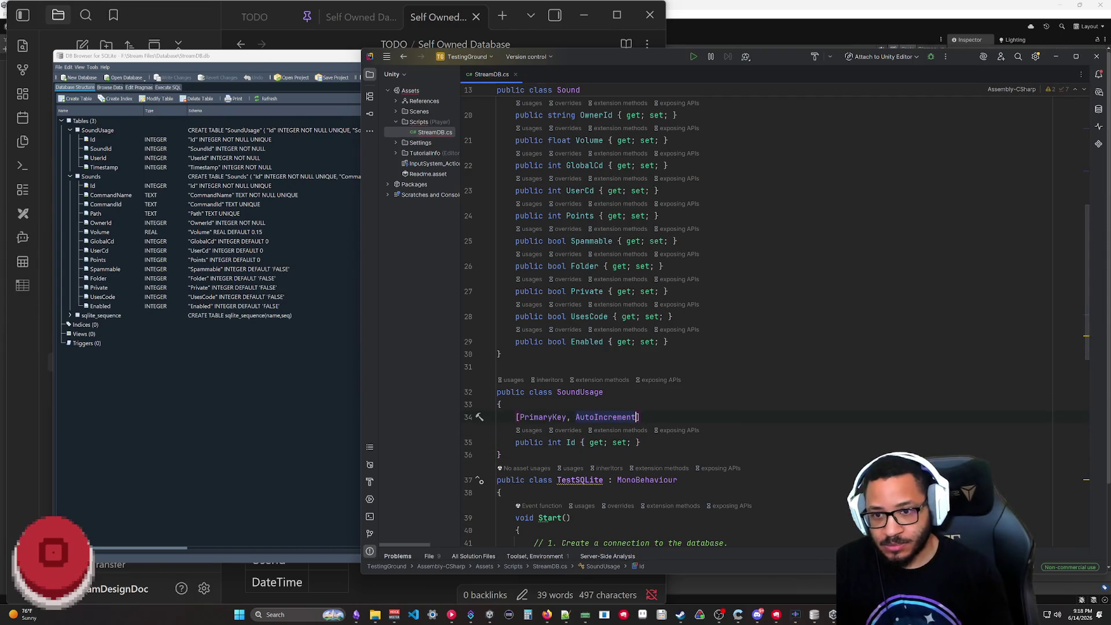
key("Return")
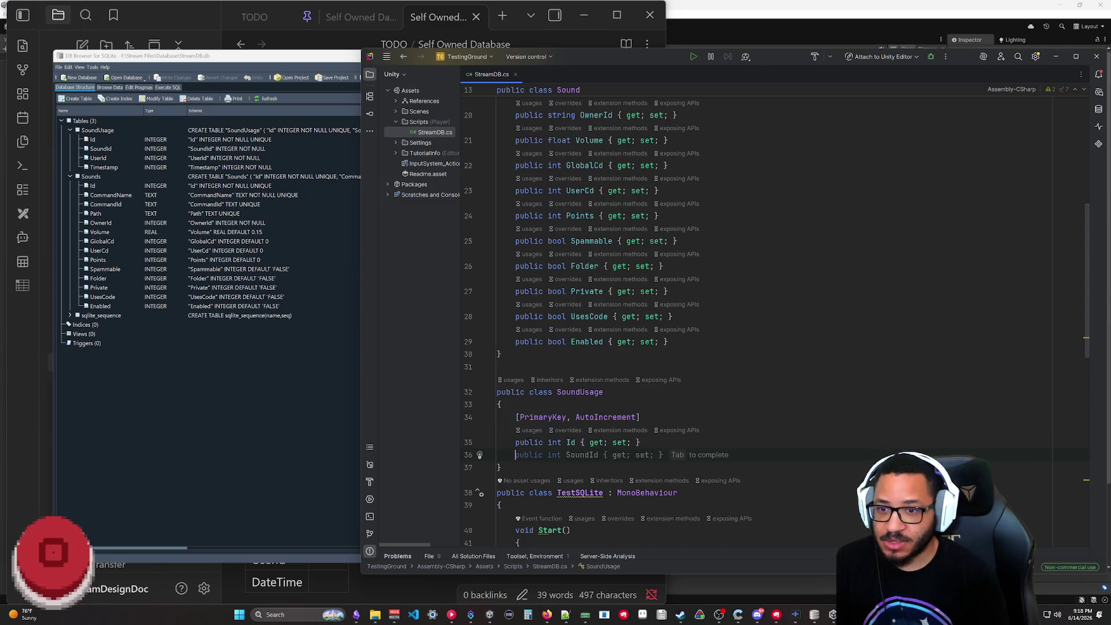
type("public")
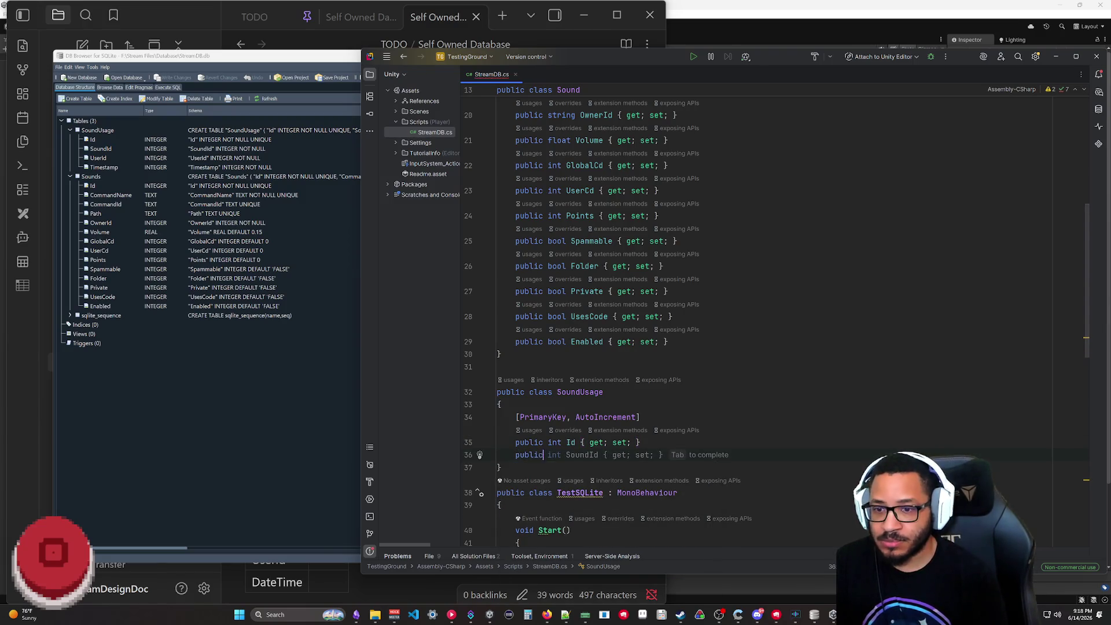
type(" int SoundId")
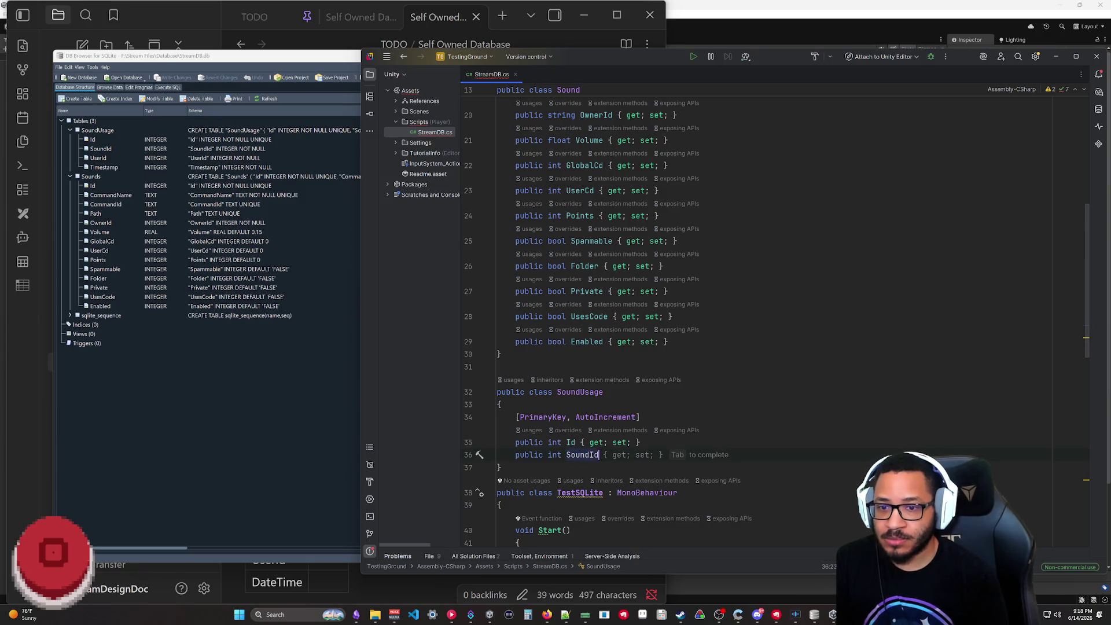
- Add SoundId, UserId and DateTime TimeStamp properties to SoundUsage
key("Tab")
key("Return")
key("Tab")
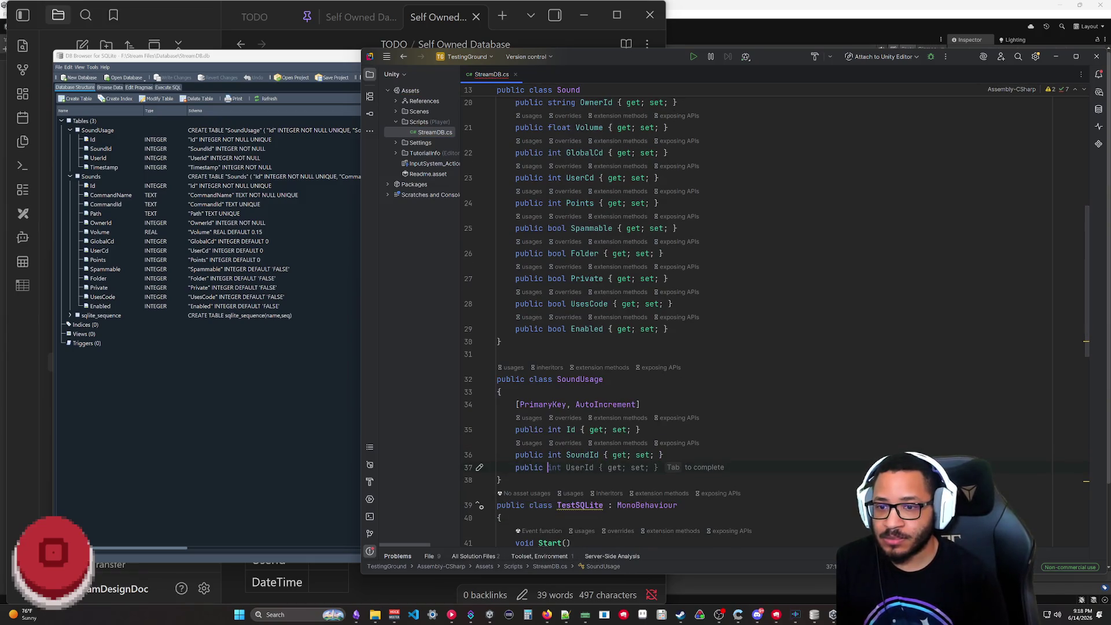
key("Return")
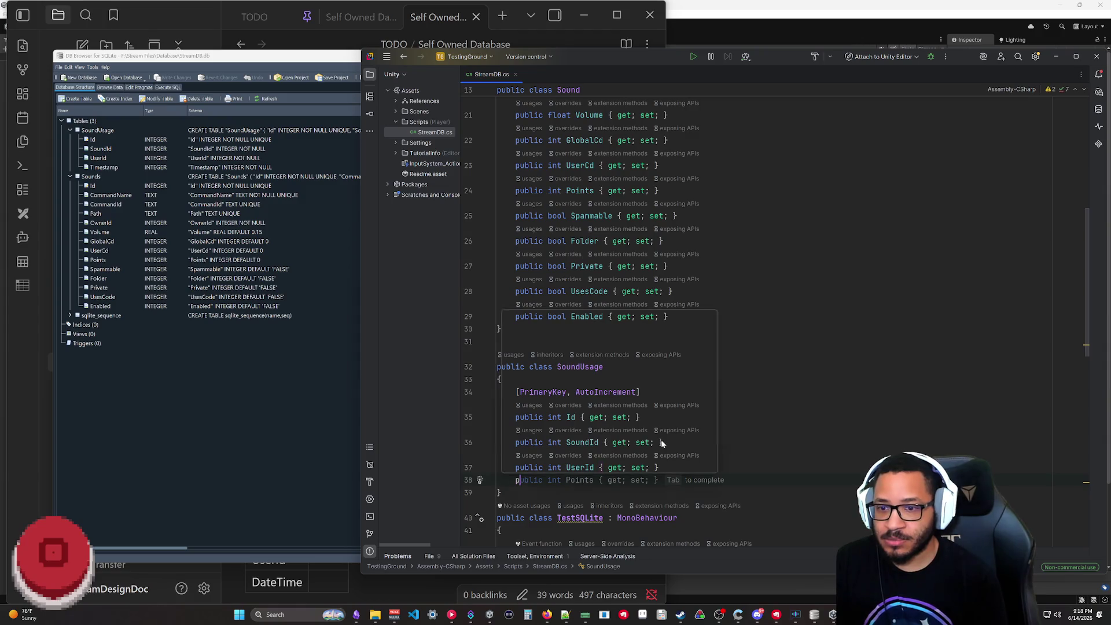
type("ublic int TimeStamp")
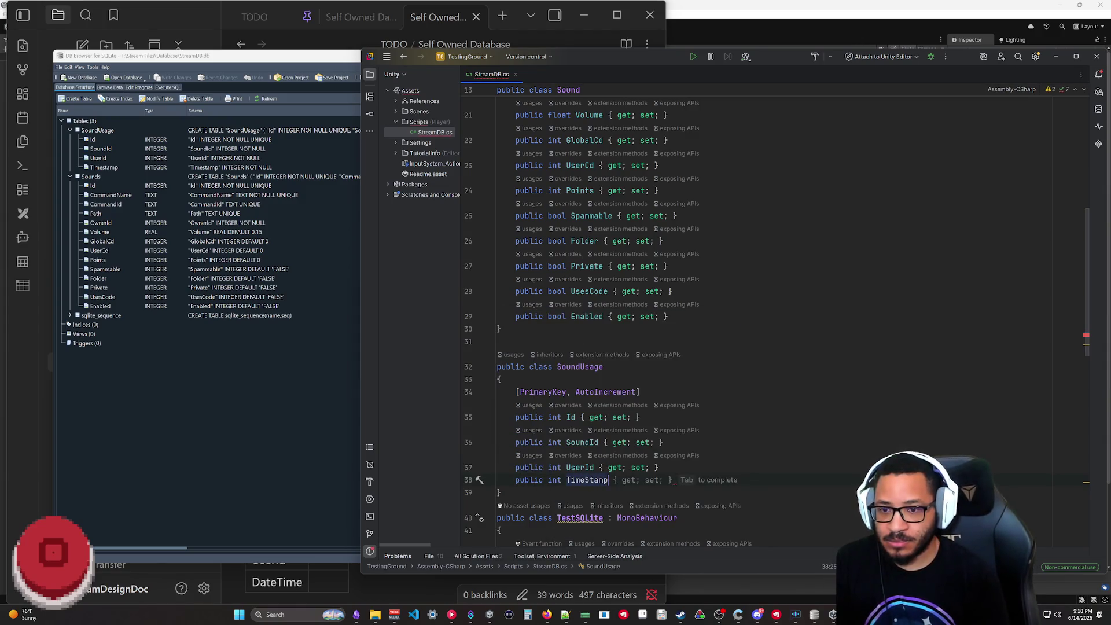
key("Tab")
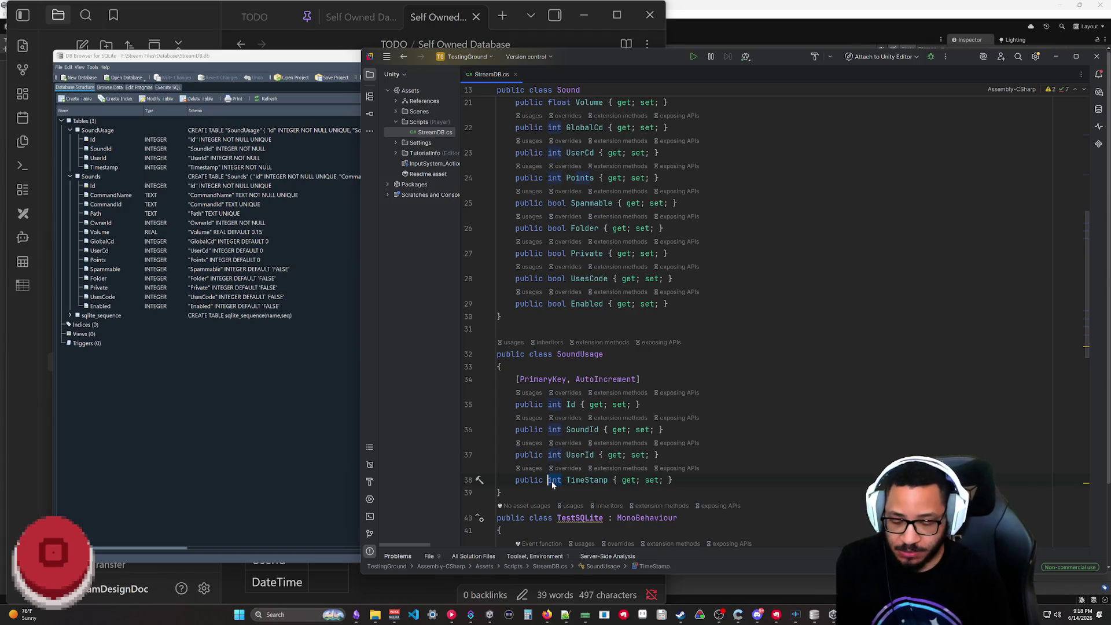
type("DateTime")
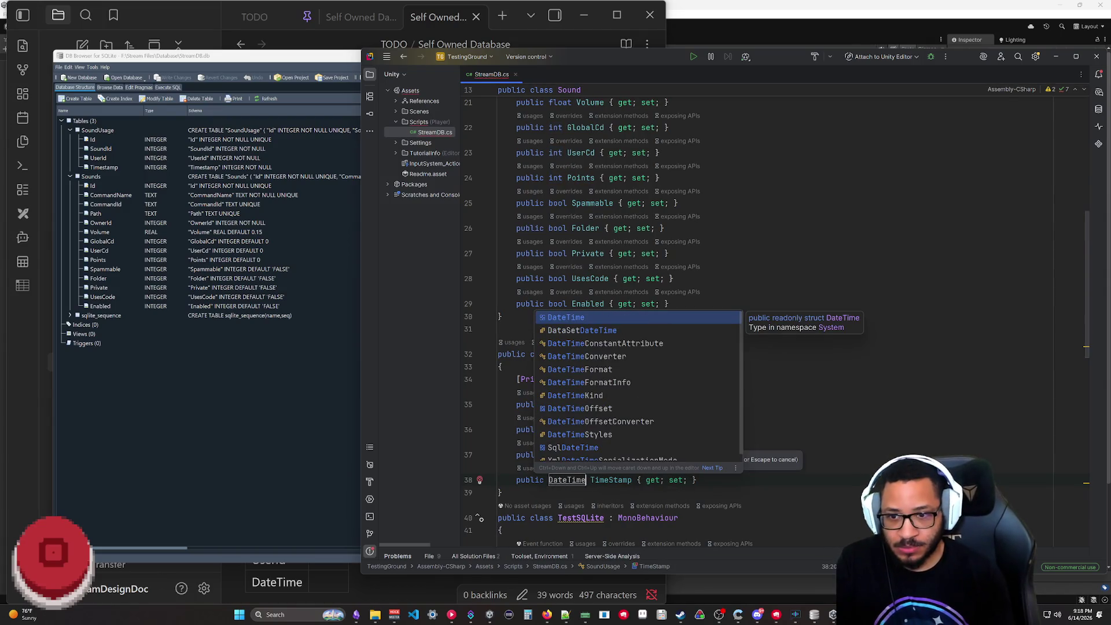
- Import the System namespace for DateTime and bring the sqlite-net README forward
key("Escape")
key("alt+Return")
key("Return")
key("Down")
key("Down")
key("End")
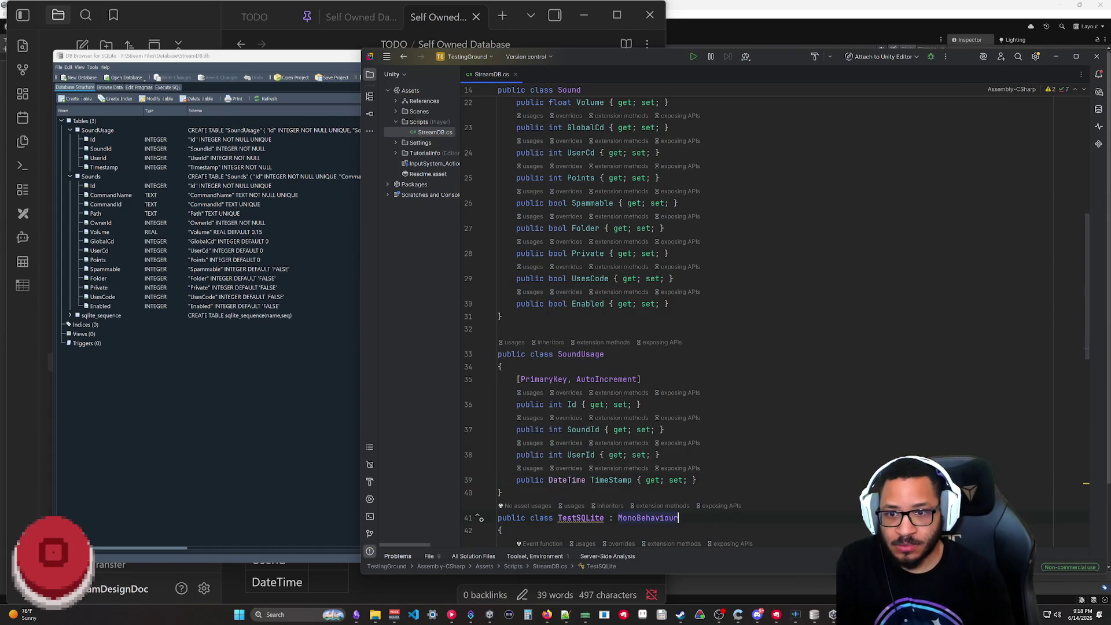
key("Up")
key("Up")
key("Up")
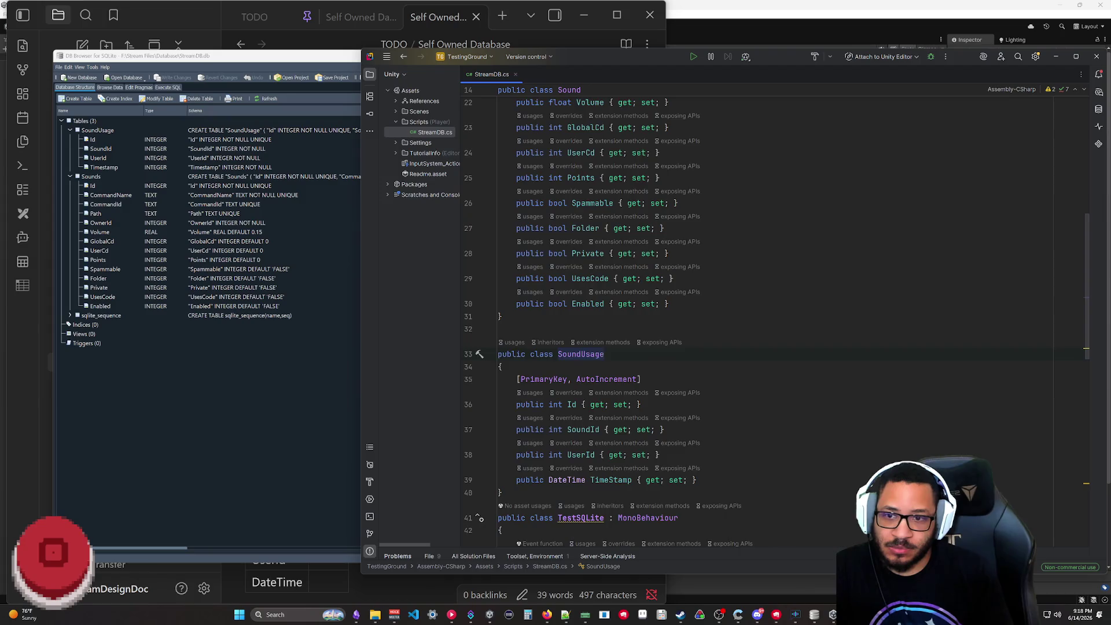
scroll(721, 348, "down", 4)
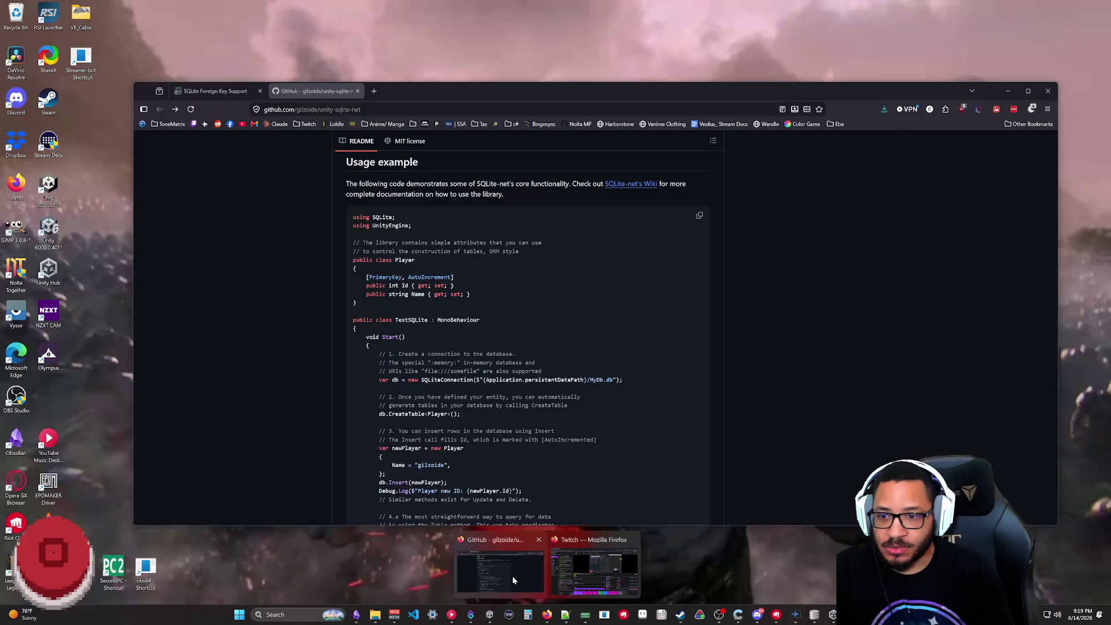
mouse_move(547, 614)
left_click(513, 575)
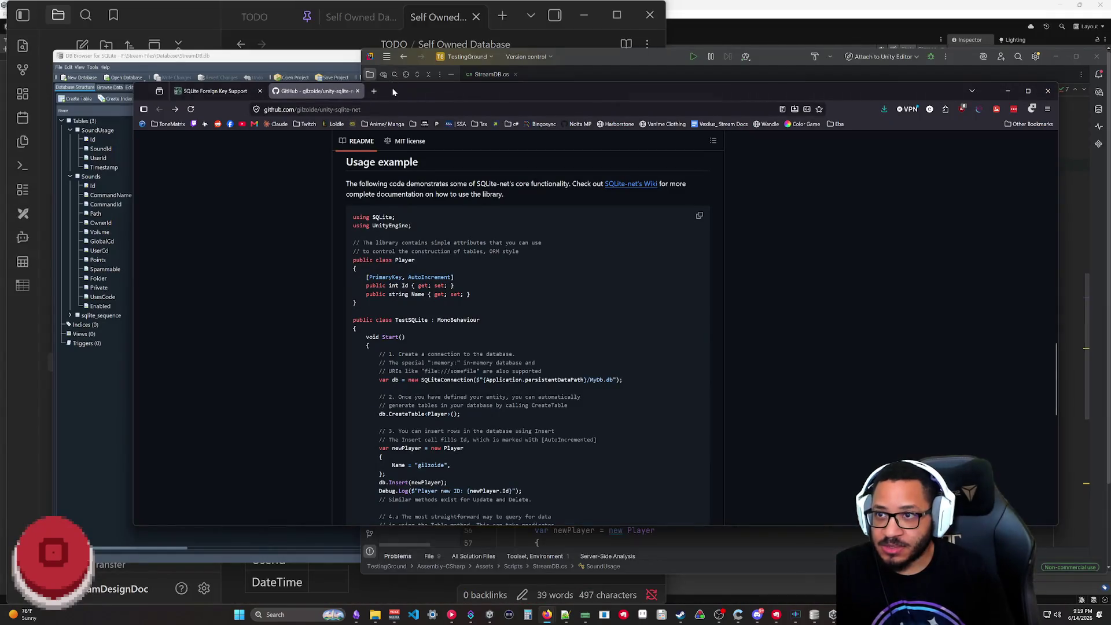
- Load monkeytype.com in a new browser tab and enlarge the window
key("ctrl+t")
type("monkeytype.com")
key("Return")
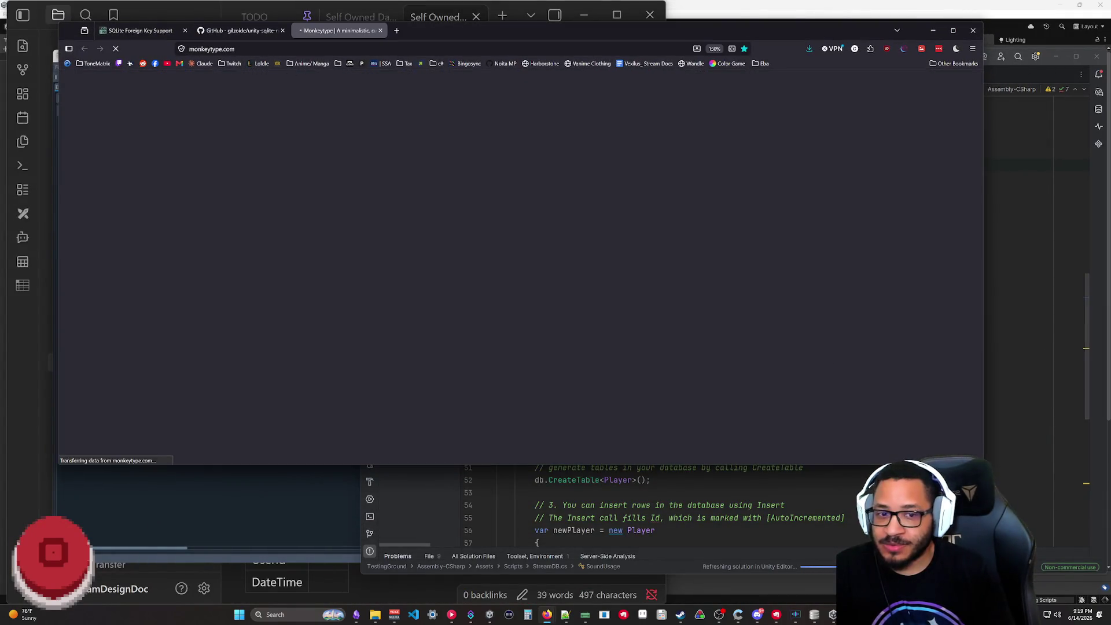
left_click_drag(984, 465, 1049, 569)
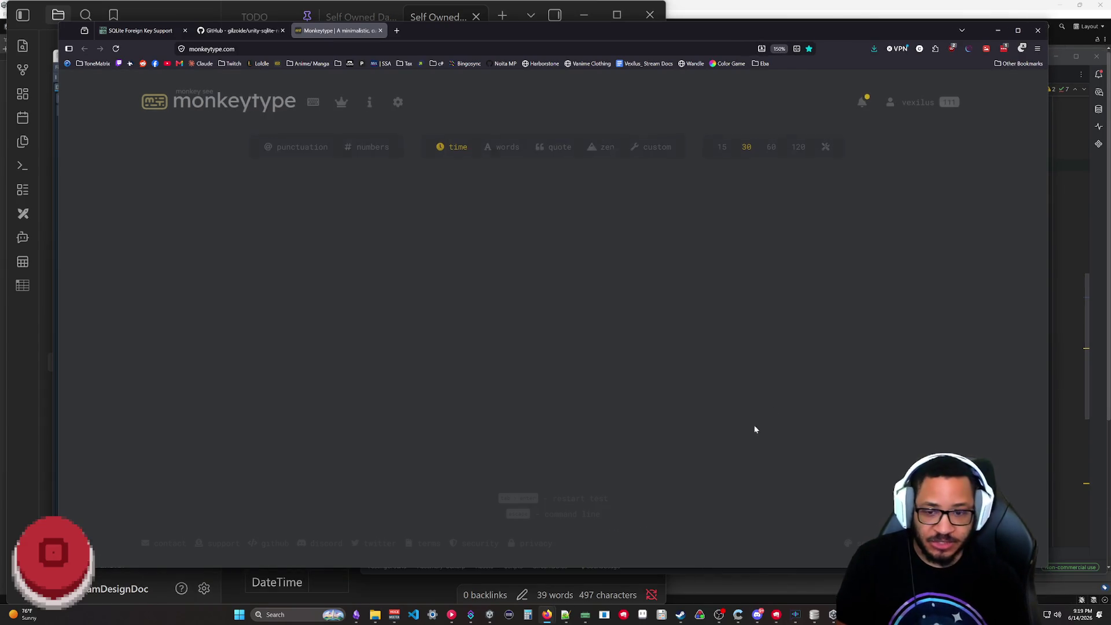
left_click(796, 616)
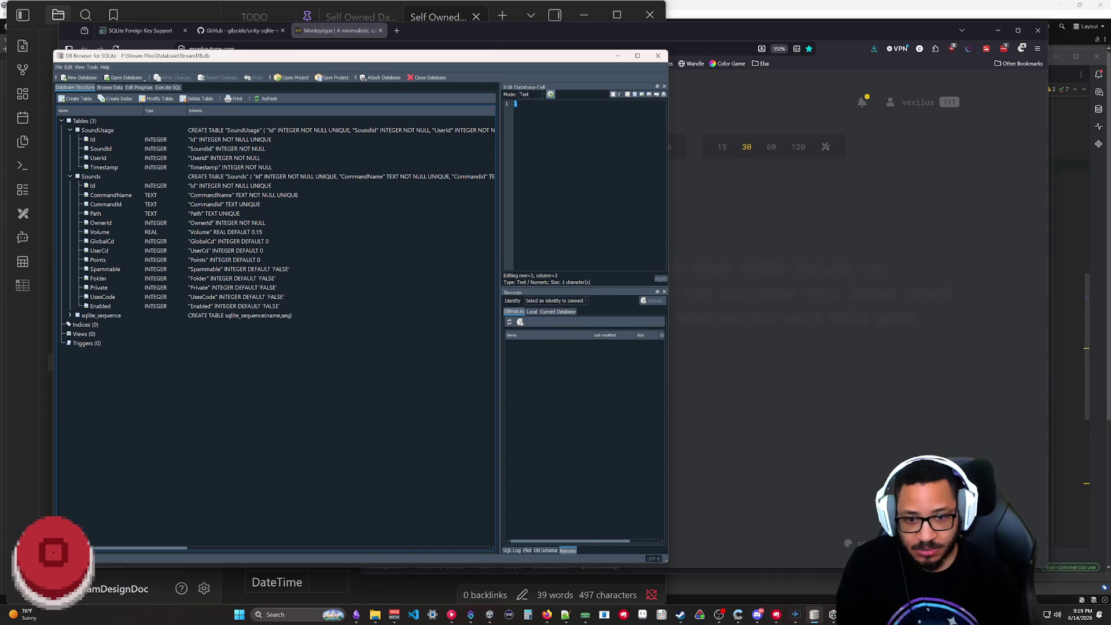
- Rename Rider's TimeStamp property to Timestamp and return to Monkeytype
key("alt+Tab")
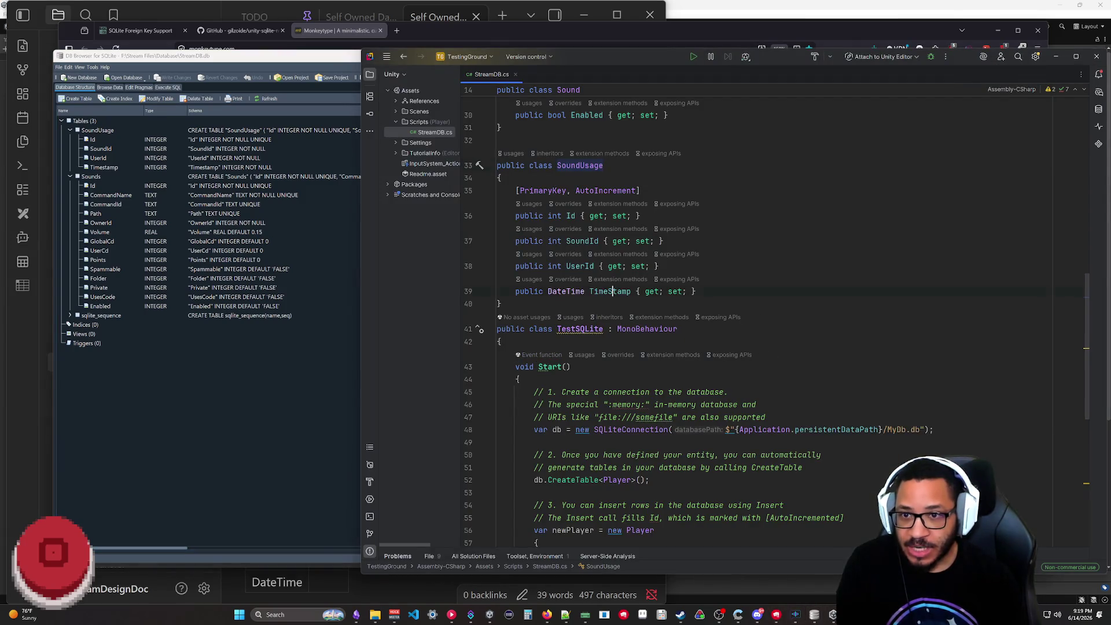
left_click(613, 292)
key("BackSpace")
type("s")
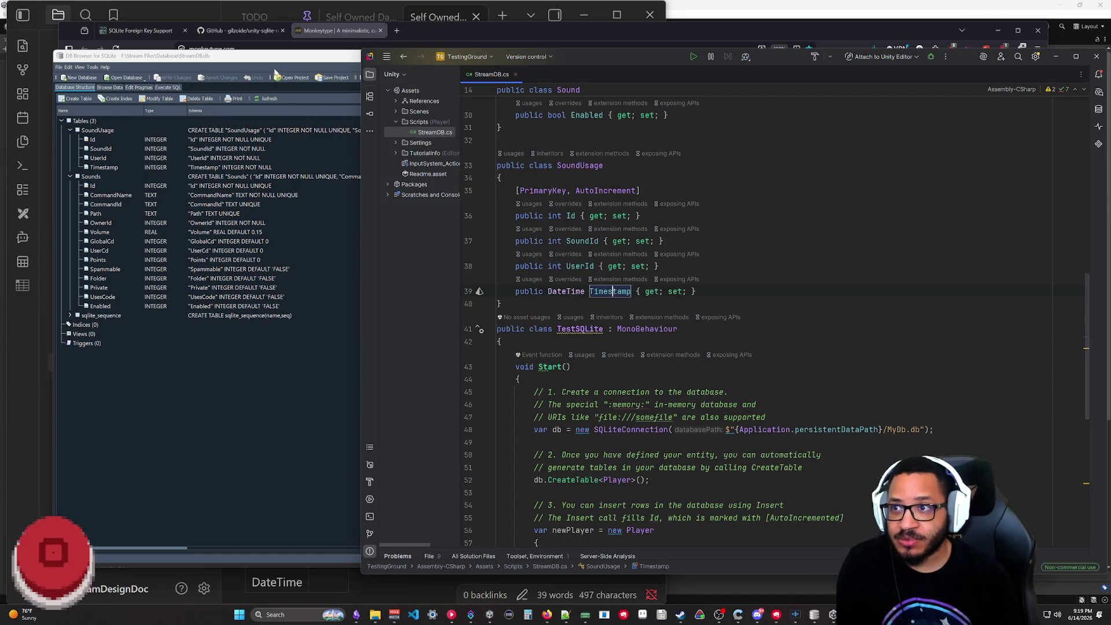
left_click(427, 31)
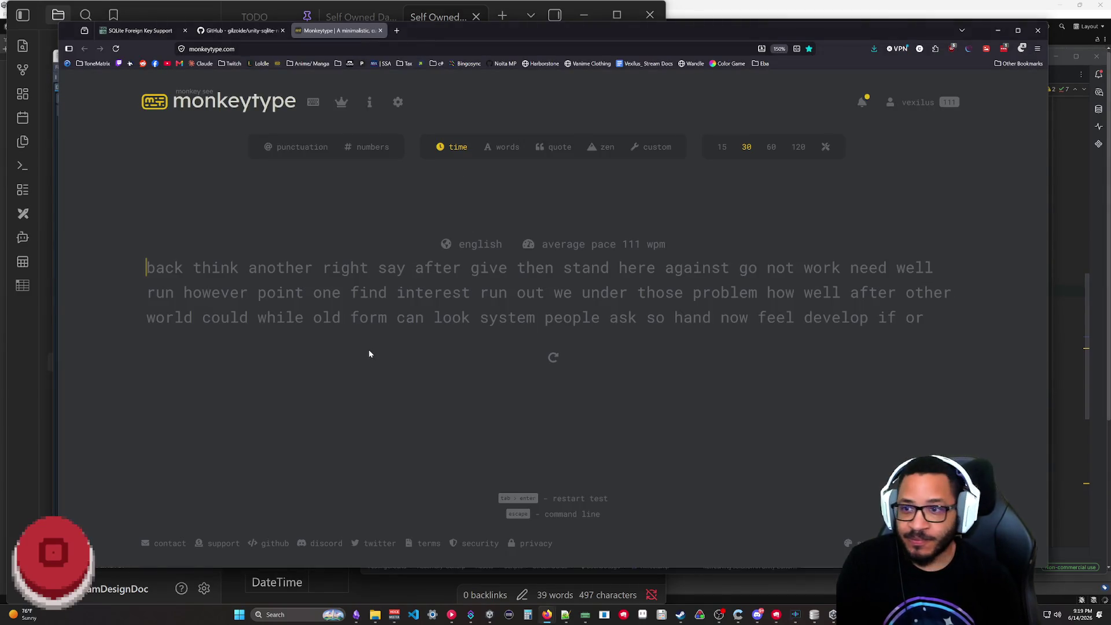
type("back think another right say af")
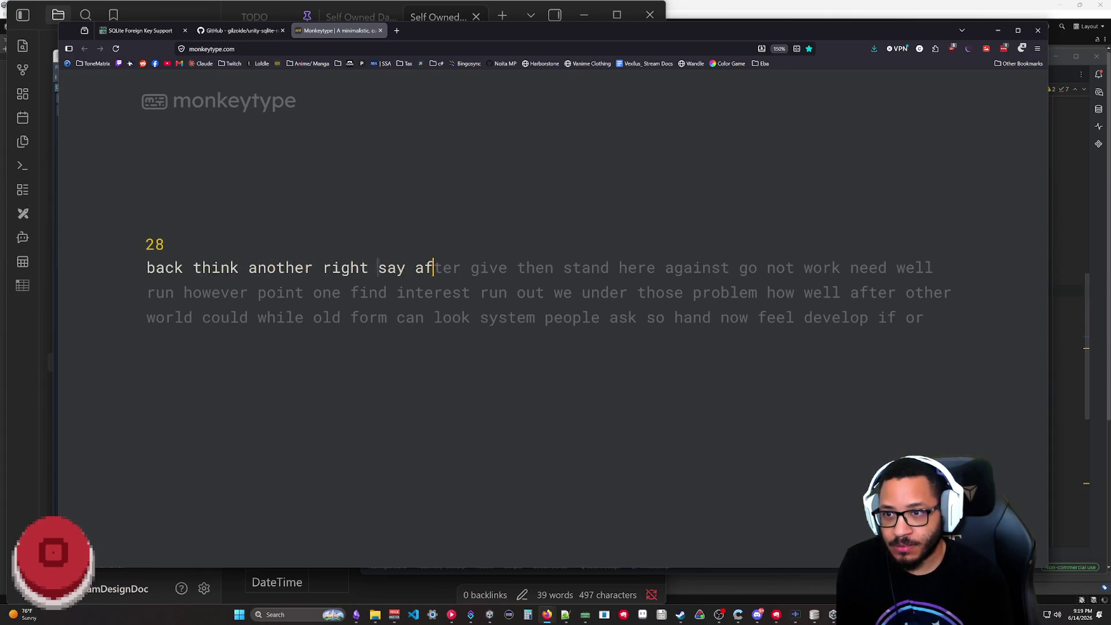
type("ter give then stan her")
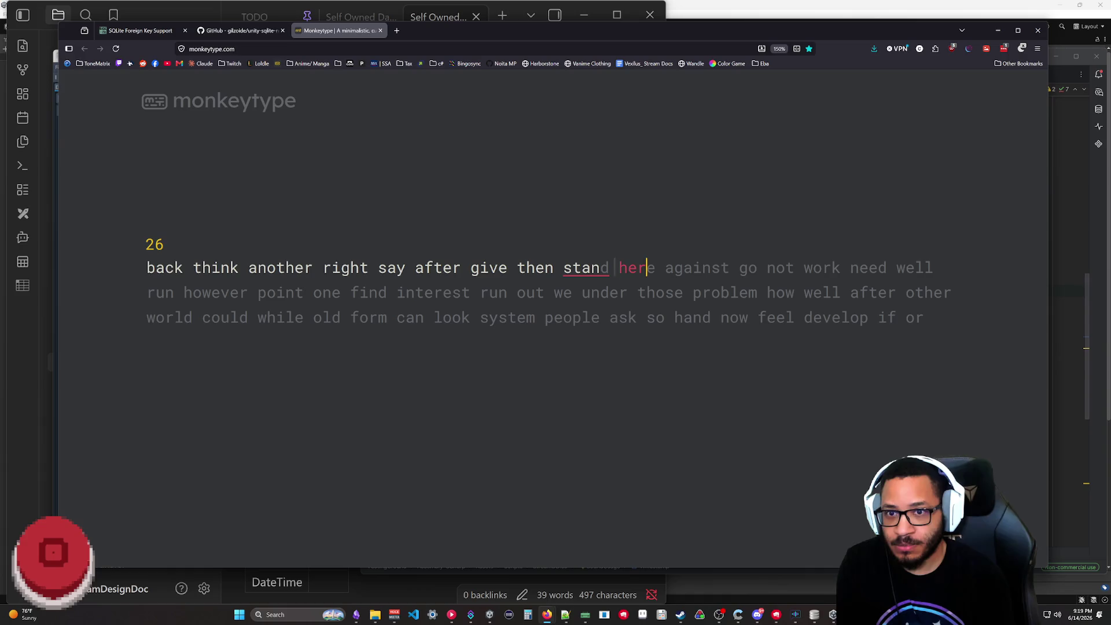
type("e agains")
type("t go not wo")
type("rk need well run howeve pointnt one find interest run out we under those problem ")
type("howw well")
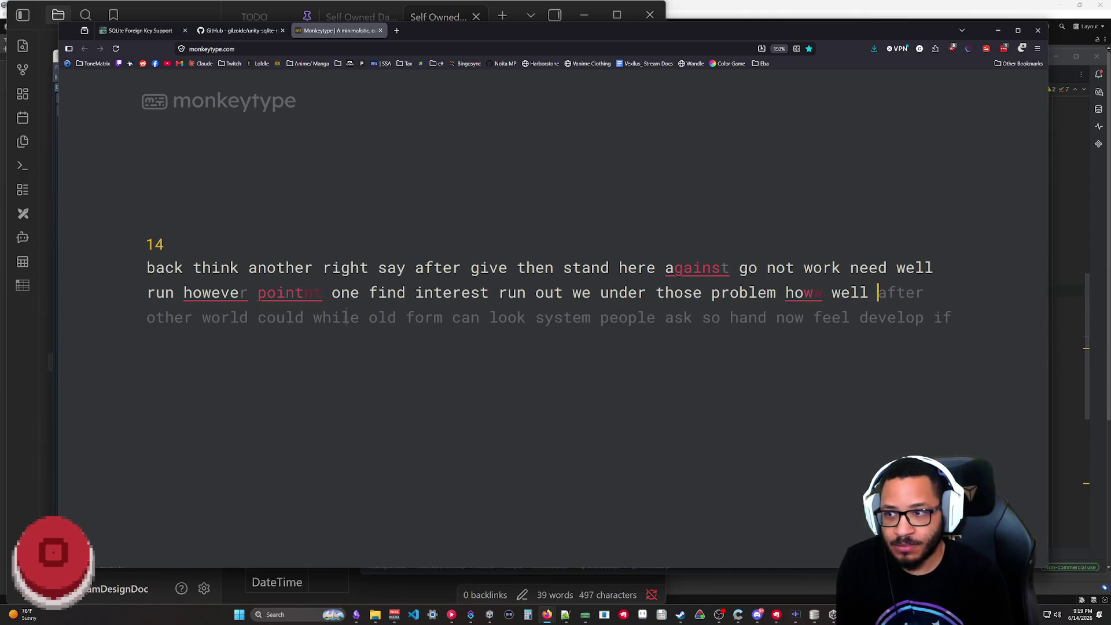
type("after other world")
type("d while old form c")
type("an look system people ask so")
type("hand now feel develop if")
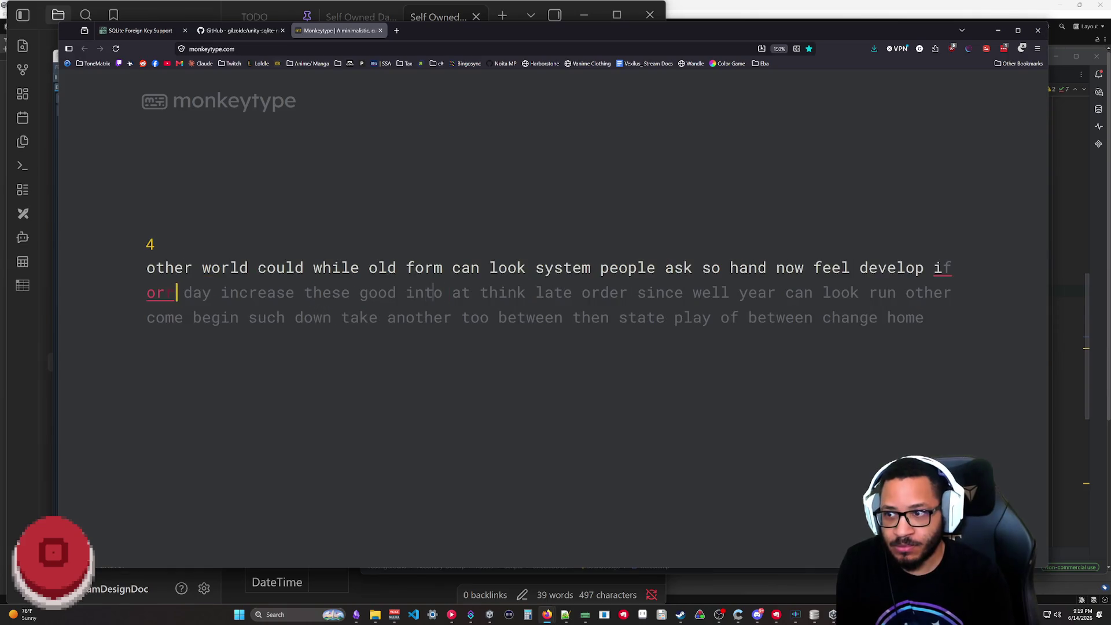
type(" or rease these good into")
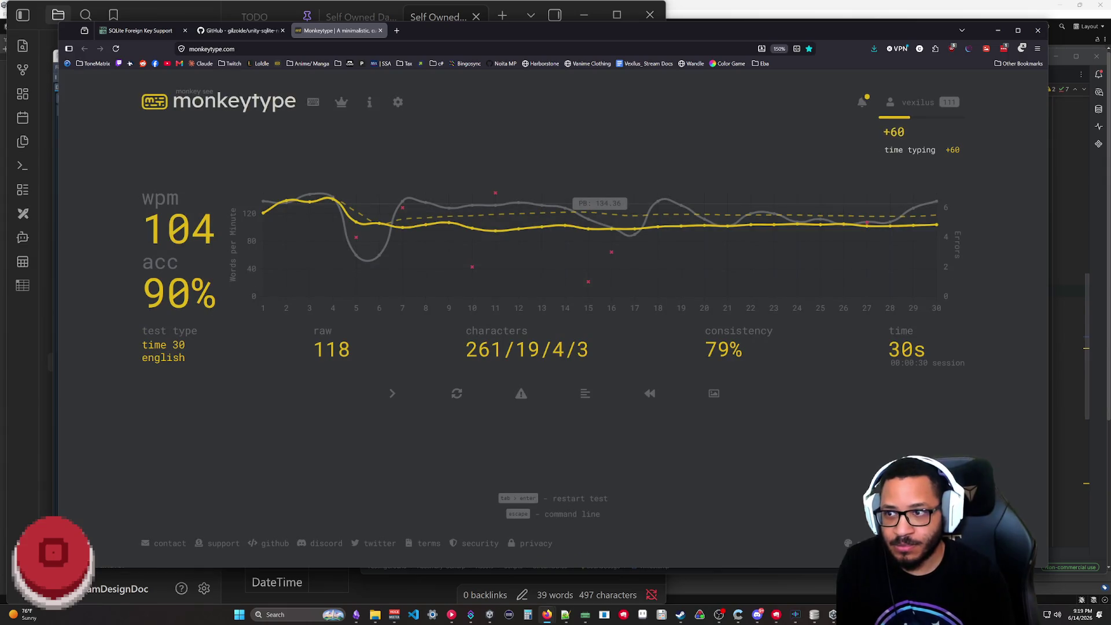
- Finish the 30-second test at 104 wpm and start a new one
left_click(392, 398)
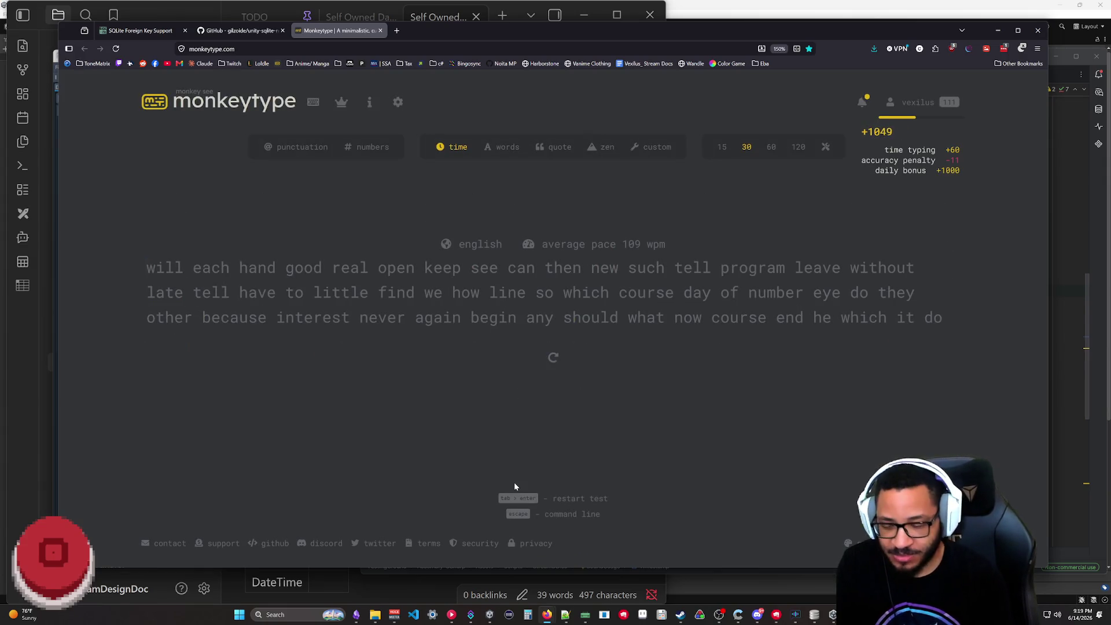
type("will each hand good rea")
type("e")
type("pe")
type("ep see can then new such tell program leave without late tell have to littlee find")
type("how li")
type("which course day of number eye d")
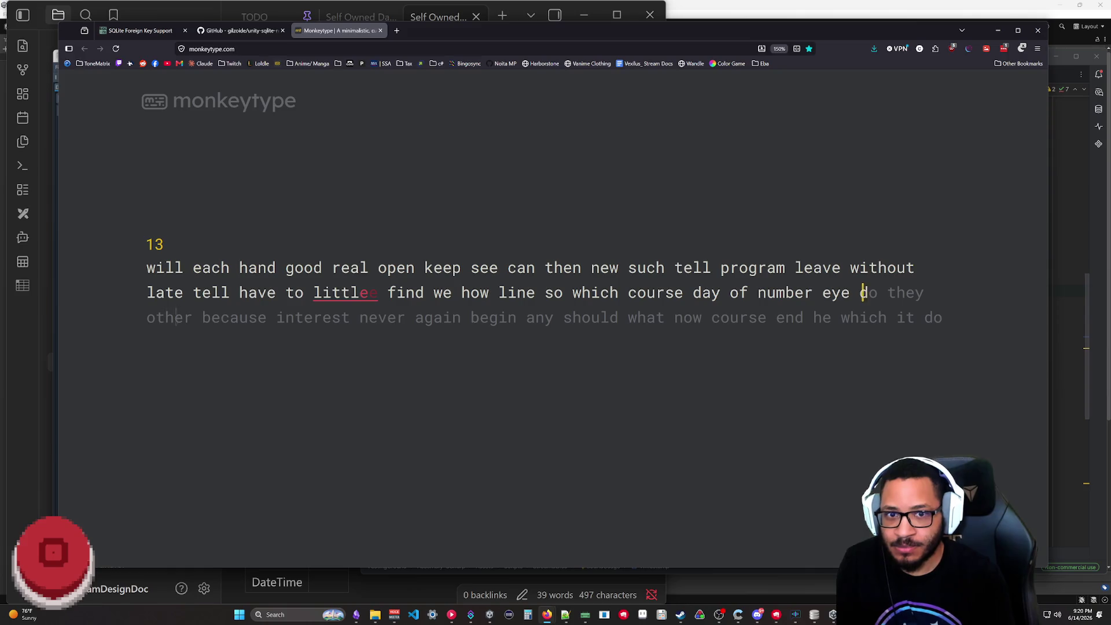
type("o they othe because interest never again begin aould what now course e which itt do consider have still to")
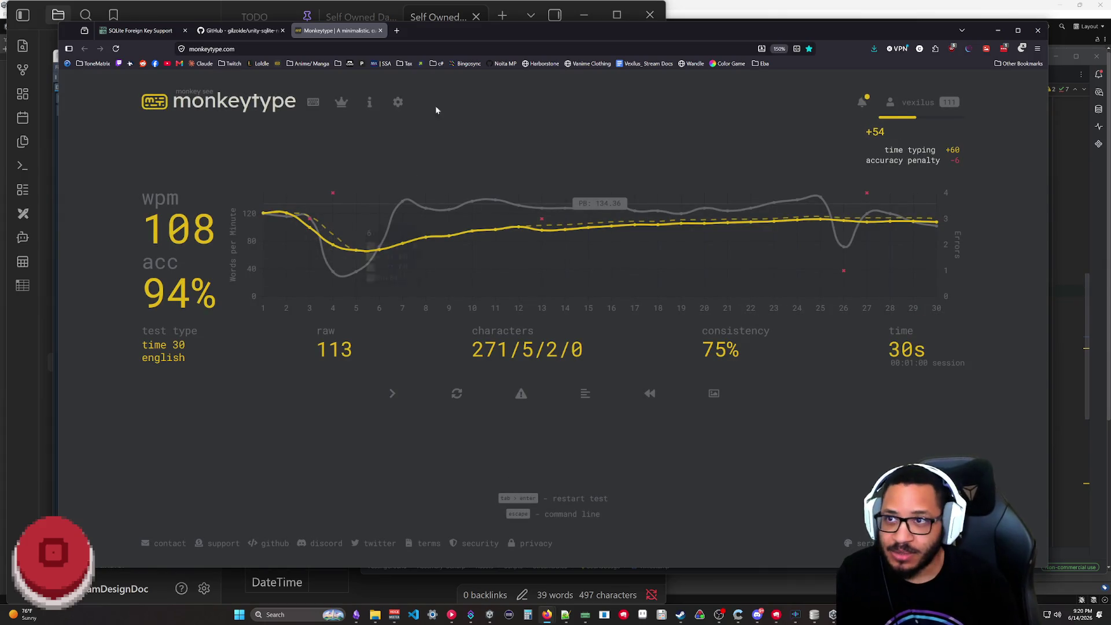
- Finish the second test at 108 wpm and switch to the unity-sqlite-net GitHub tab
left_click(239, 30)
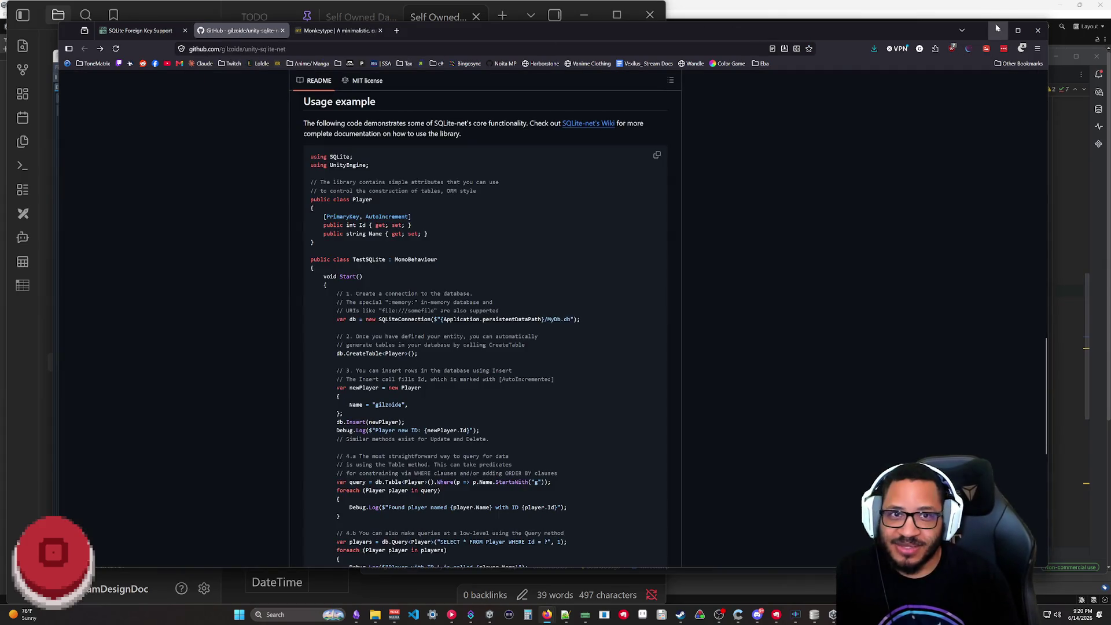
- Copy the StreamDB file's full path from File Explorer and select the old MyDb.db path in Rider
left_click(998, 30)
left_click(519, 380)
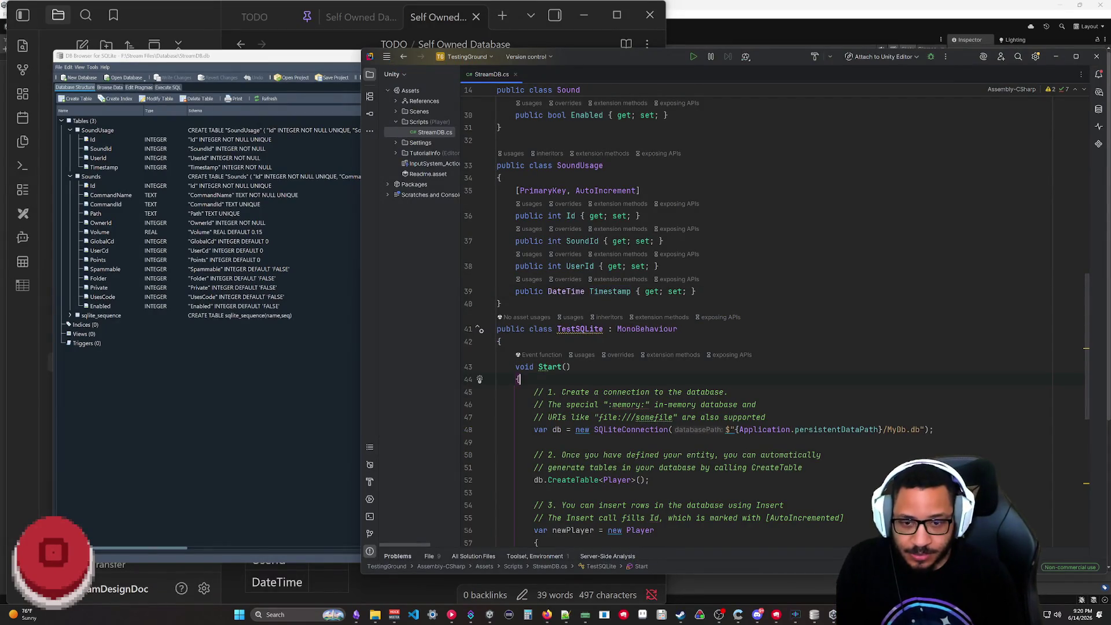
left_click(375, 615)
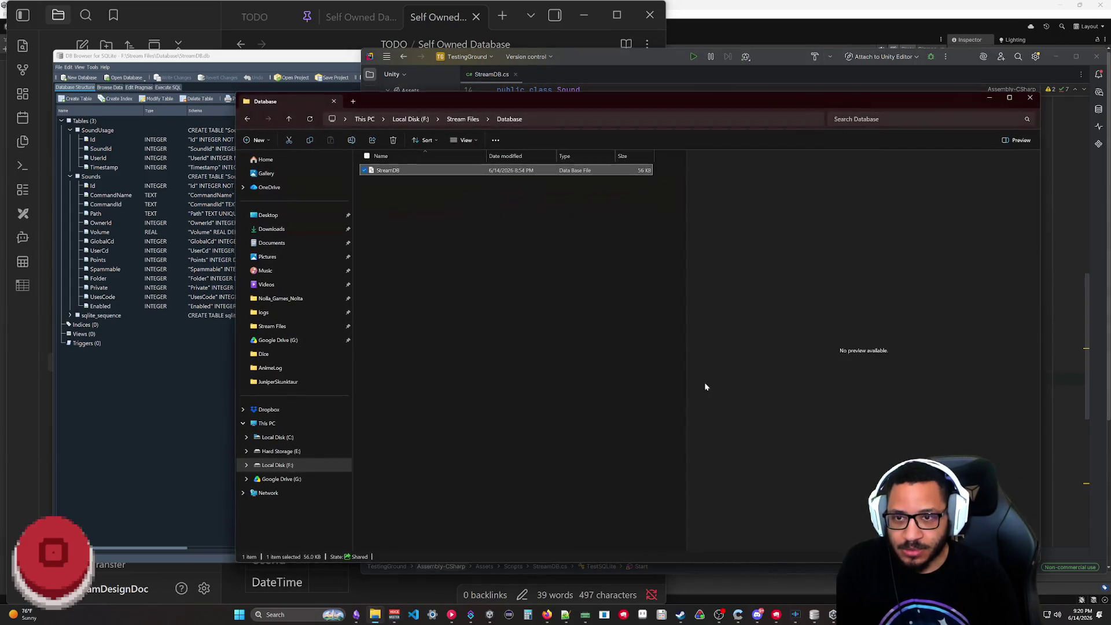
right_click(404, 171)
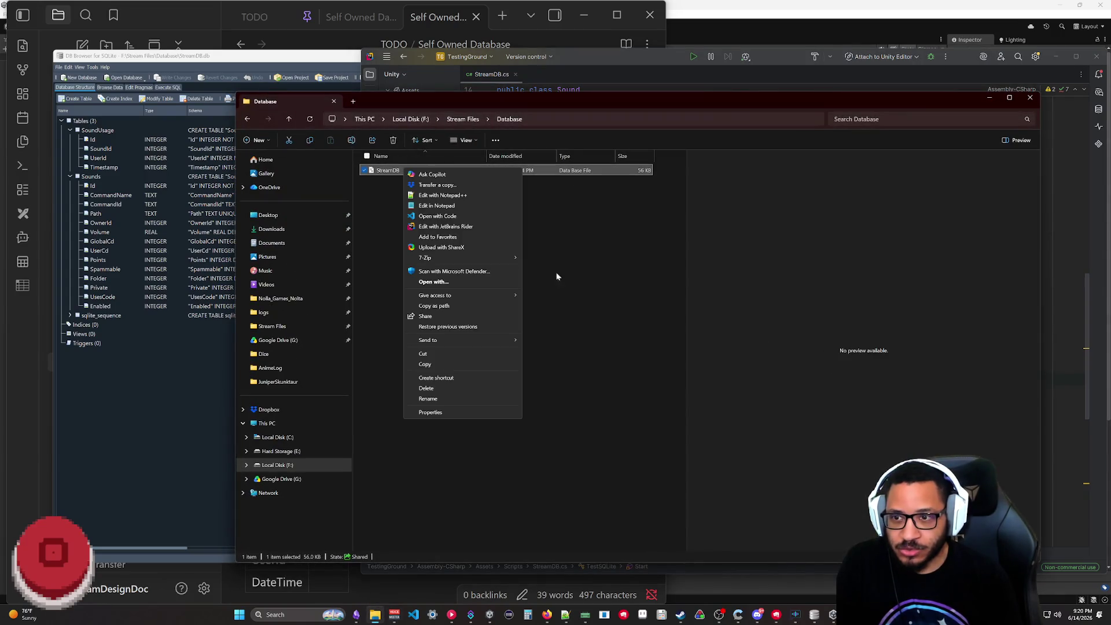
left_click(445, 306)
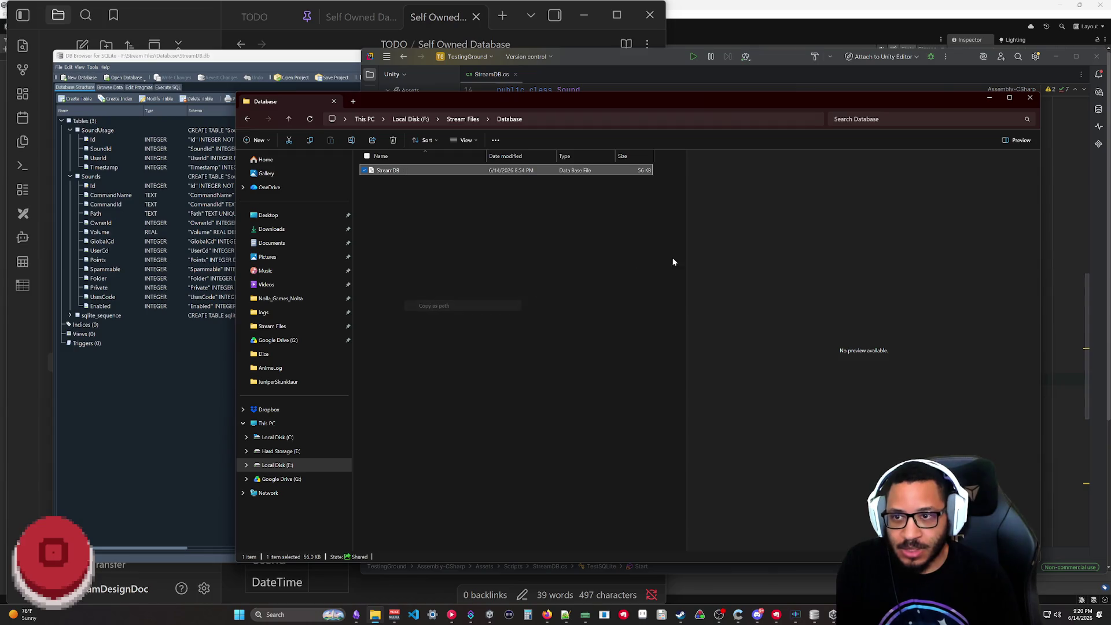
key("alt+Tab")
left_click_drag(928, 429, 727, 429)
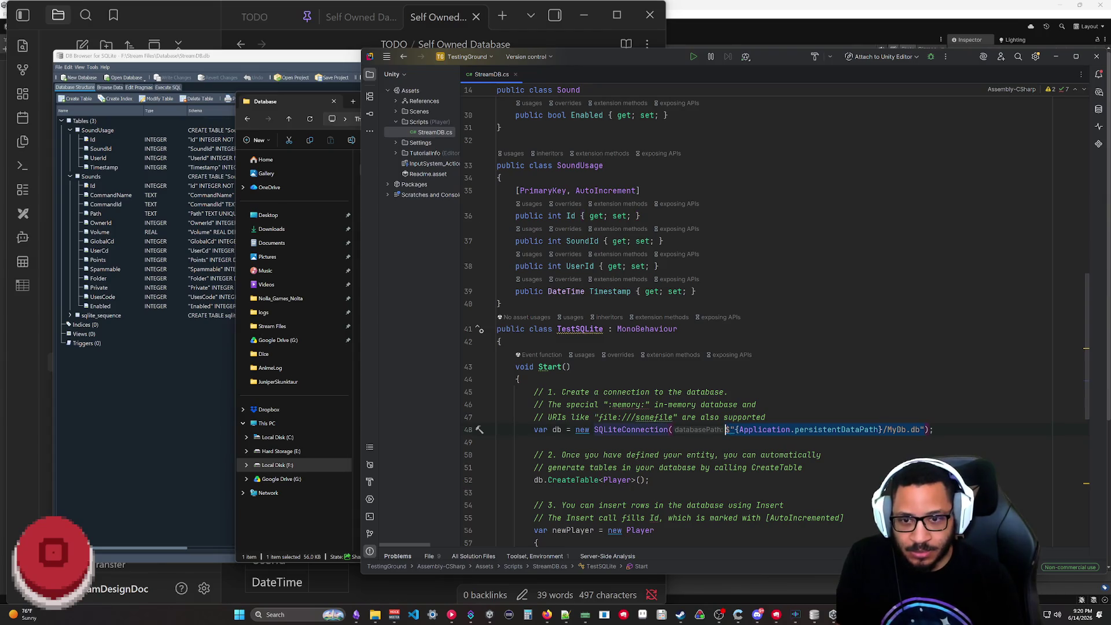
- Paste the StreamDB.db path into SQLiteConnection and comment out db.CreateTable<Player>()
key("ctrl+v")
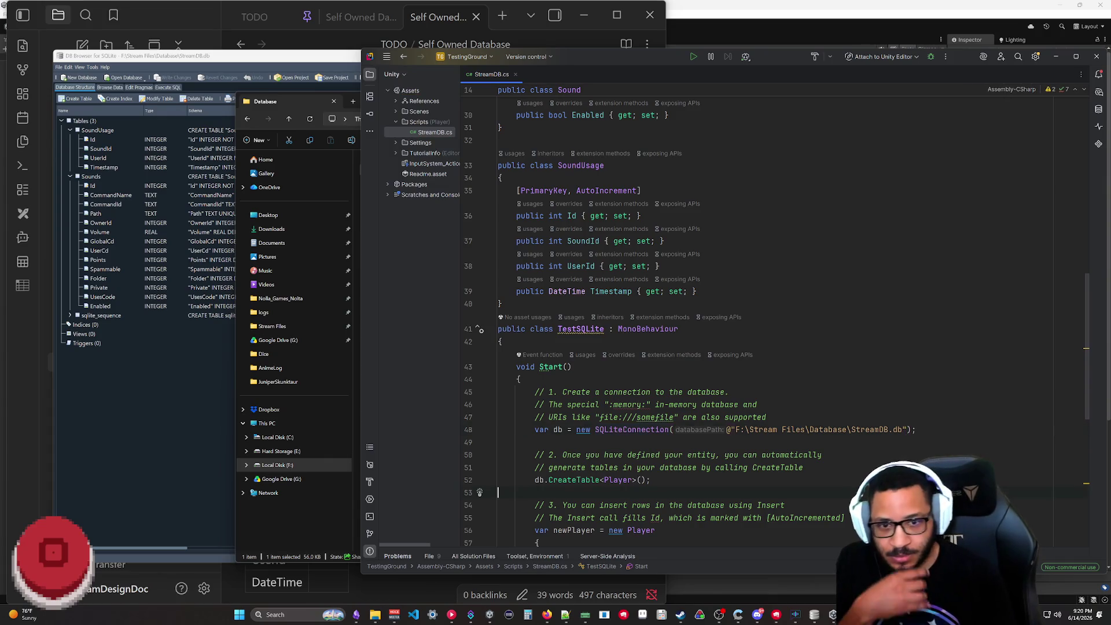
scroll(729, 348, "down", 4)
left_click(521, 342)
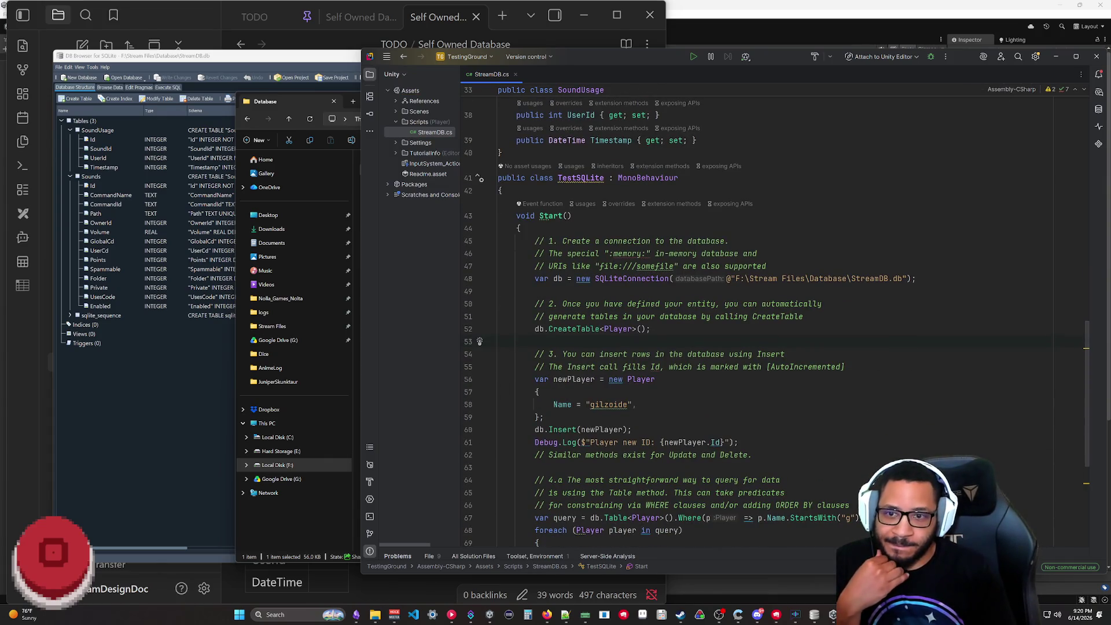
scroll(695, 347, "up", 3)
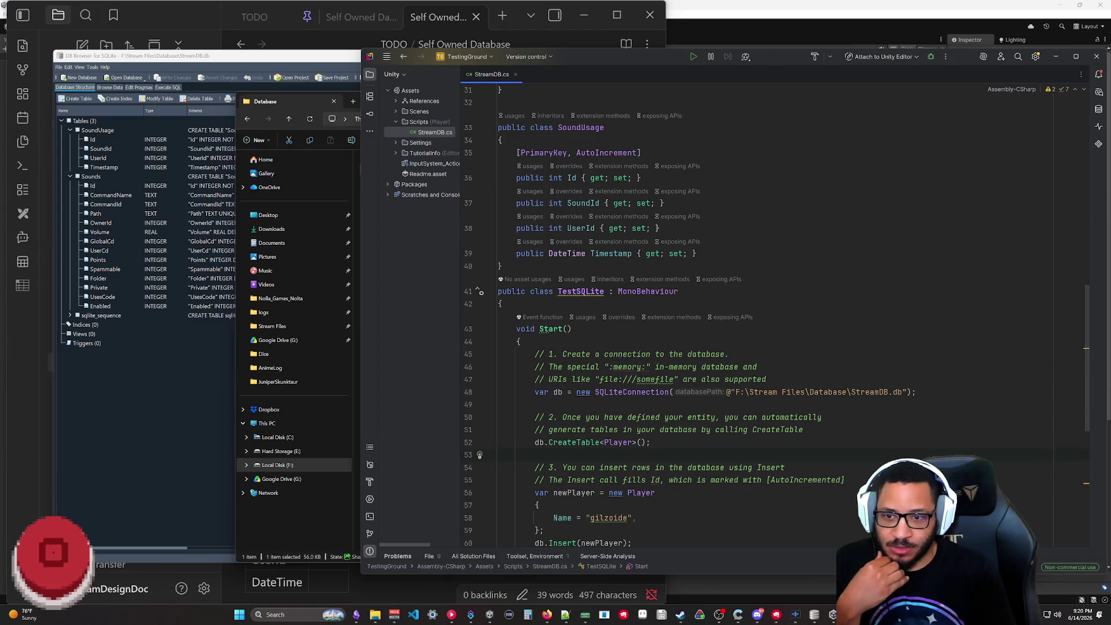
key("Up")
key("Home")
type("//")
scroll(729, 348, "down", 1)
scroll(730, 347, "down", 2)
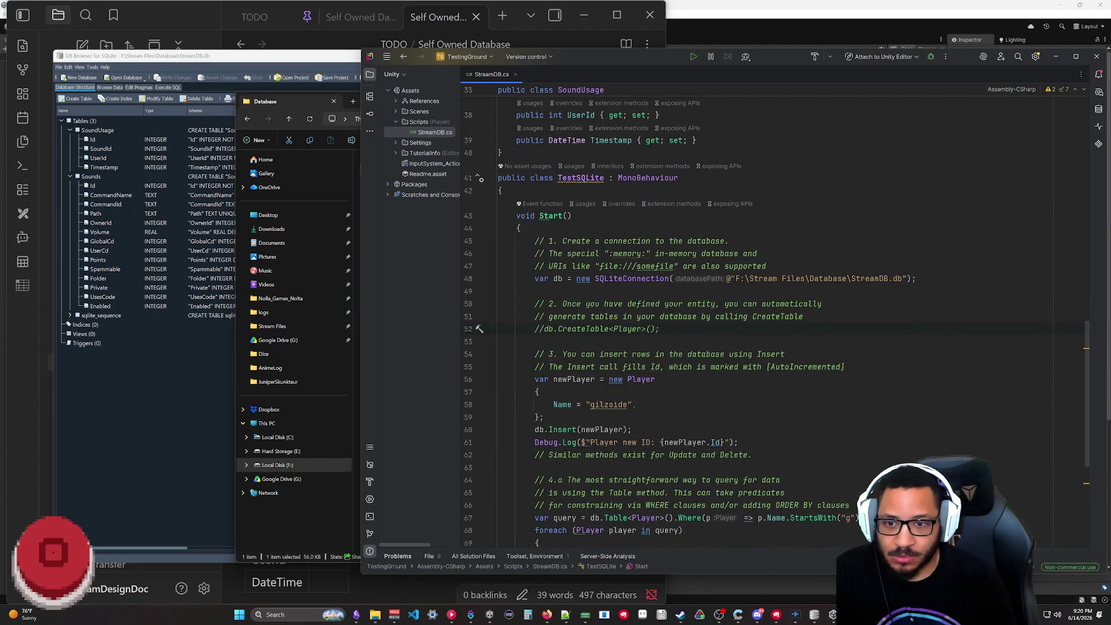
scroll(729, 348, "up", 3)
scroll(729, 347, "up", 3)
scroll(729, 348, "up", 3)
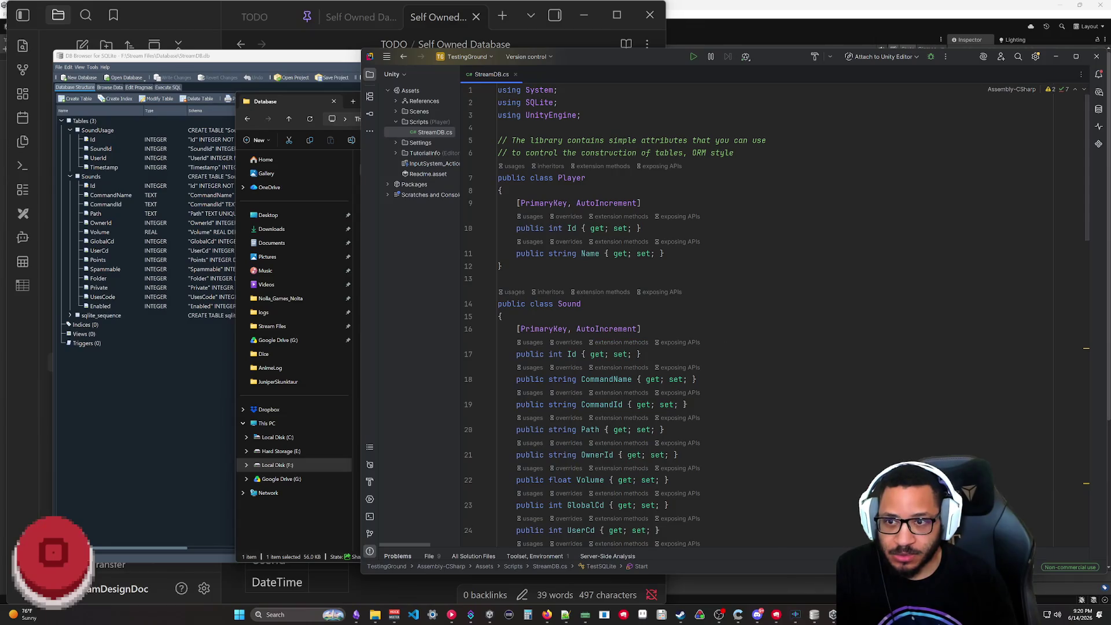
- Delete the Player class and select the newPlayer insert block
left_click_drag(669, 260, 540, 189)
key("Delete")
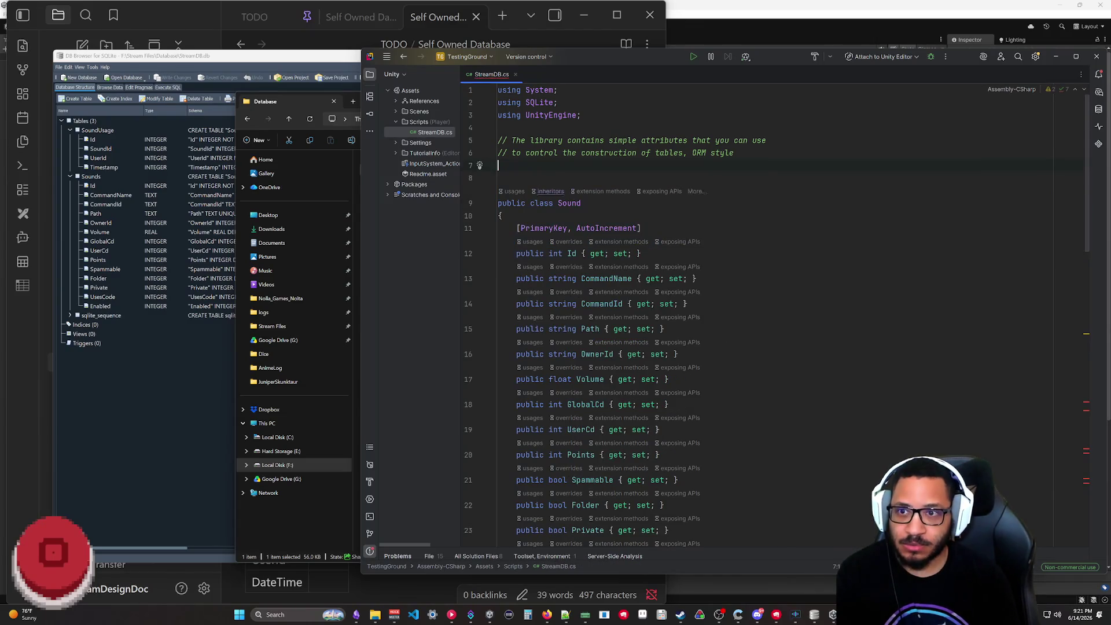
key("Delete")
scroll(658, 264, "down", 5)
scroll(658, 263, "down", 1)
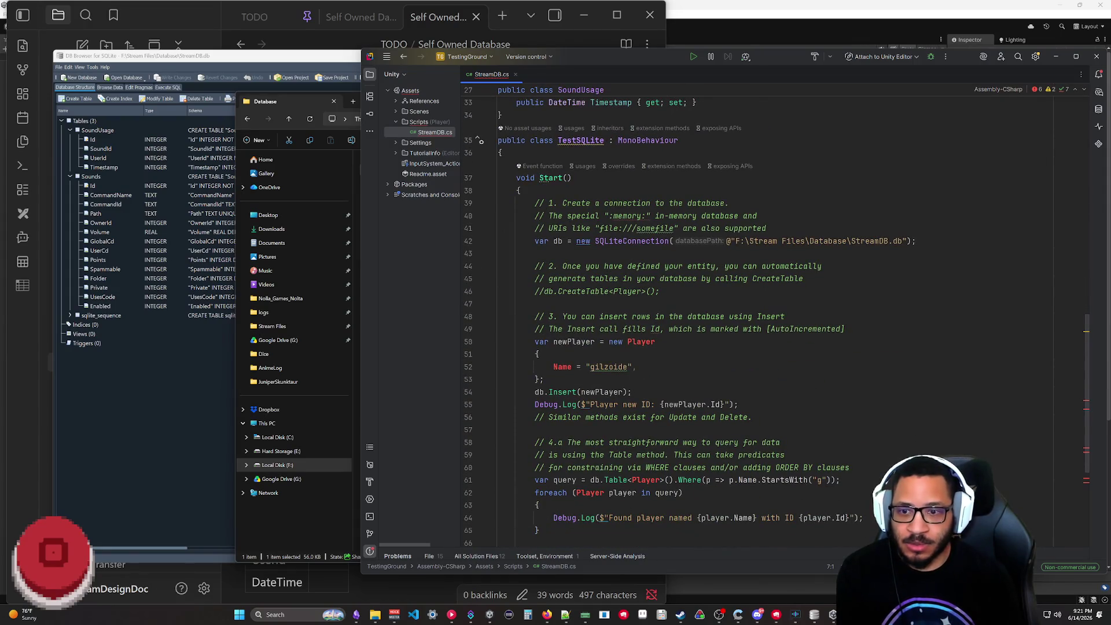
left_click_drag(740, 404, 845, 329)
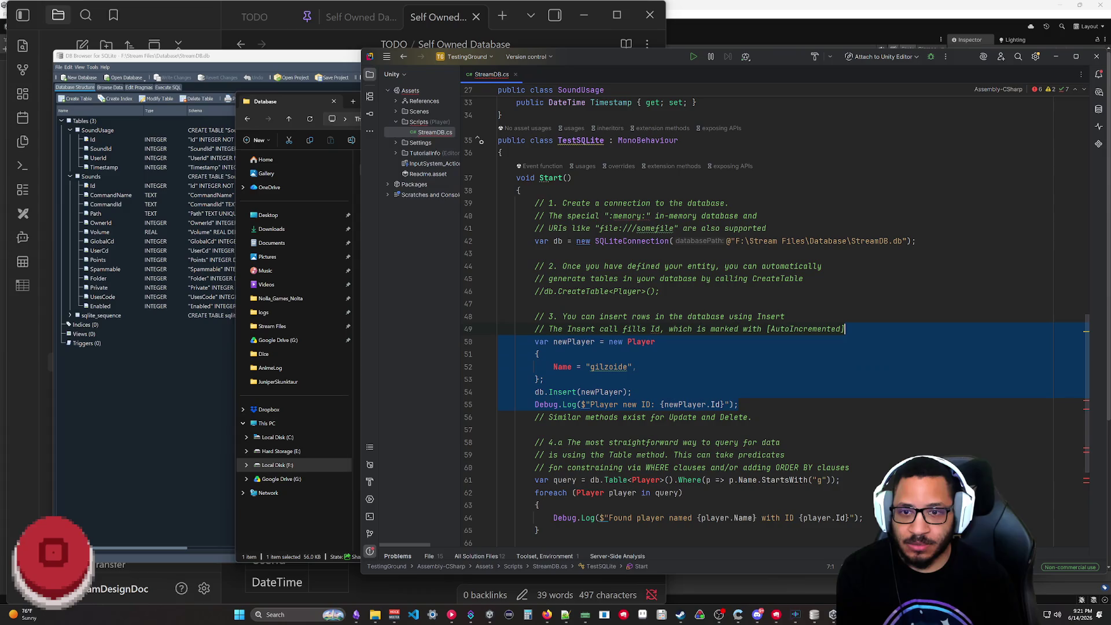
- Delete the newPlayer insert block and change db.Table<Player> to db.Table<Sound>
key("Delete")
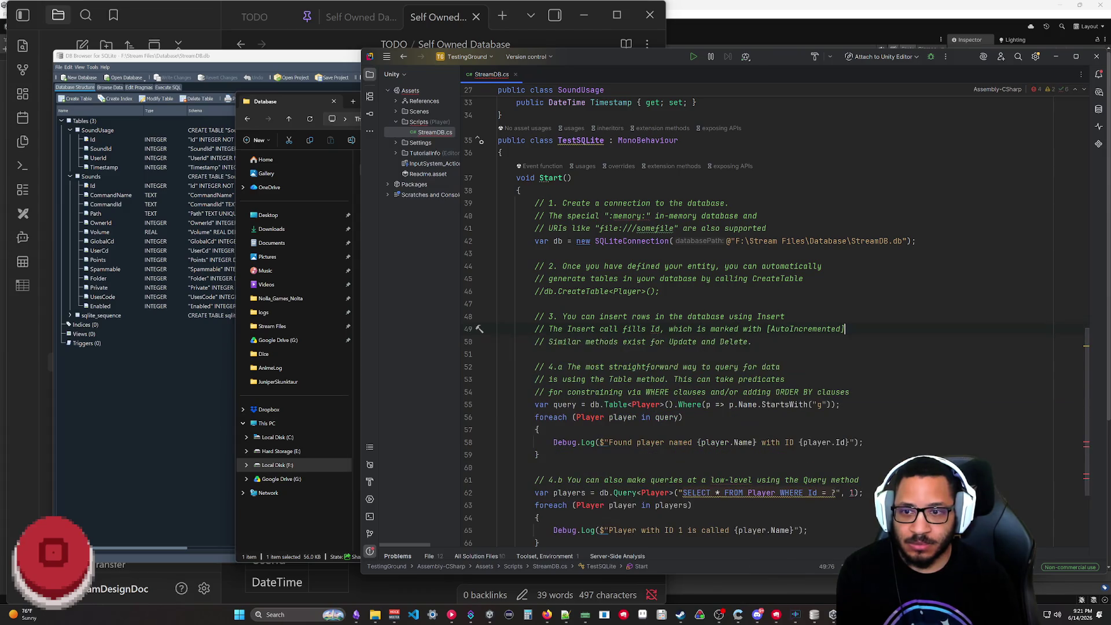
scroll(777, 317, "down", 1)
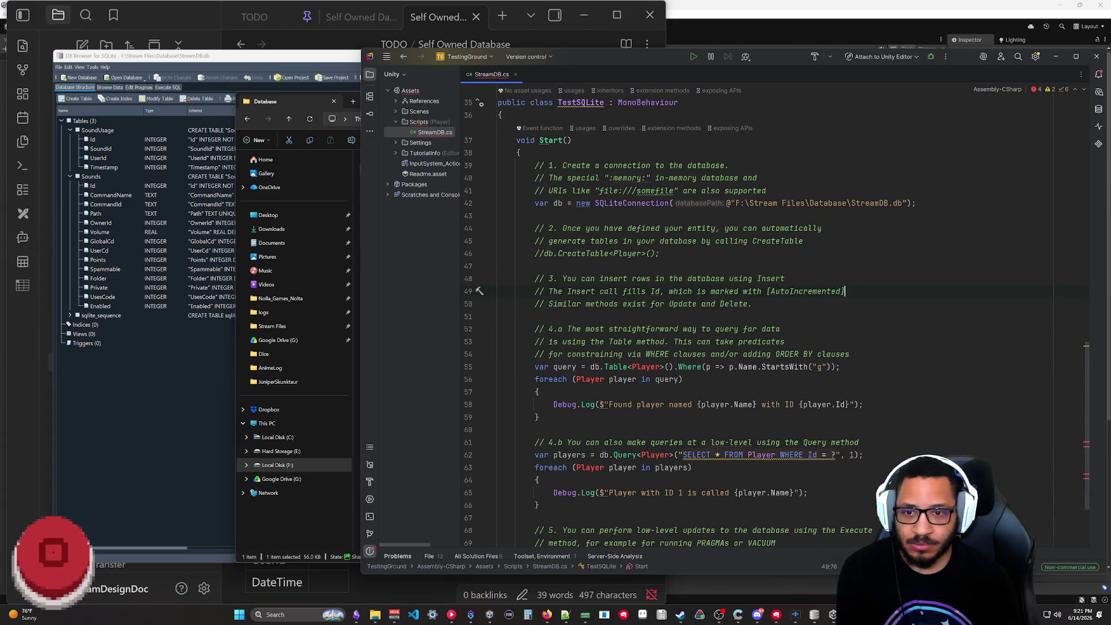
double_click(633, 367)
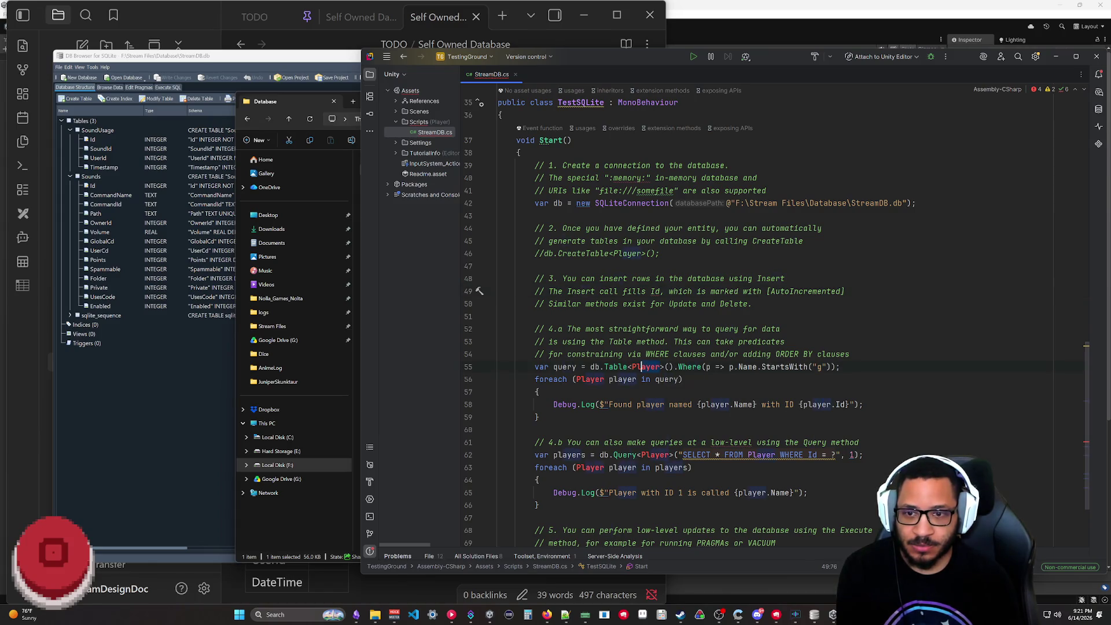
type("Sound")
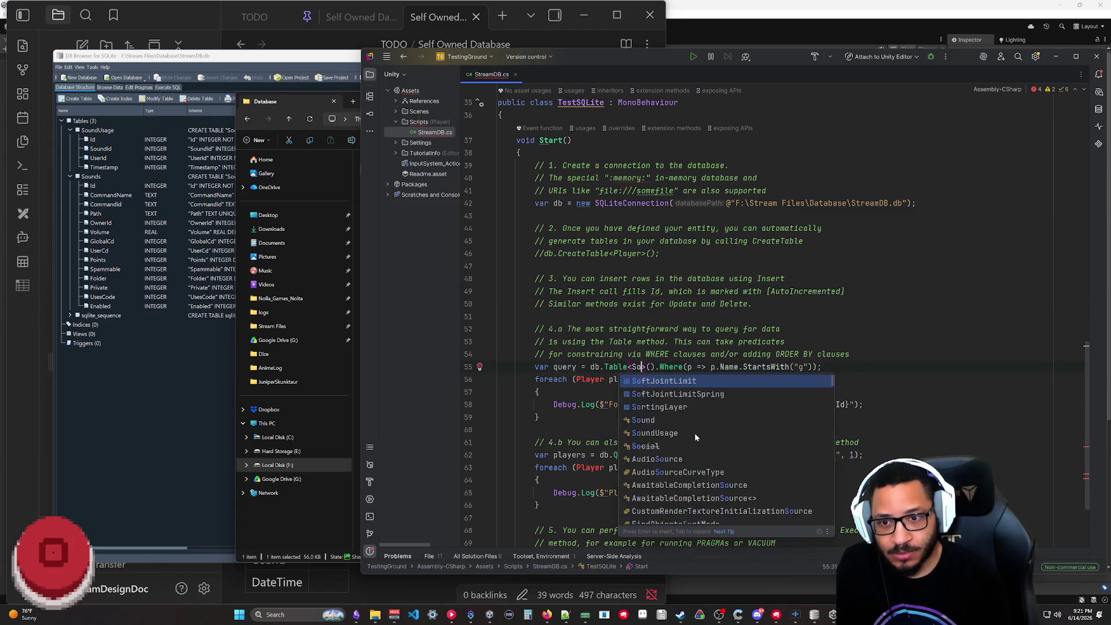
left_click(865, 456)
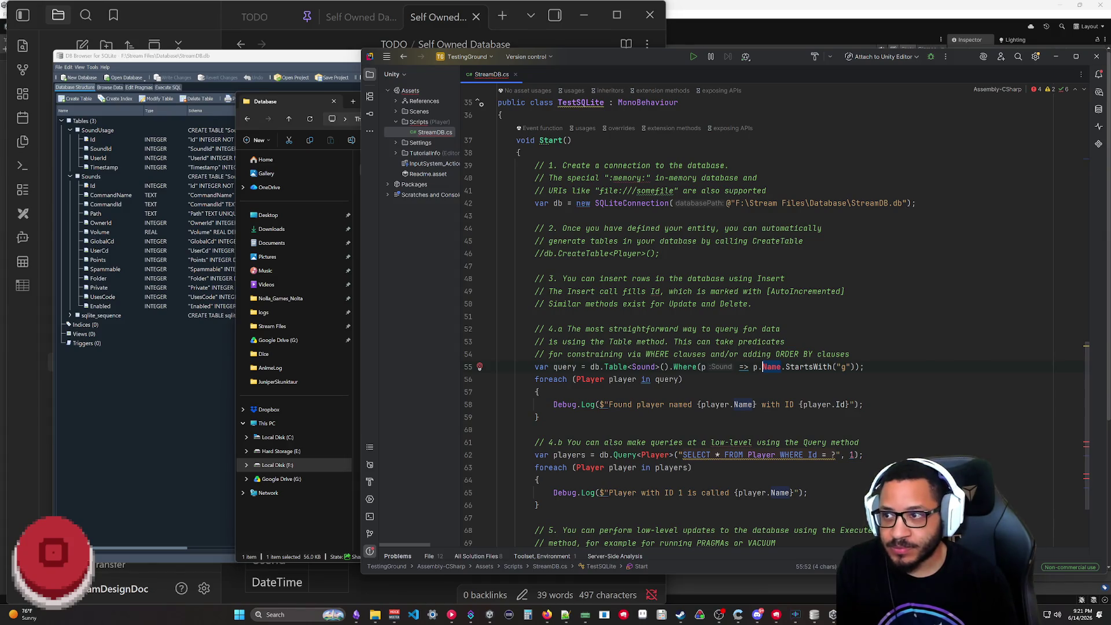
left_click(198, 363)
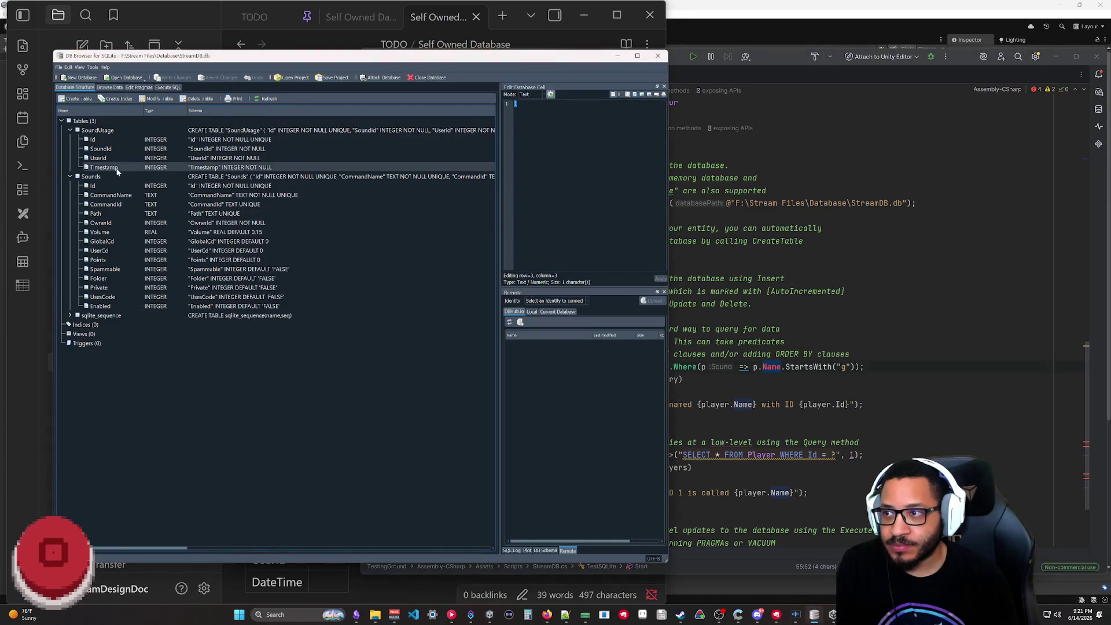
- Browse the Sounds table's rows and set the Buh row's OwnerId to 1
left_click(109, 87)
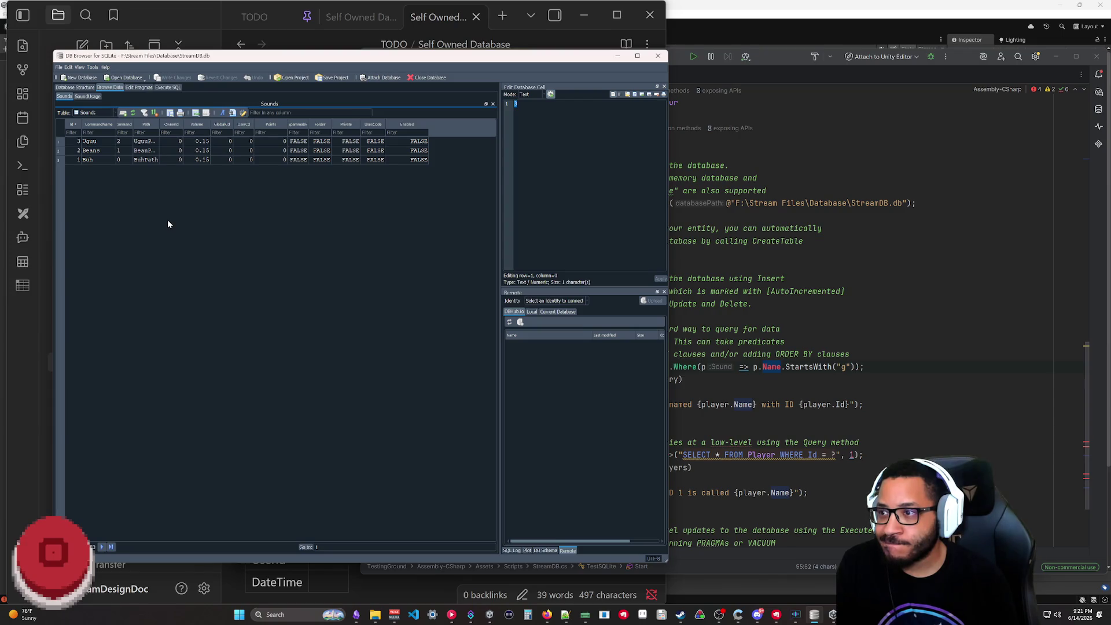
left_click(179, 160)
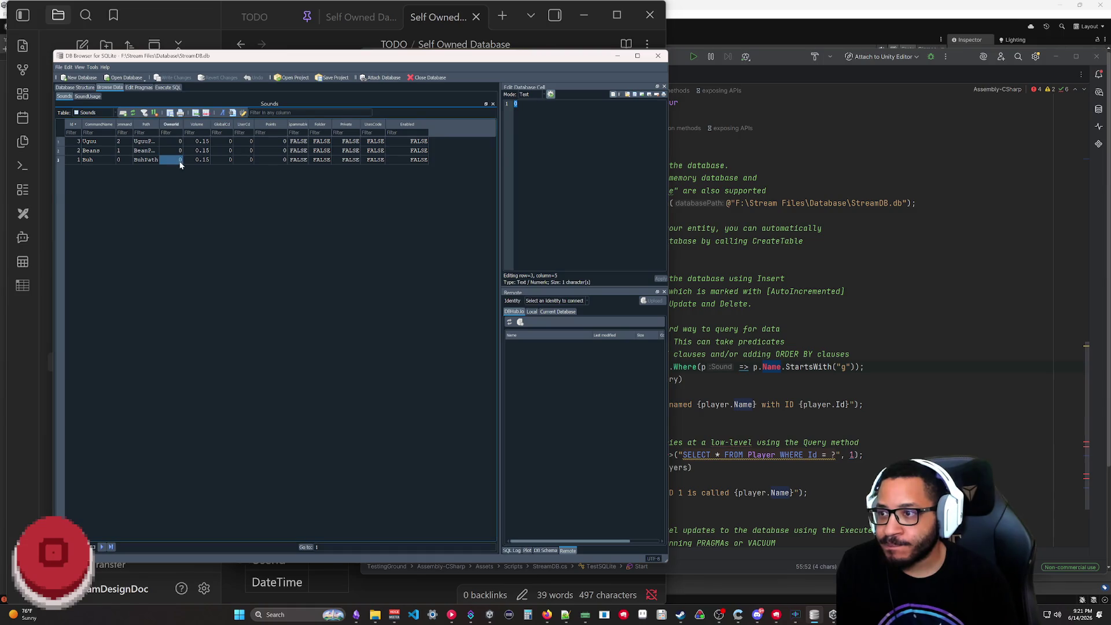
type("1")
left_click(183, 252)
left_click(59, 67)
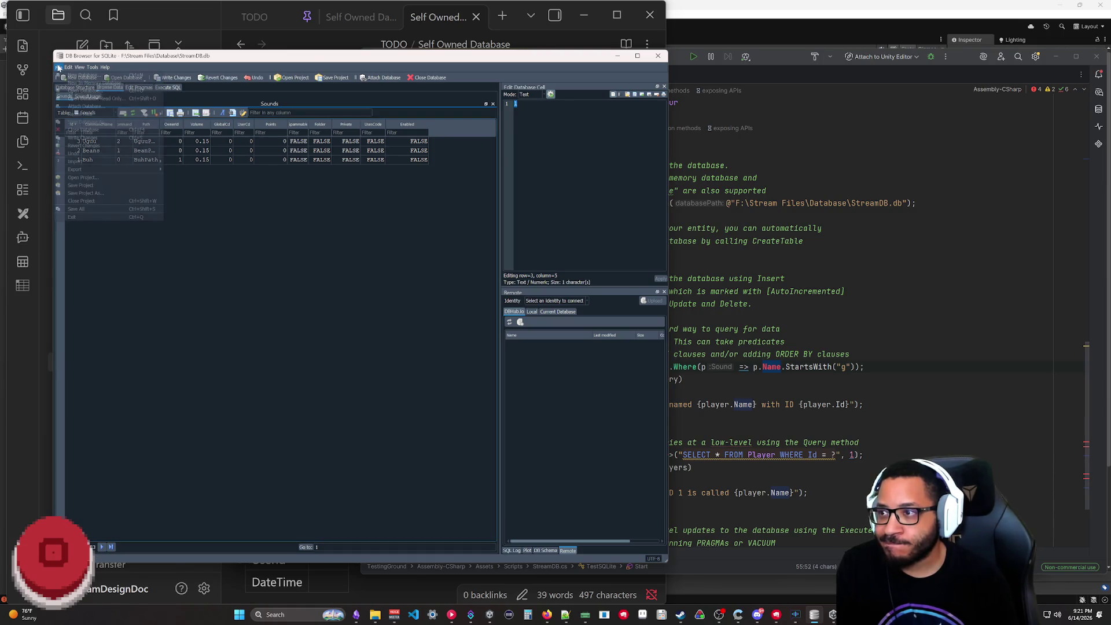
- Cancel the Save Project dialog and revert the unsaved OwnerId change
left_click(102, 186)
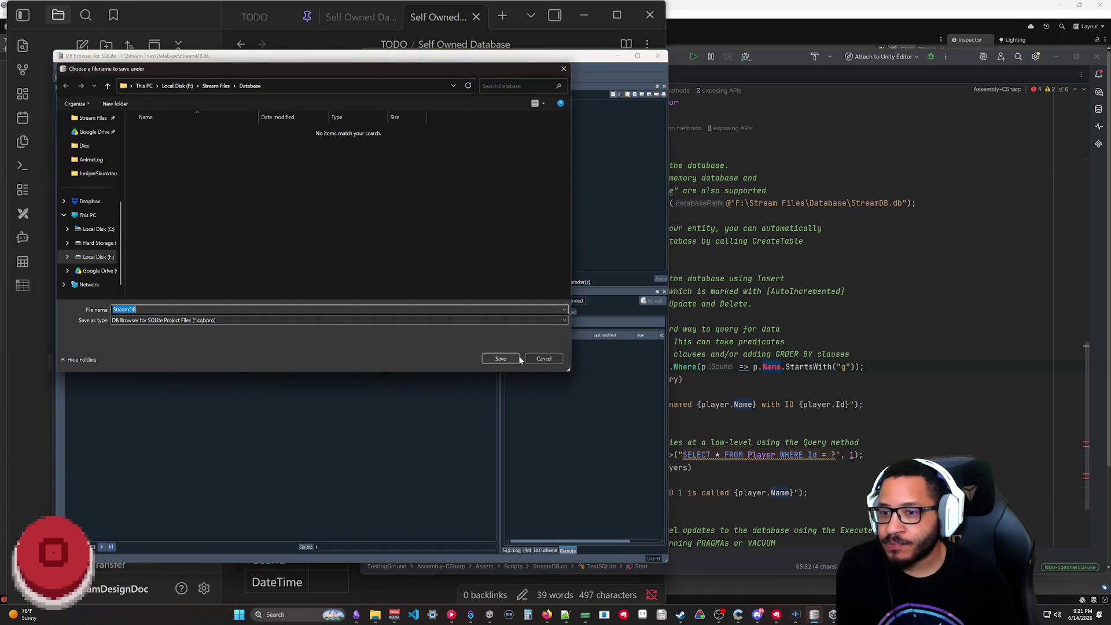
left_click(518, 359)
left_click(58, 68)
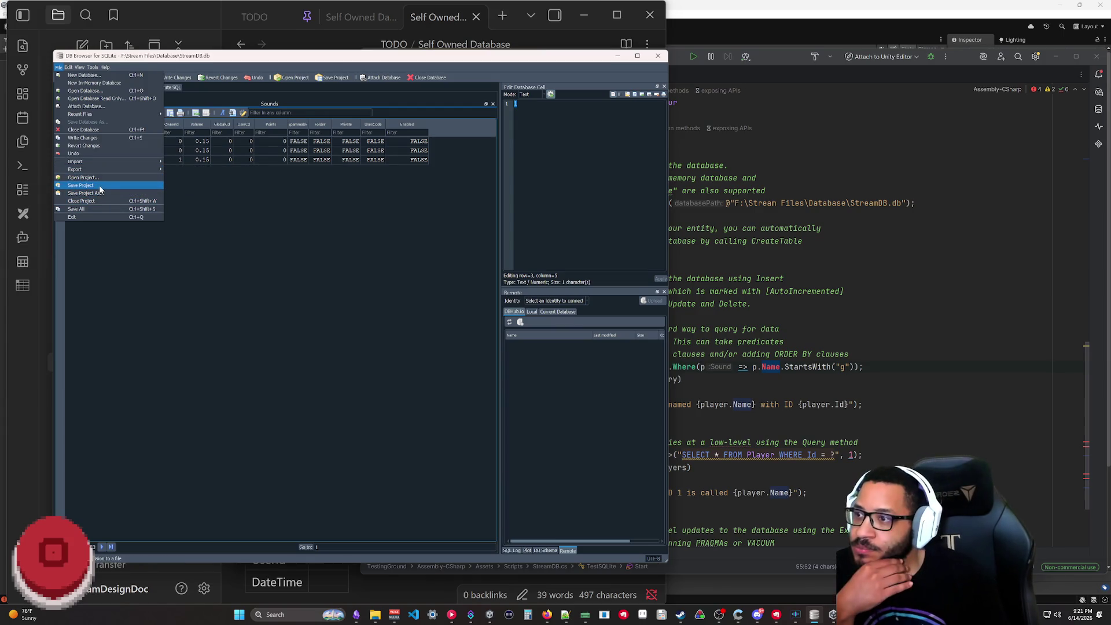
left_click(97, 145)
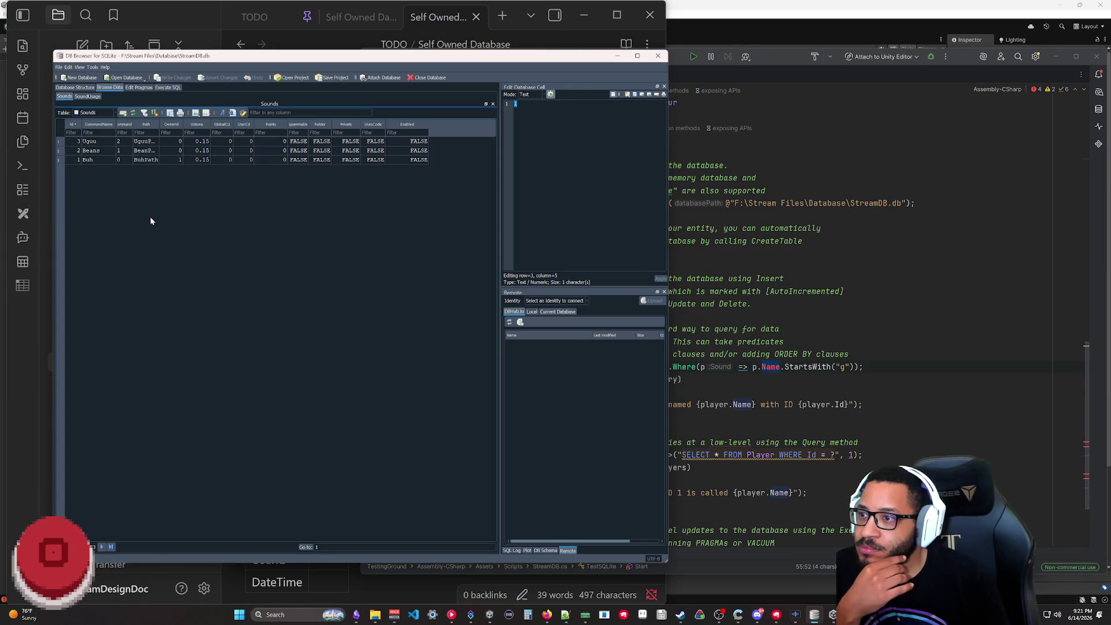
- Browse the Save Project dialogs without saving and return to the Rider editor
left_click(60, 68)
left_click(87, 189)
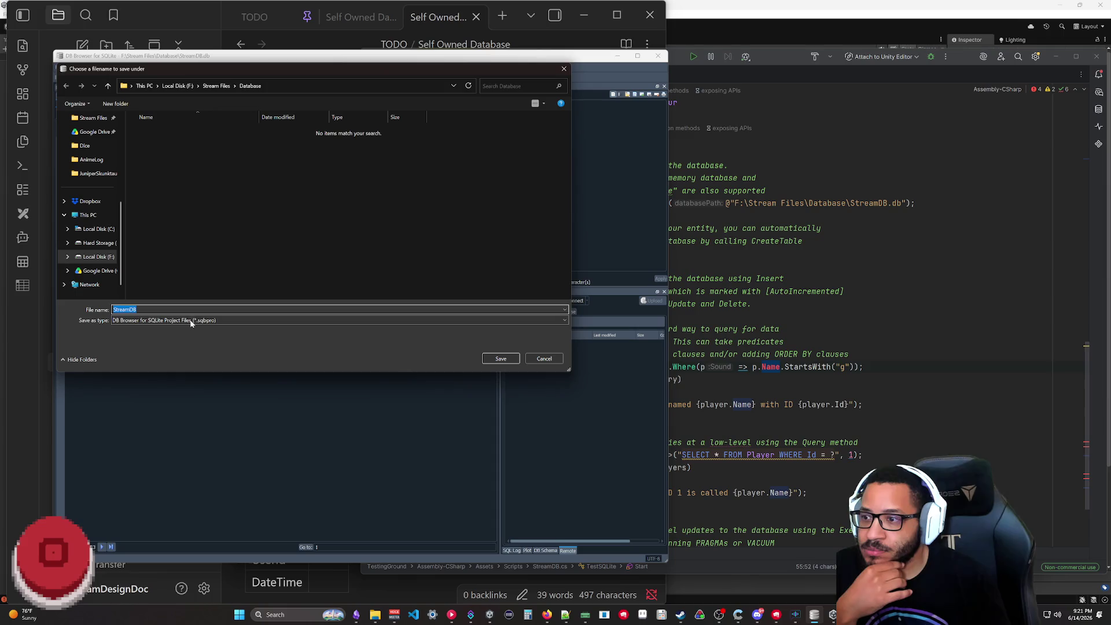
left_click(216, 86)
double_click(208, 155)
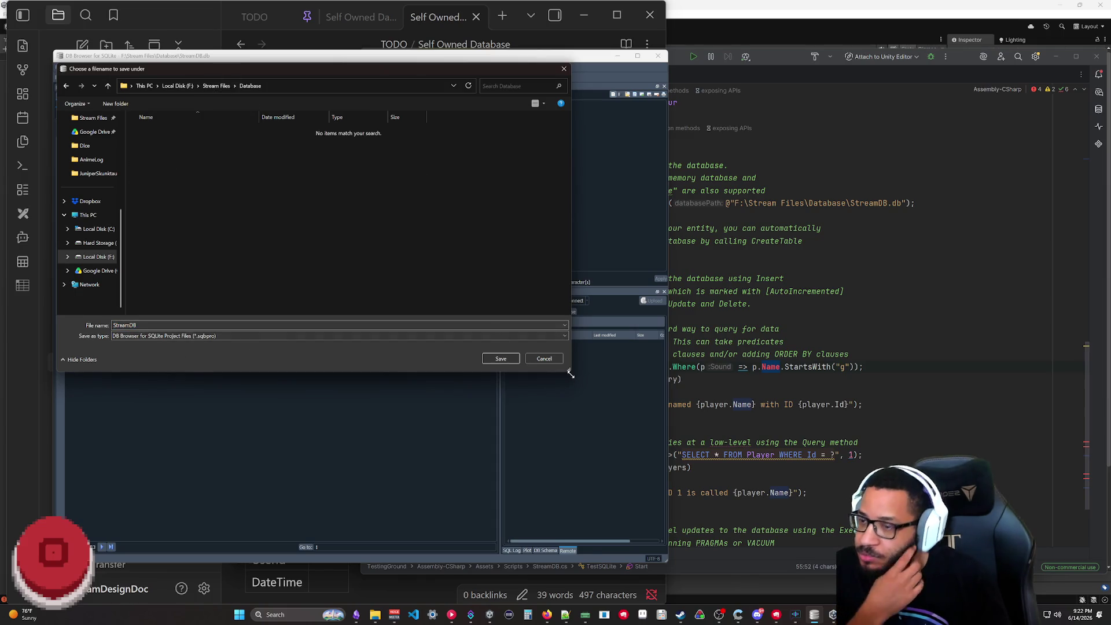
left_click(243, 335)
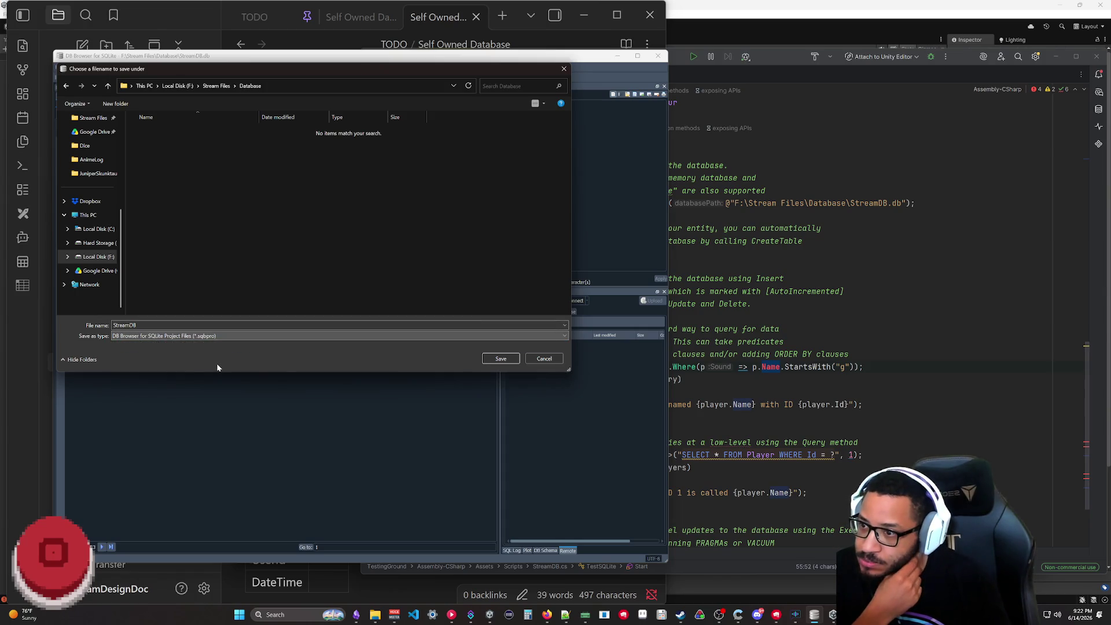
left_click(533, 362)
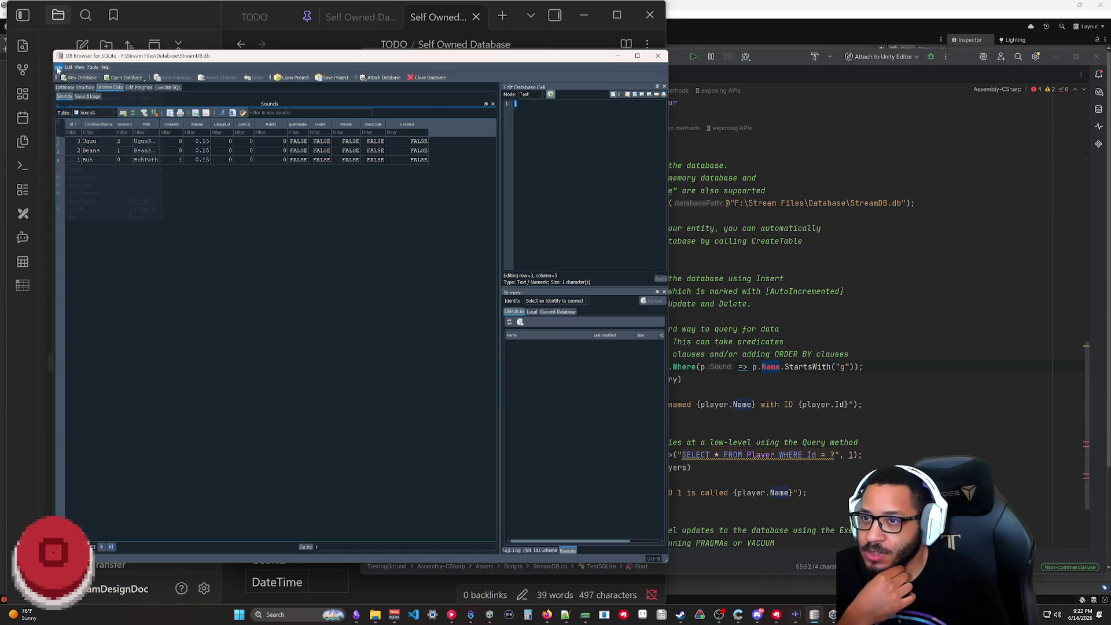
left_click(334, 77)
left_click(544, 359)
left_click(479, 429)
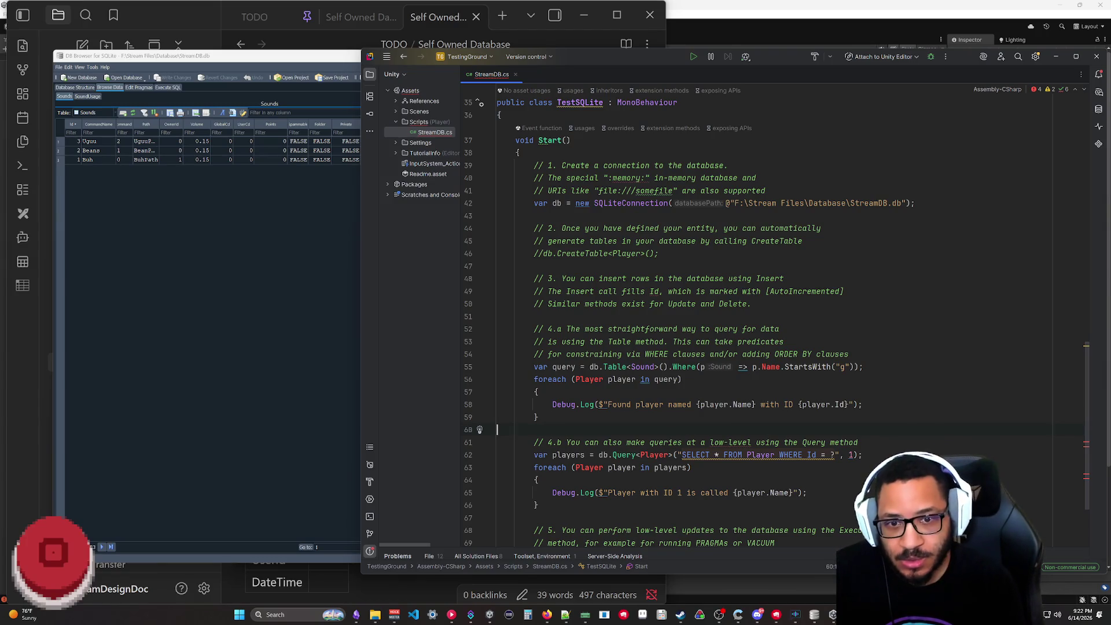
- Make the Where lambda on line 55 filter for OwnerId == 0 as a number
left_click_drag(754, 366, 754, 367)
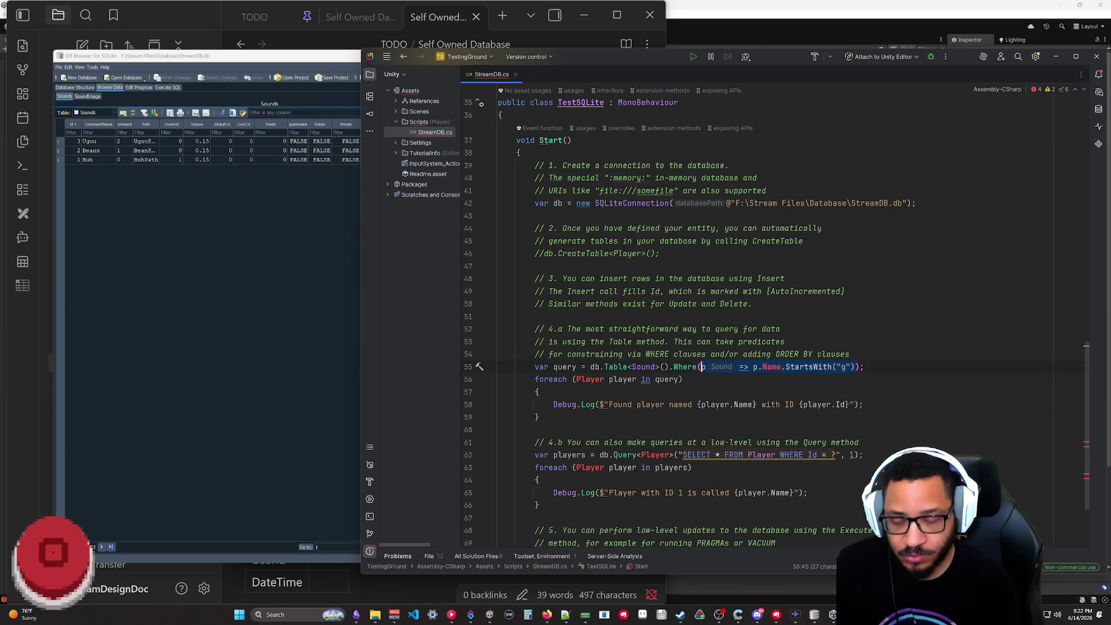
type("s => ")
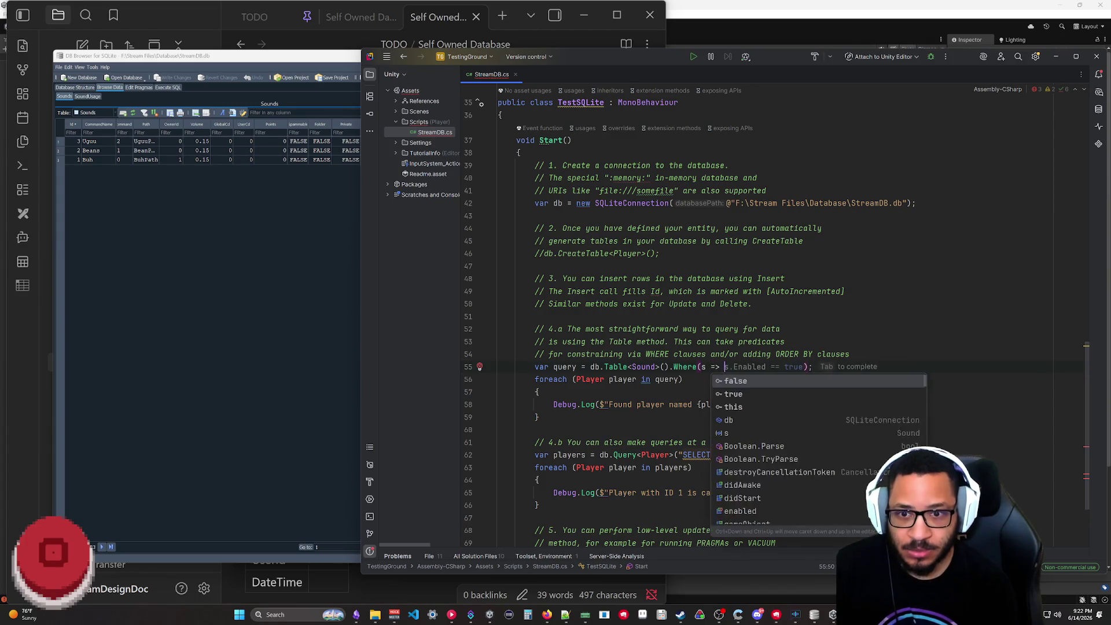
type("s.")
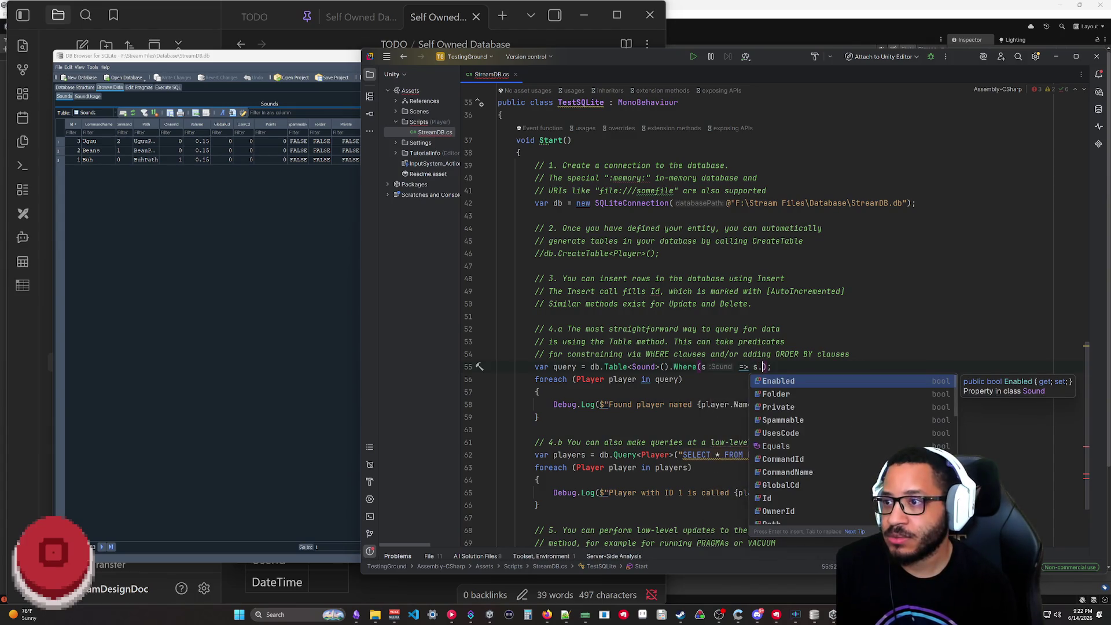
type("Own")
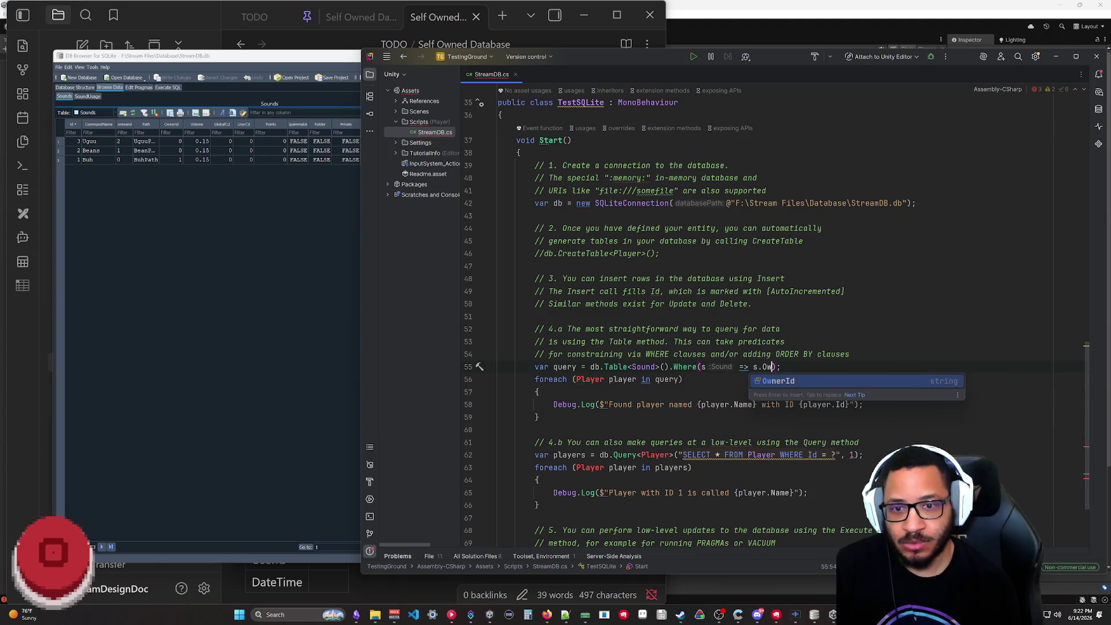
key("Return")
type("== \"1")
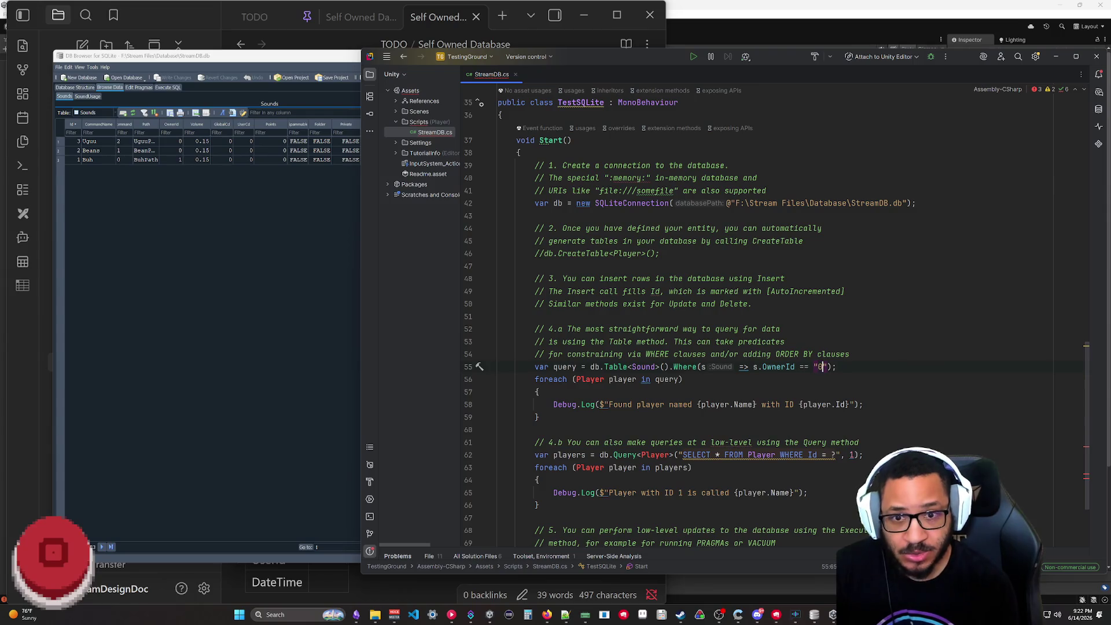
key("Down")
key("Down")
key("Down")
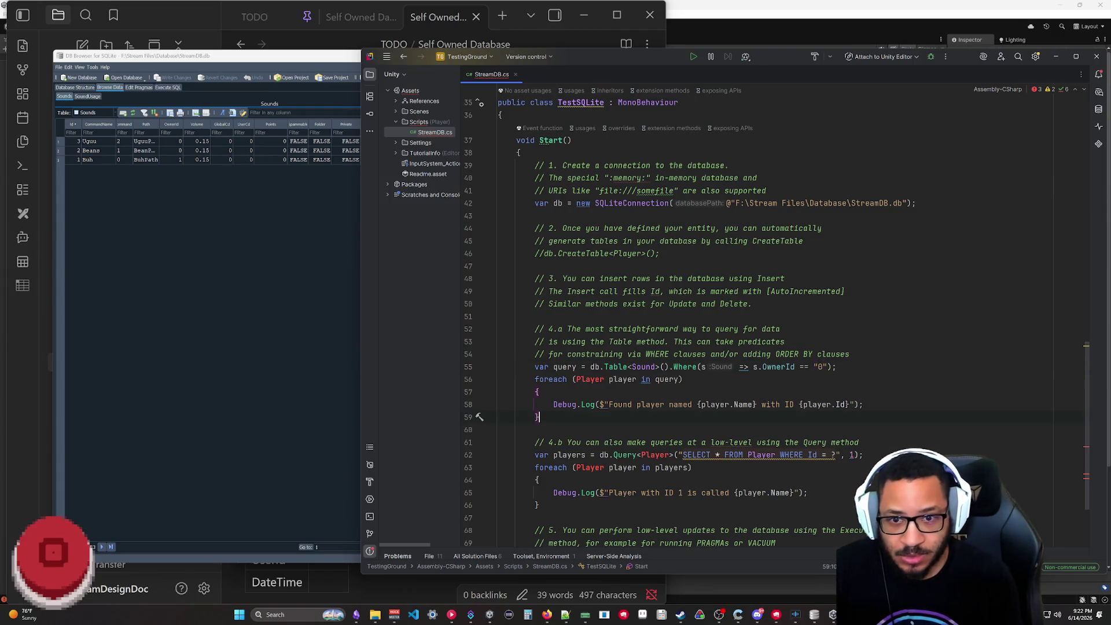
type("0")
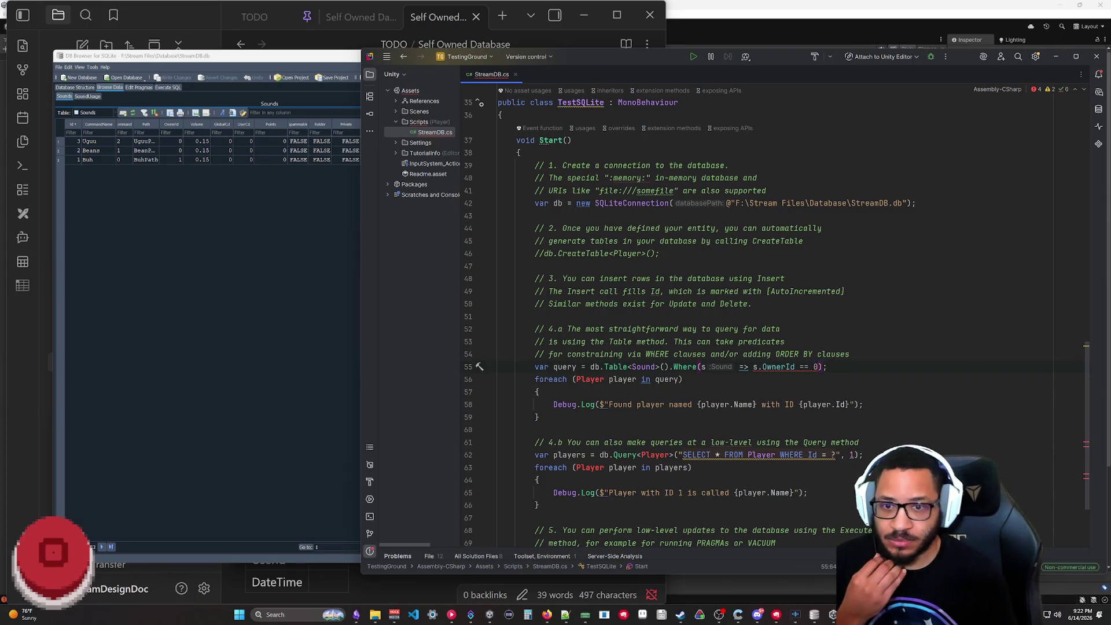
scroll(721, 330, "up", 5)
scroll(721, 331, "up", 3)
scroll(720, 330, "up", 5)
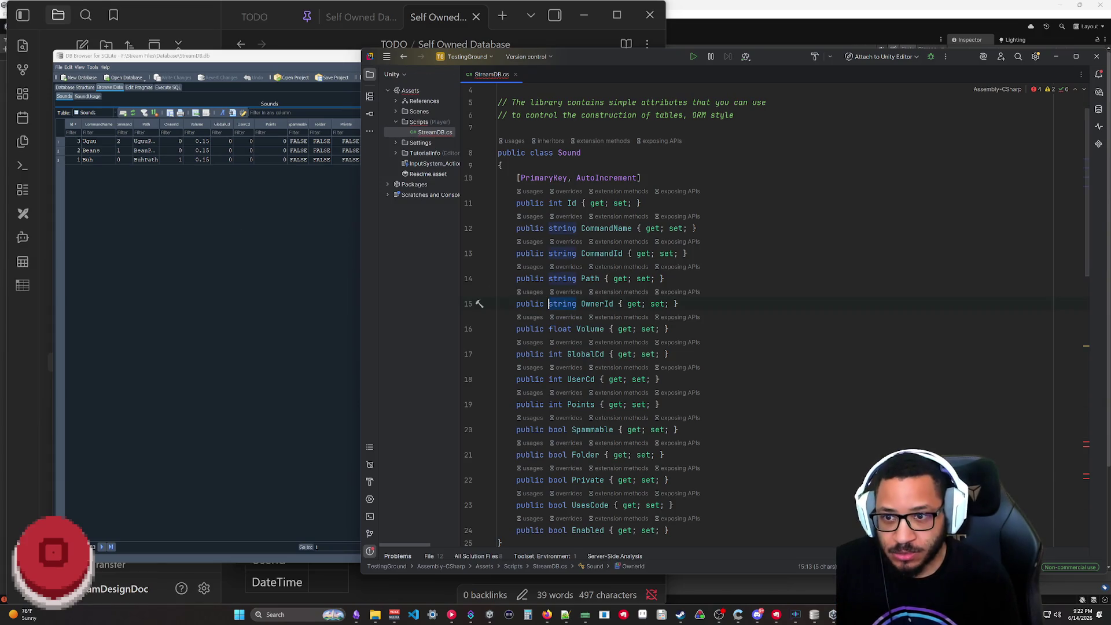
type("int")
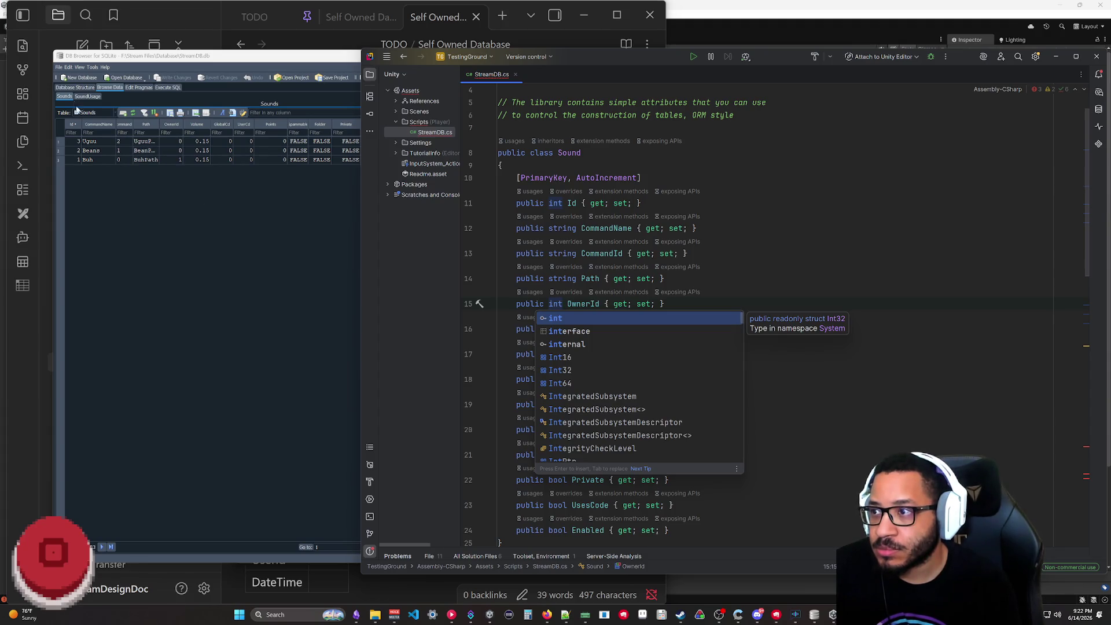
- Switch to DB Browser's Database Structure to check the Sounds column types
left_click(74, 88)
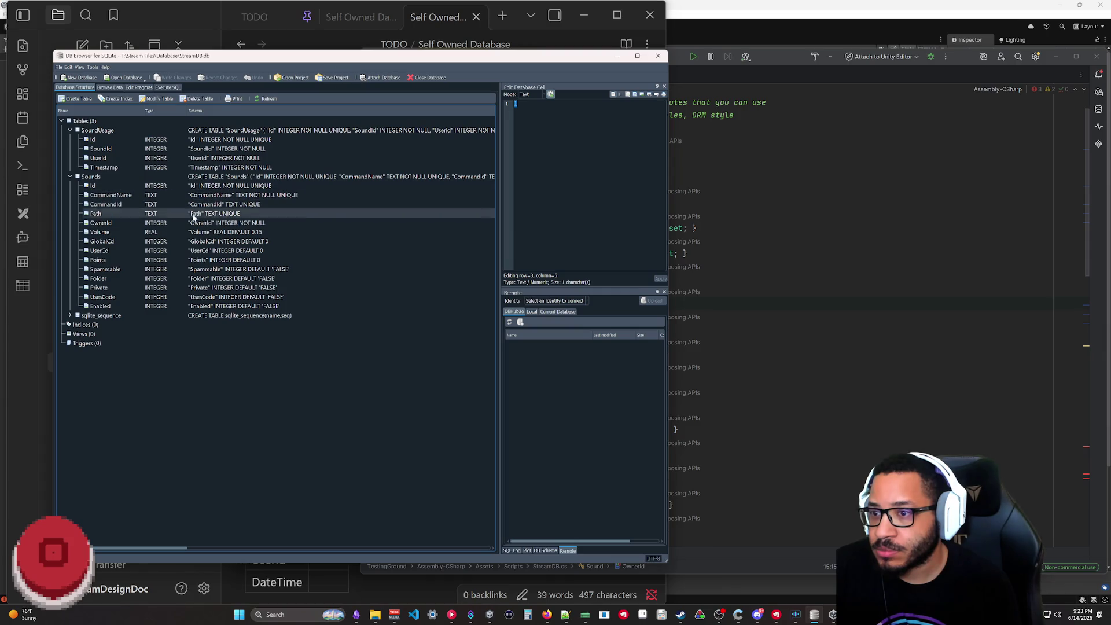
- Review the Sounds rows in Browse Data, then return to StreamDB.cs in Rider
left_click(110, 88)
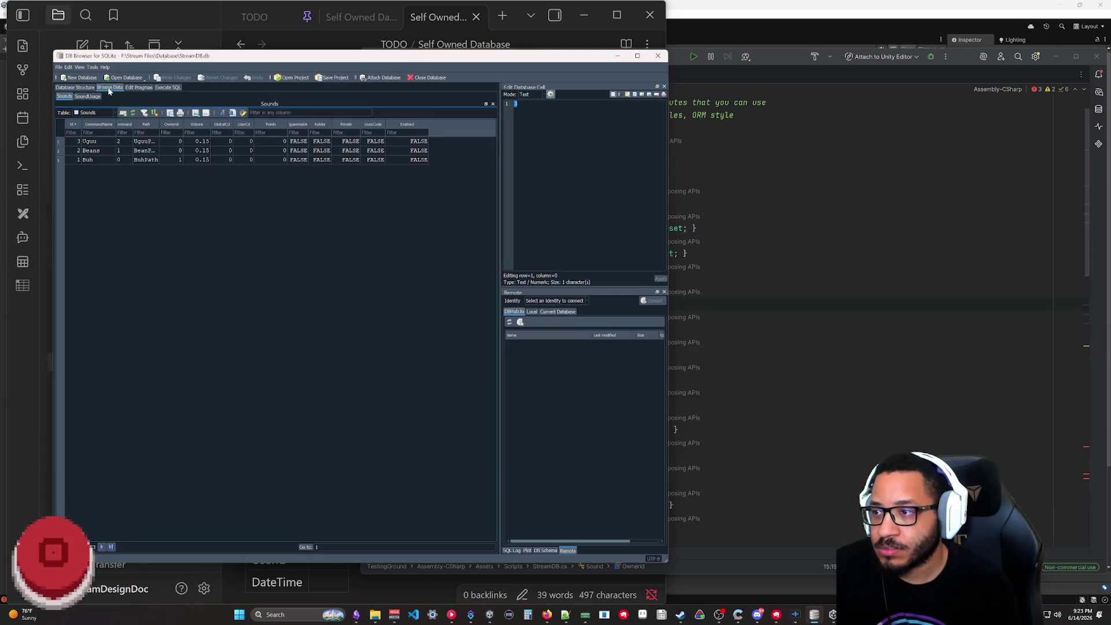
key("alt+Tab")
scroll(694, 330, "down", 5)
scroll(695, 330, "down", 3)
scroll(777, 329, "down", 1)
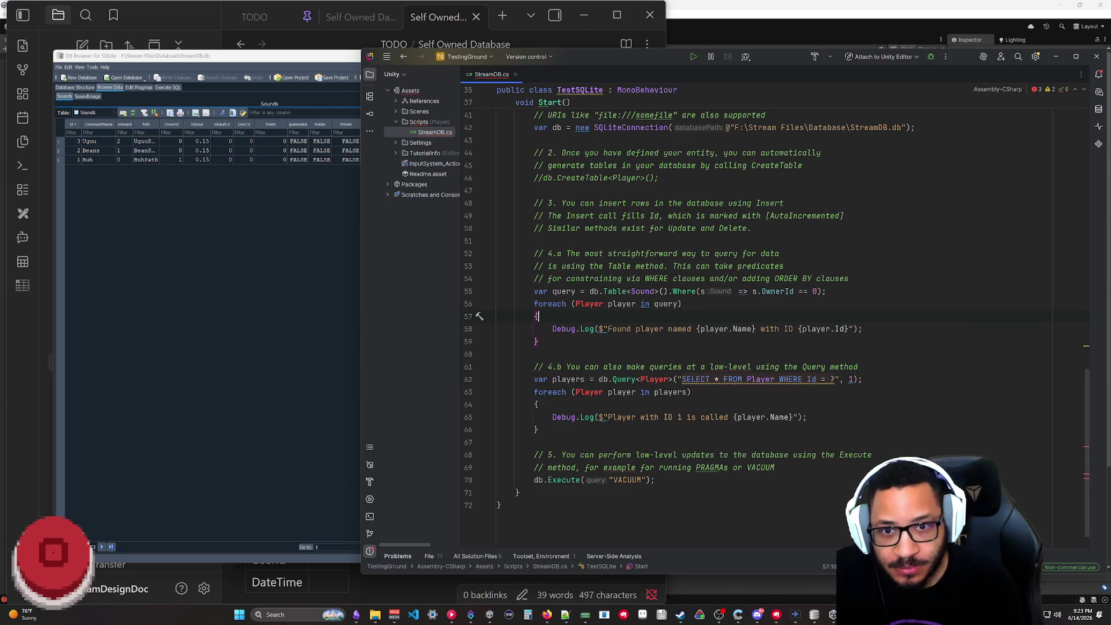
- Replace the Where filter with .ToList() and loop over var sound instead of Player
left_click_drag(683, 303, 673, 292)
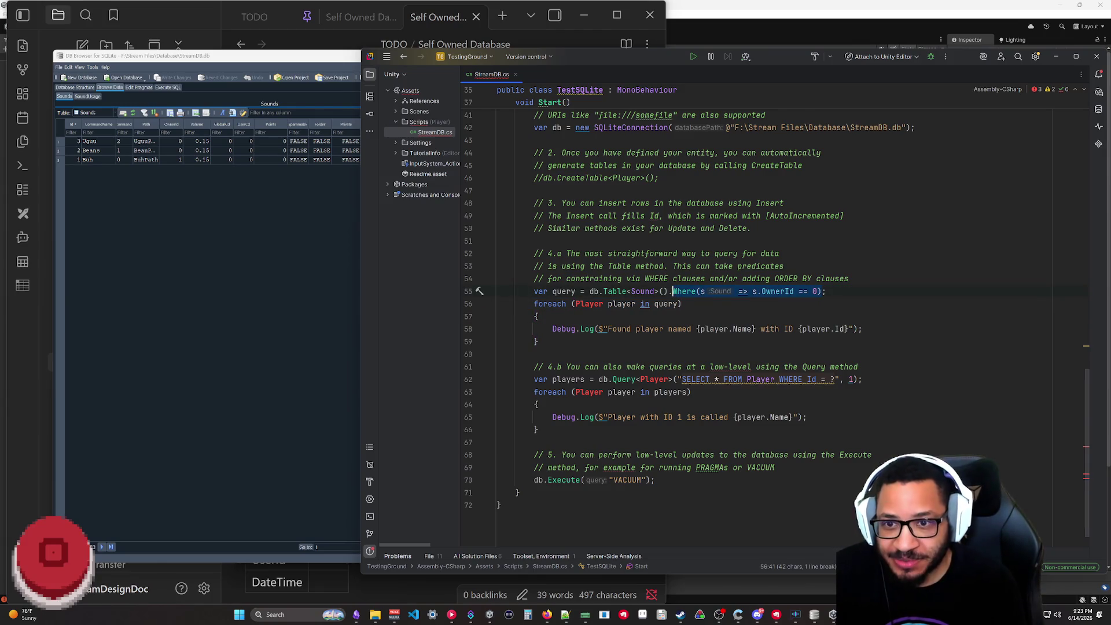
key("BackSpace")
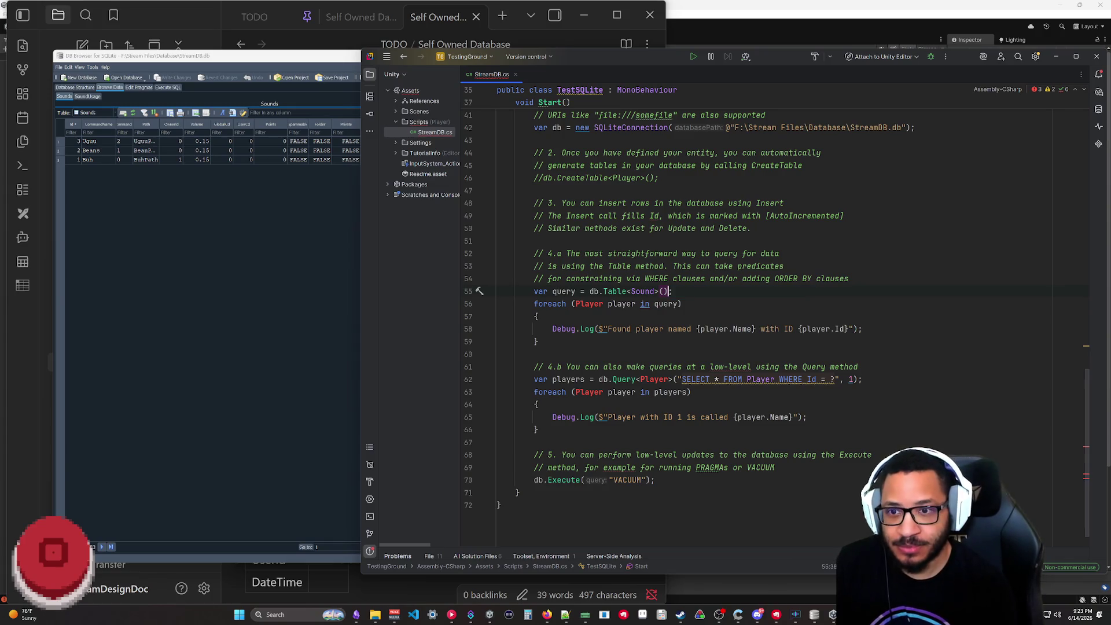
type(".To")
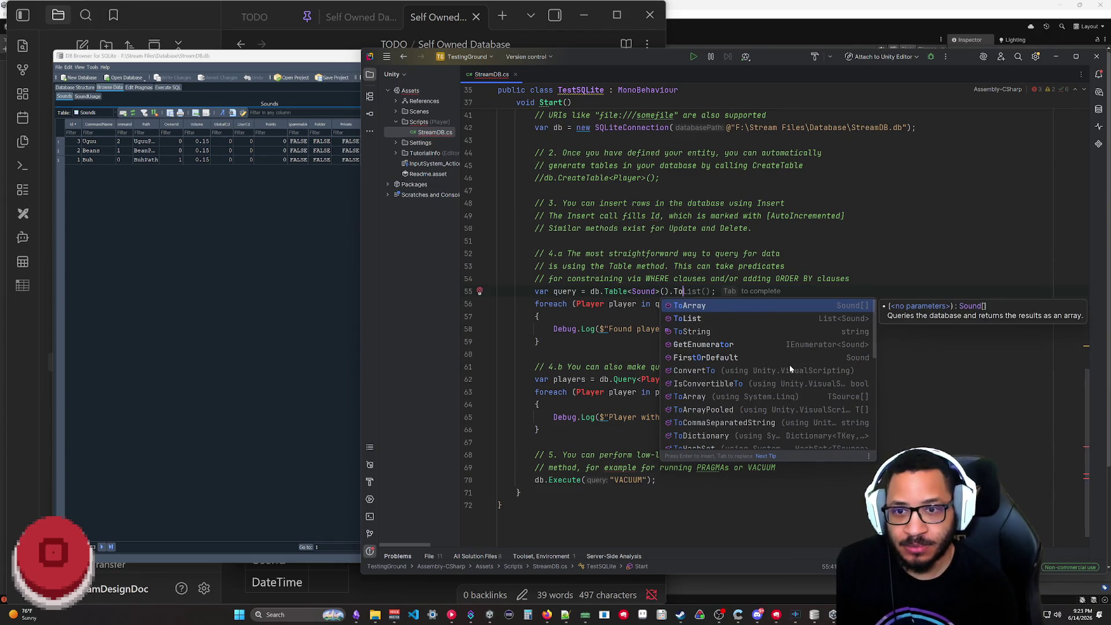
key("Tab")
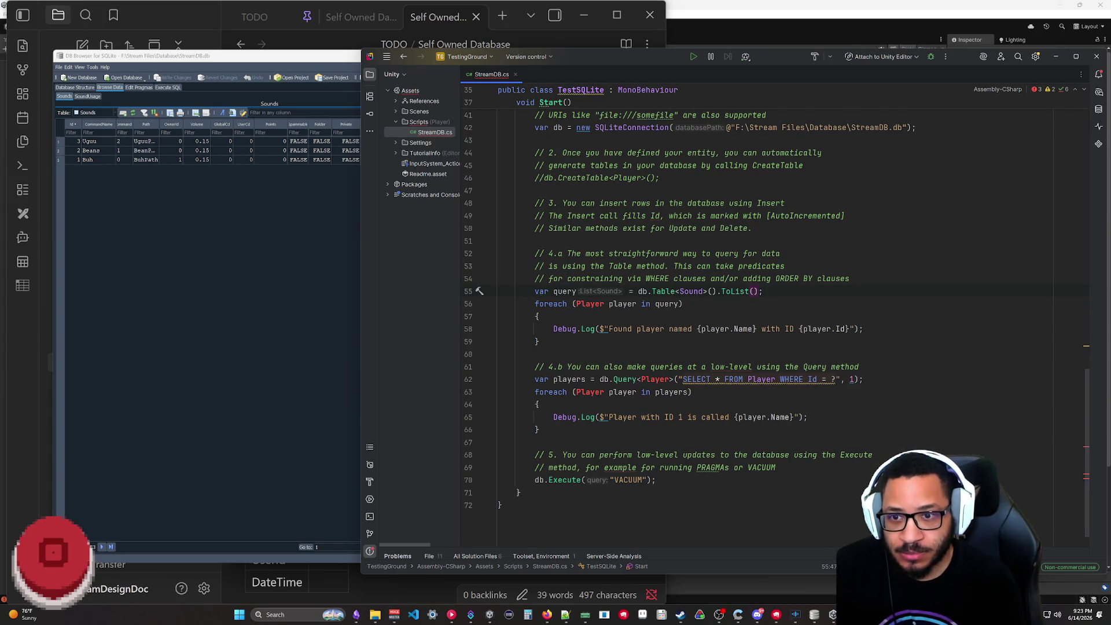
left_click_drag(603, 304, 573, 303)
type("var")
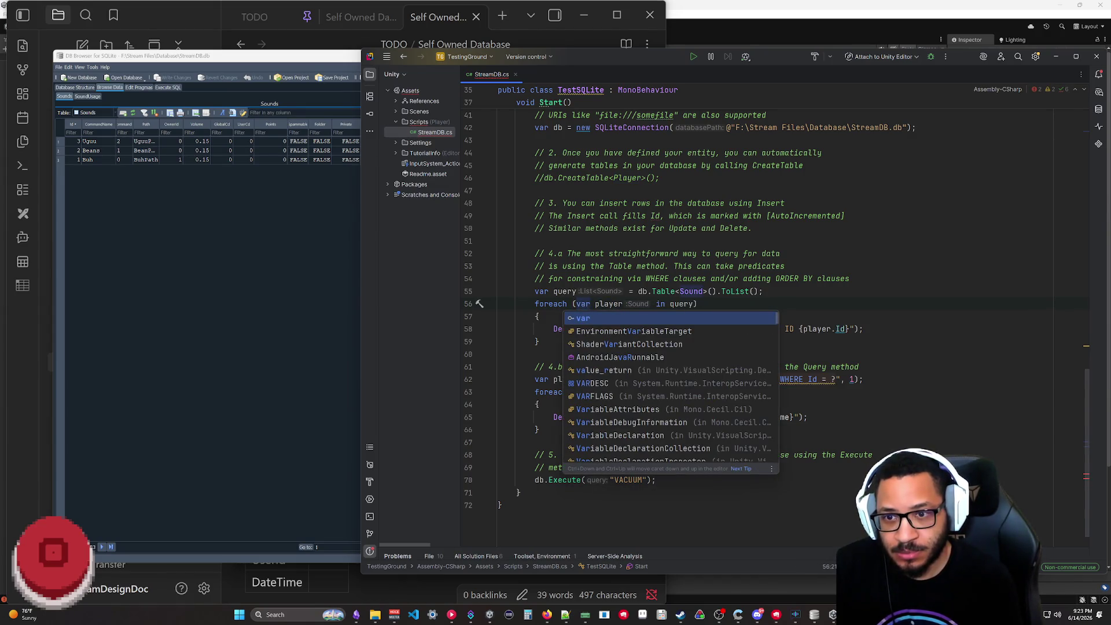
key("Escape")
type("sound")
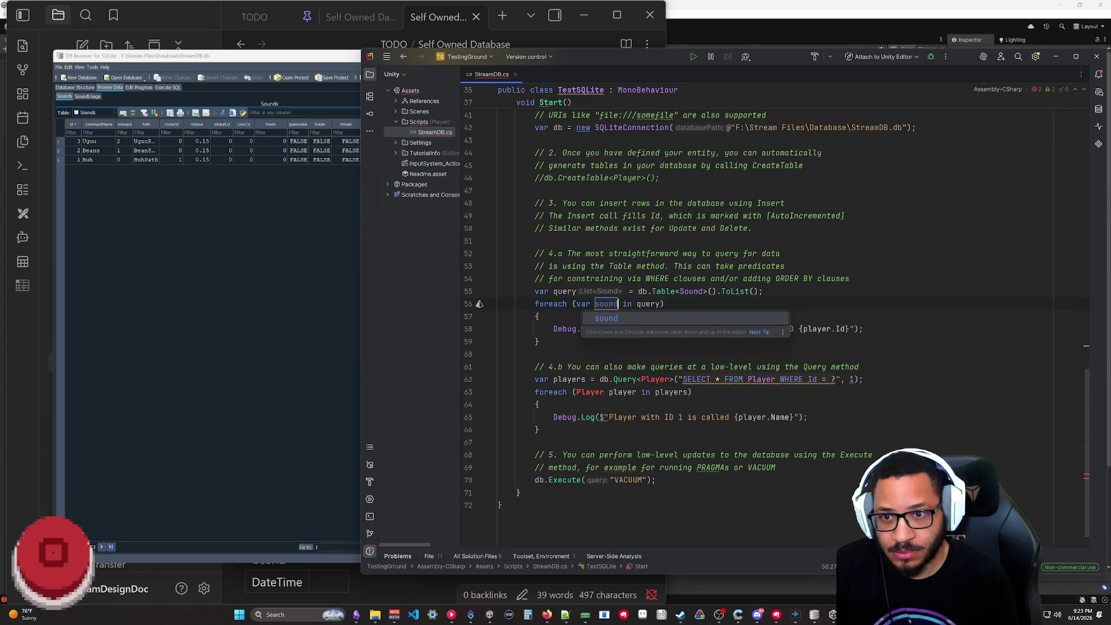
key("Return")
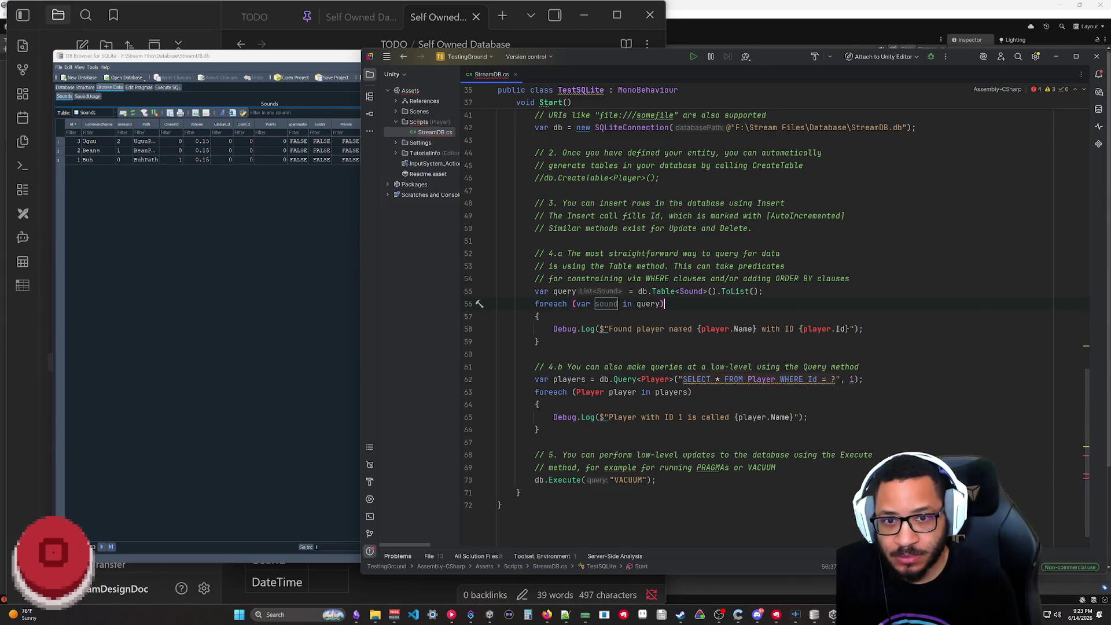
- Log {sound.CommandName} in the loop and delete the leftover Query and Execute examples
left_click_drag(849, 329, 603, 329)
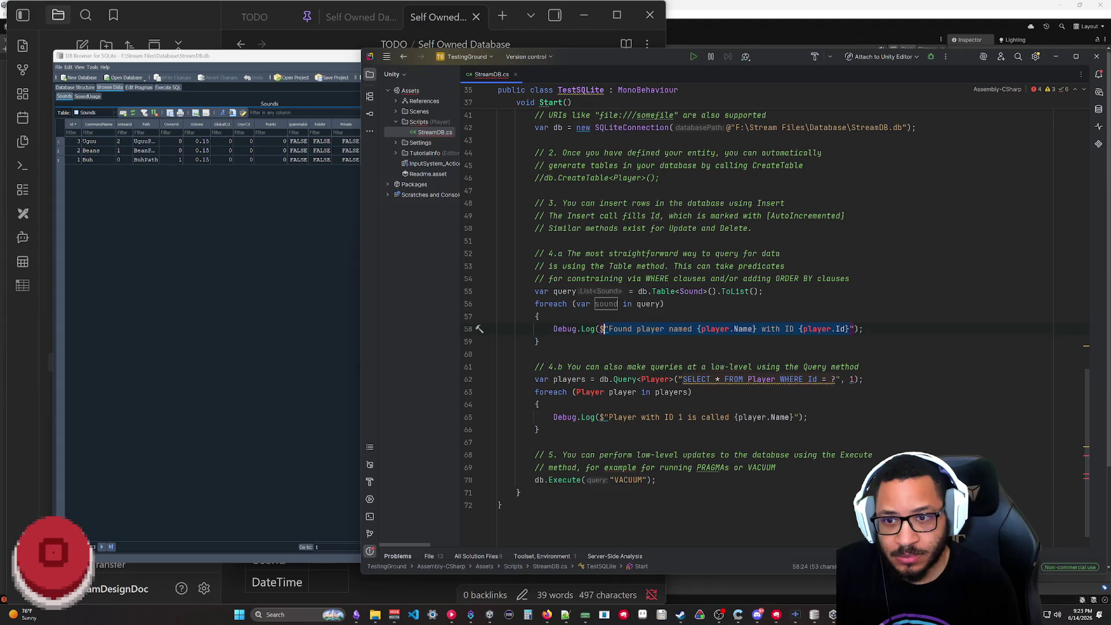
key("BackSpace")
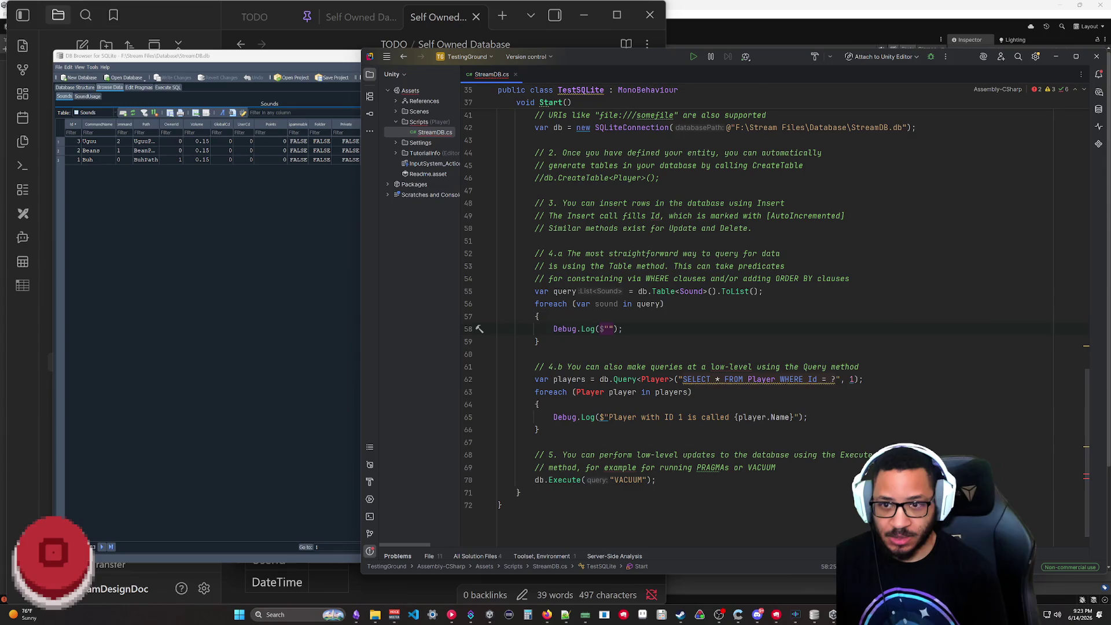
type("{")
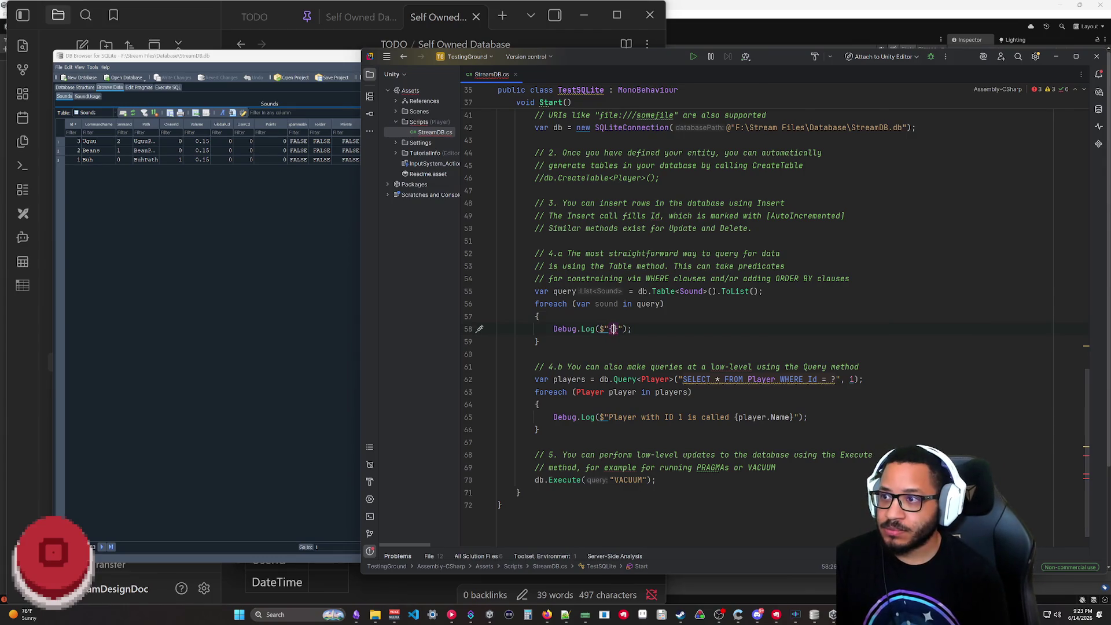
type("sound.")
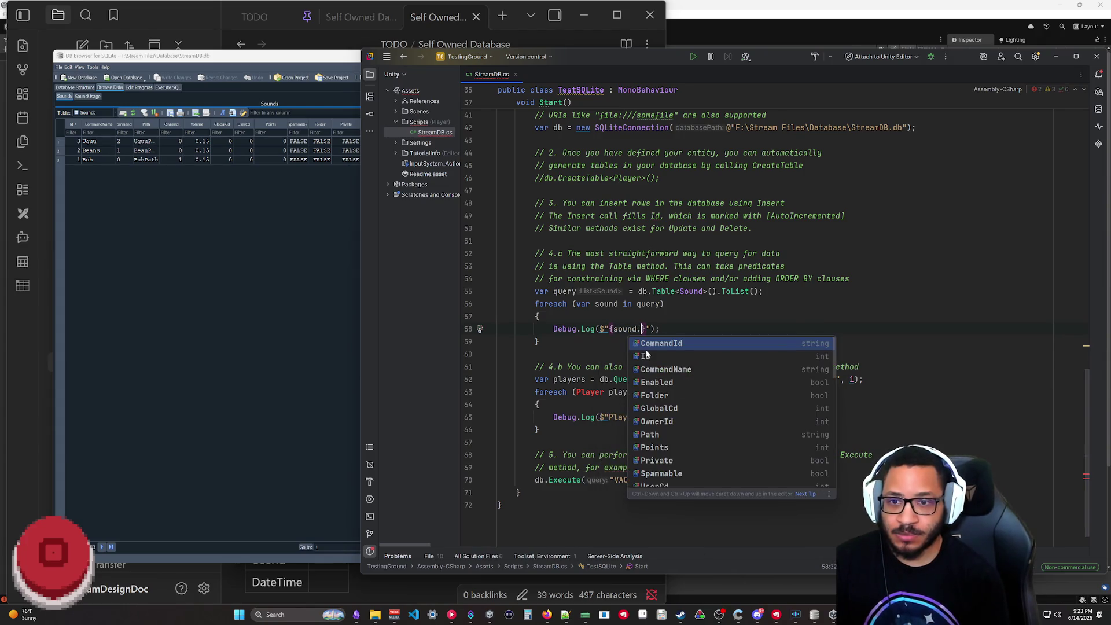
key("Down")
key("Down")
key("Return")
type("}")
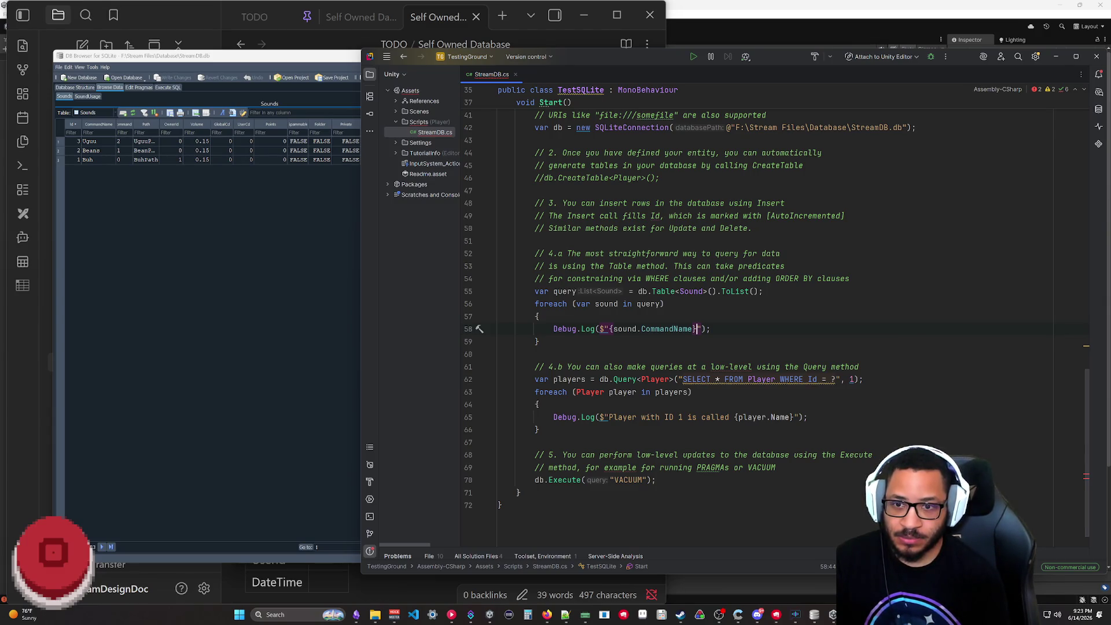
key("Down")
key("Down")
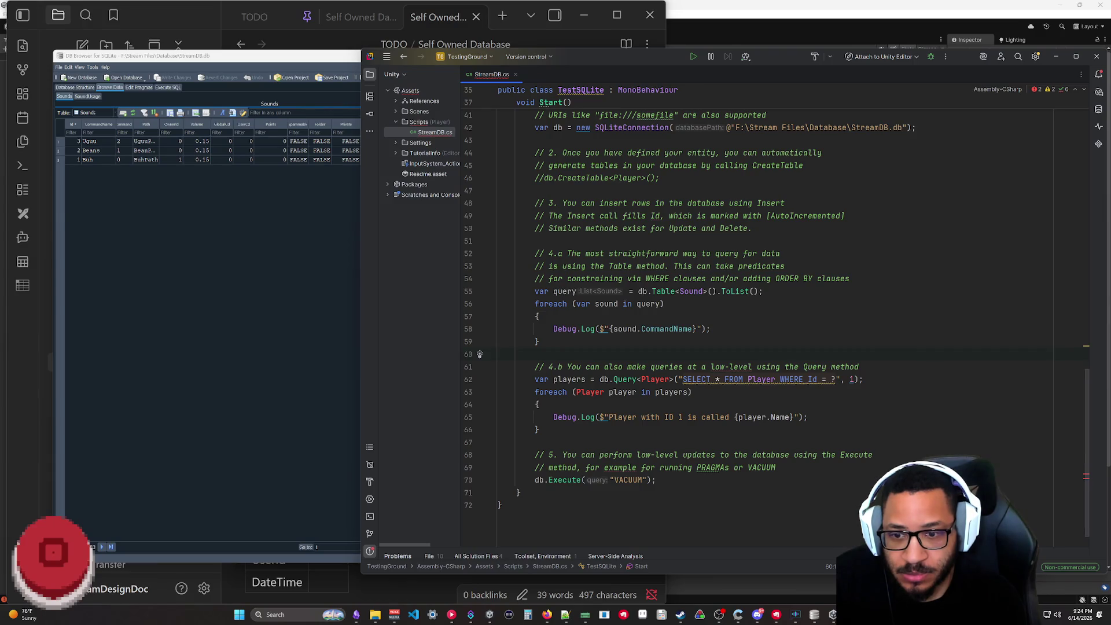
key("shift+Down")
key("shift+Down")
key("shift+Down")
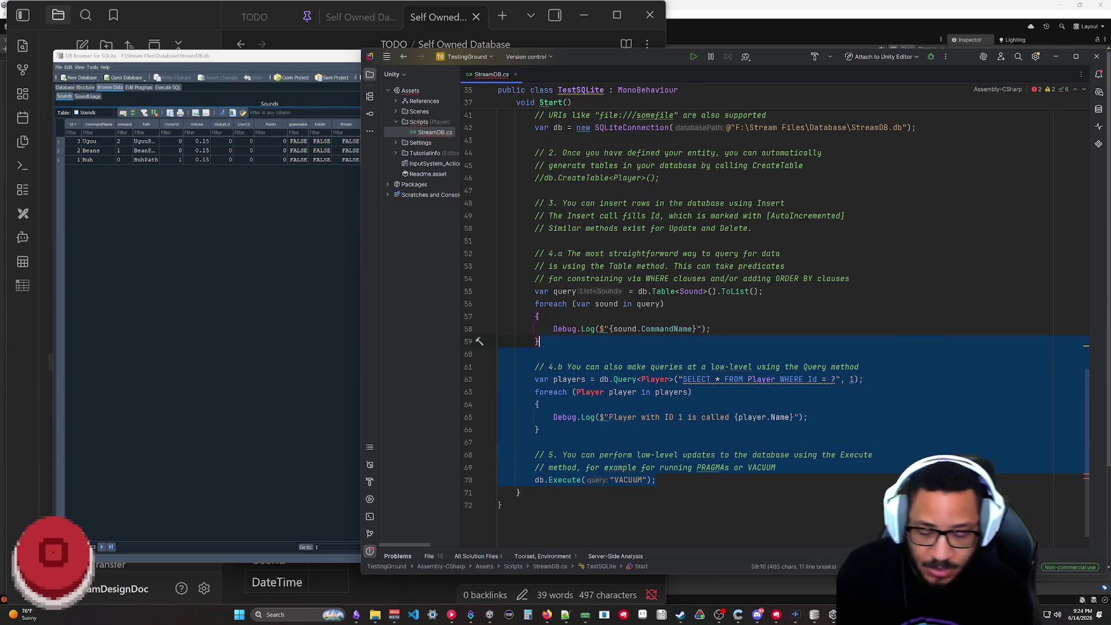
key("Delete")
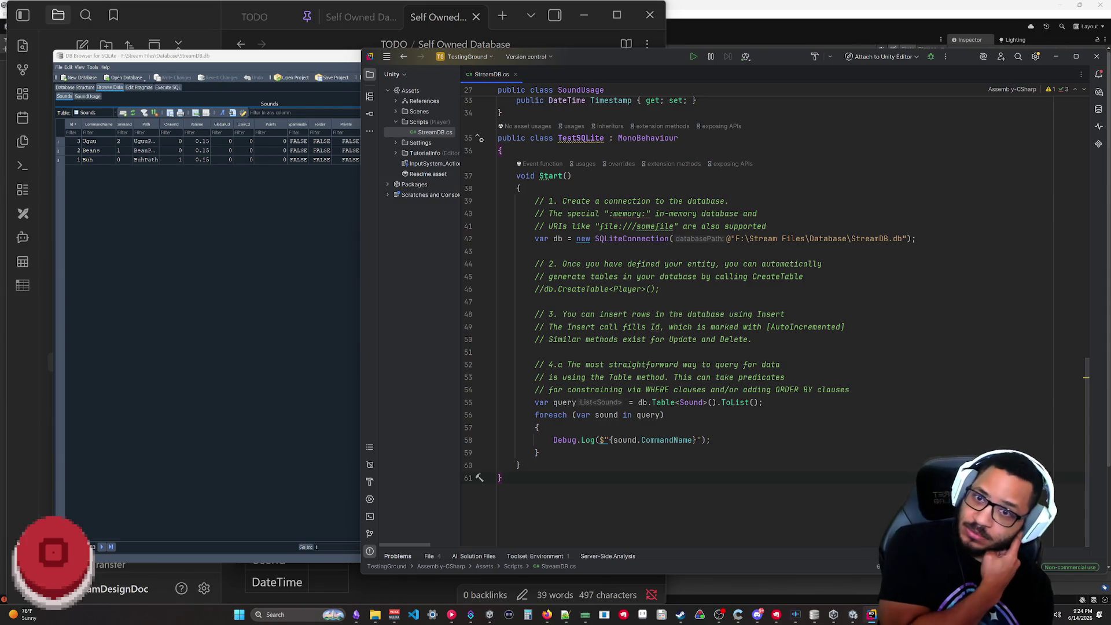
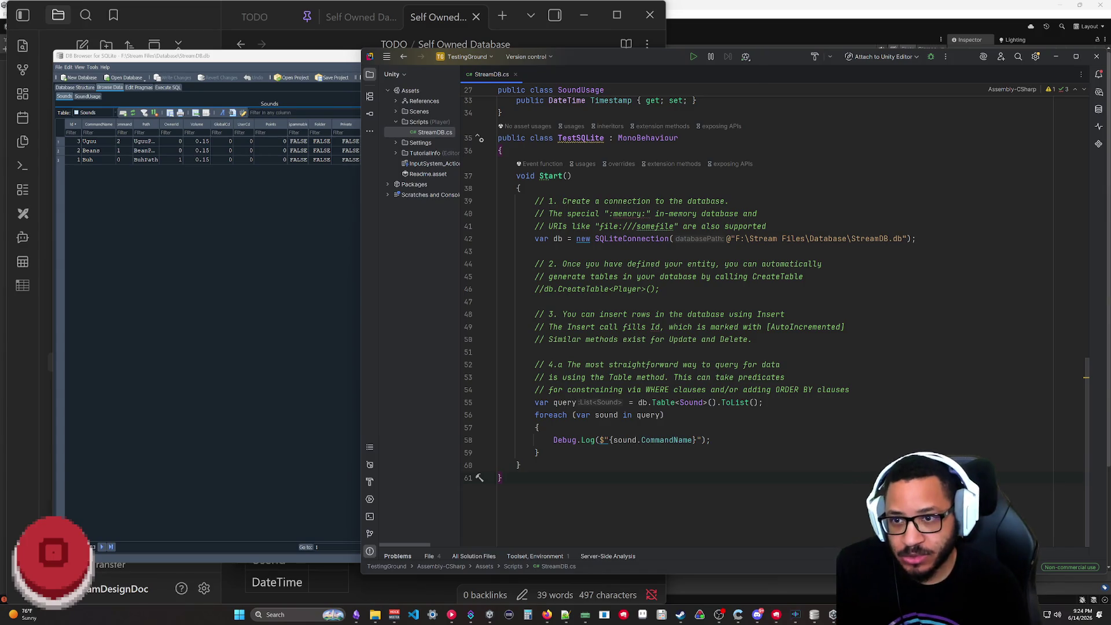
- Add db.Close(); after the foreach loop that logs each sound
left_click(539, 452)
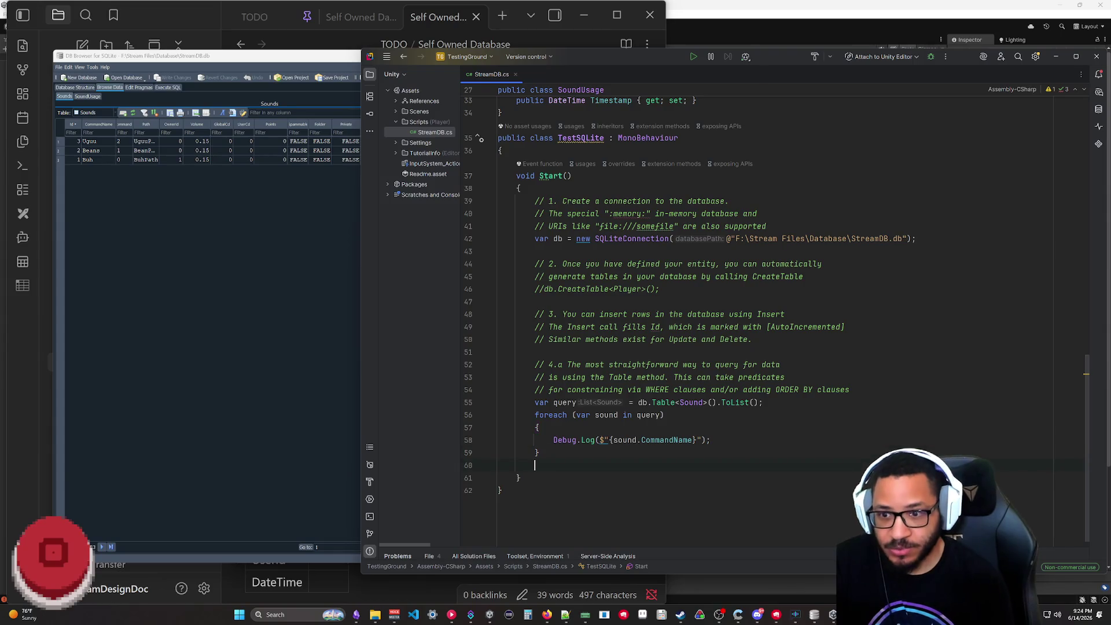
type("db.clo")
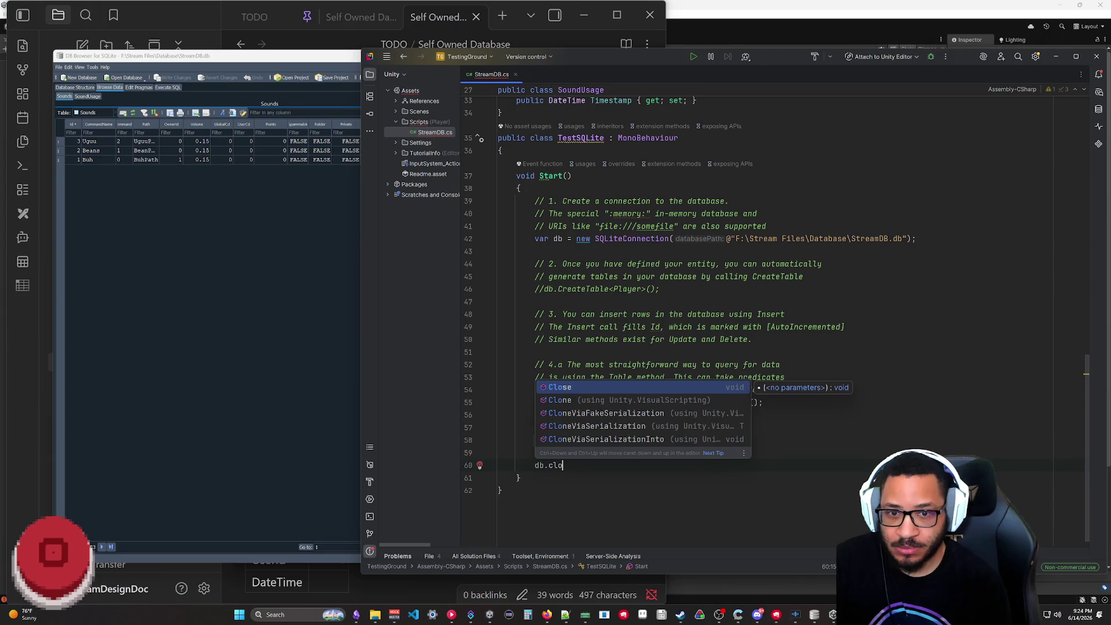
key("Return")
type(";")
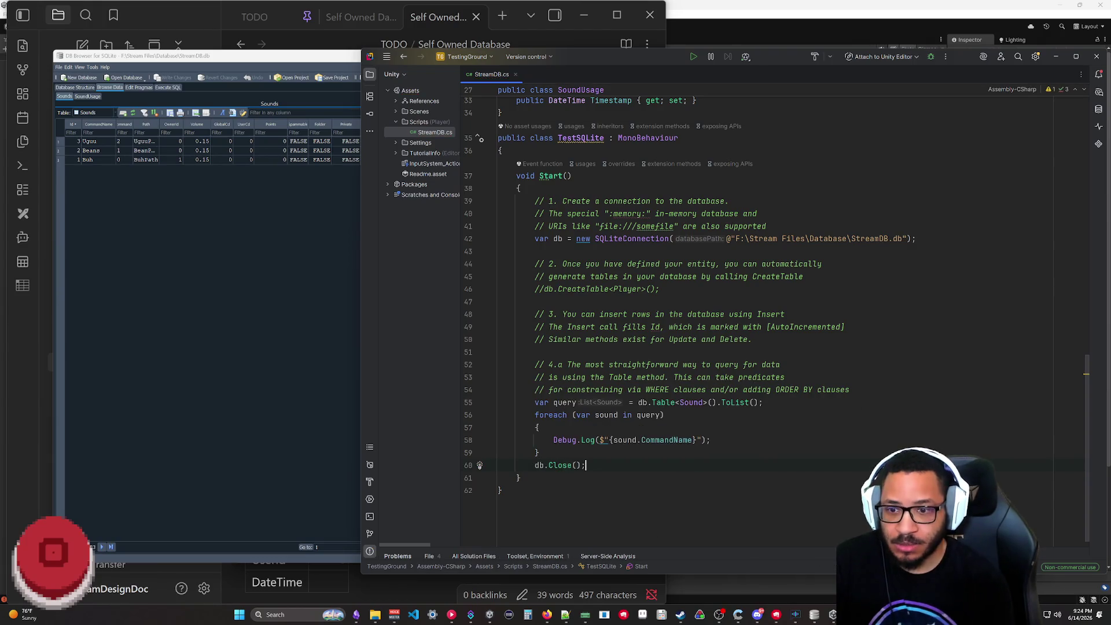
key("Down")
key("Down")
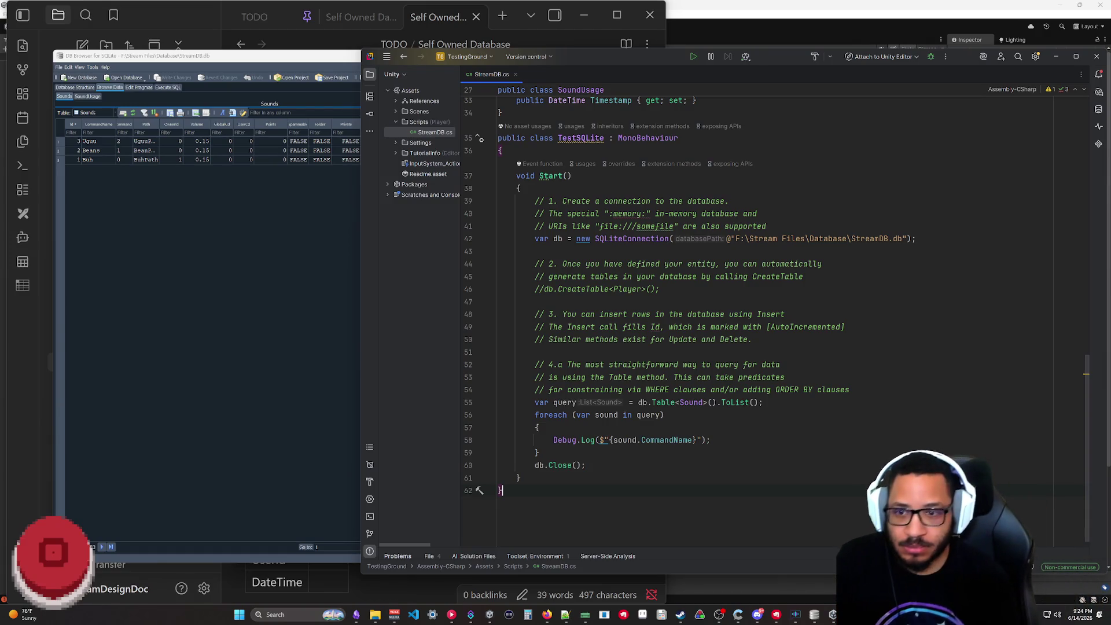
- Remove the tutorial and setup comment lines from Start, then hide the editor
left_click_drag(850, 389, 916, 238)
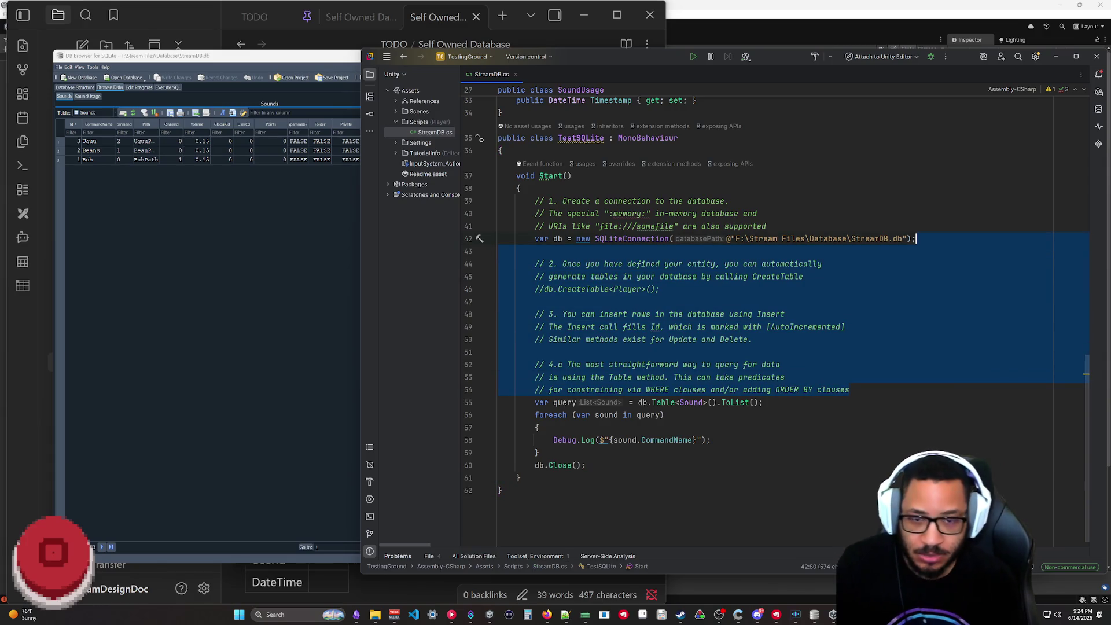
key("Delete")
left_click(500, 491)
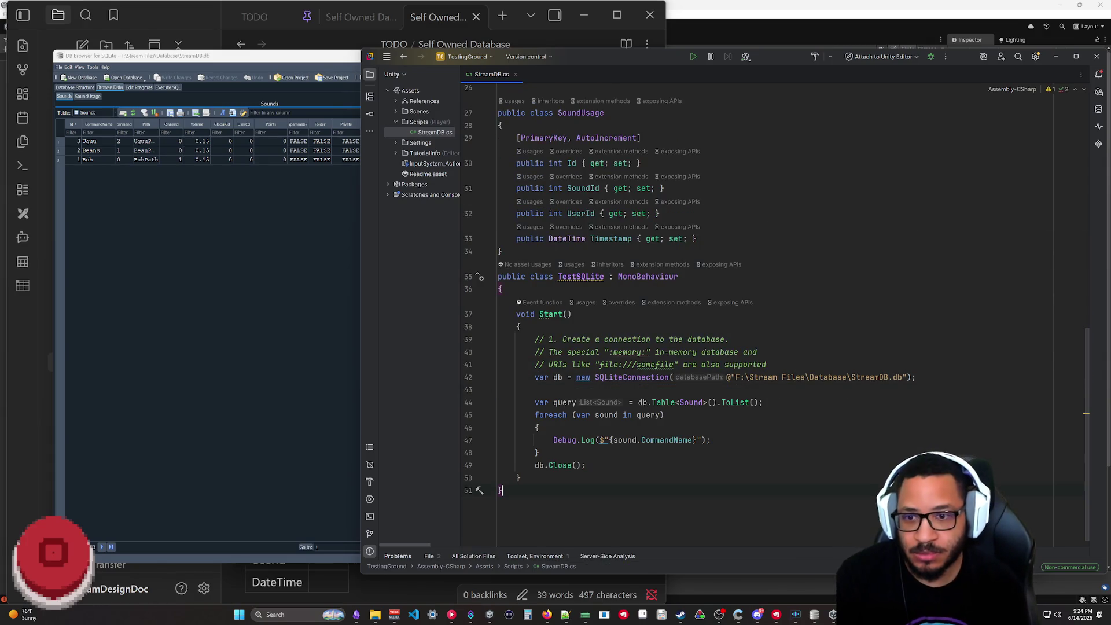
left_click(613, 364)
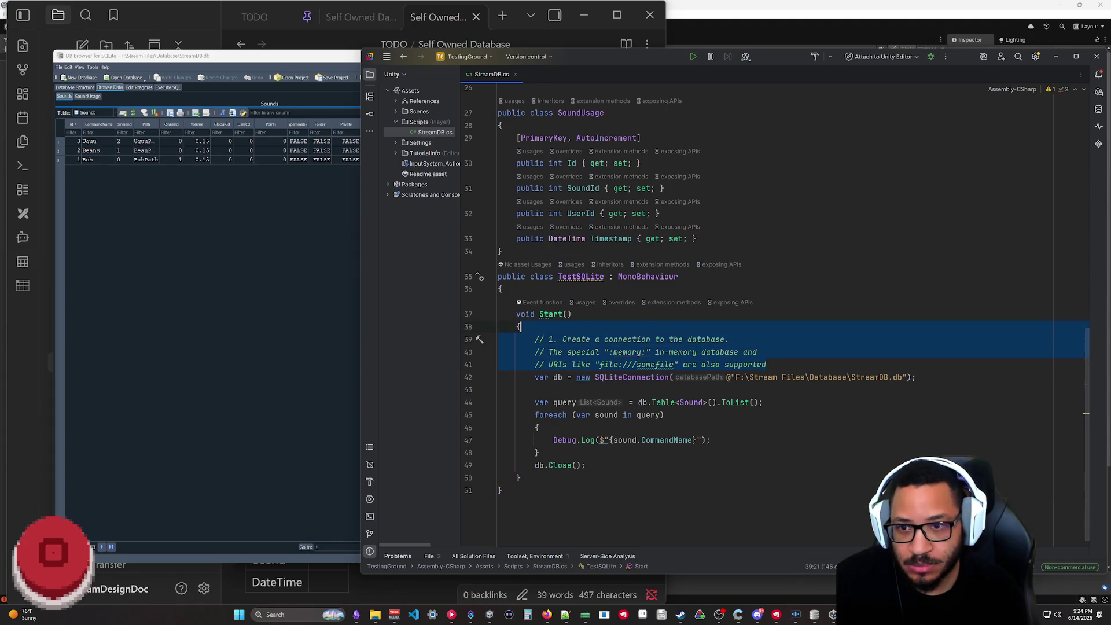
left_click_drag(613, 364, 535, 365)
left_click_drag(766, 365, 729, 339)
key("BackSpace")
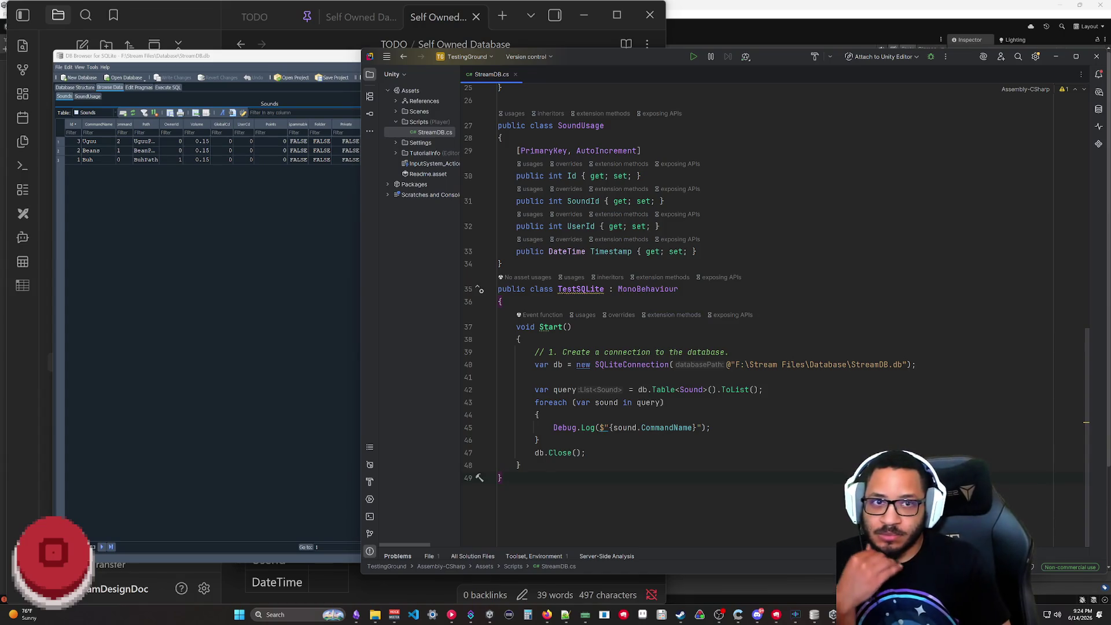
left_click(1055, 58)
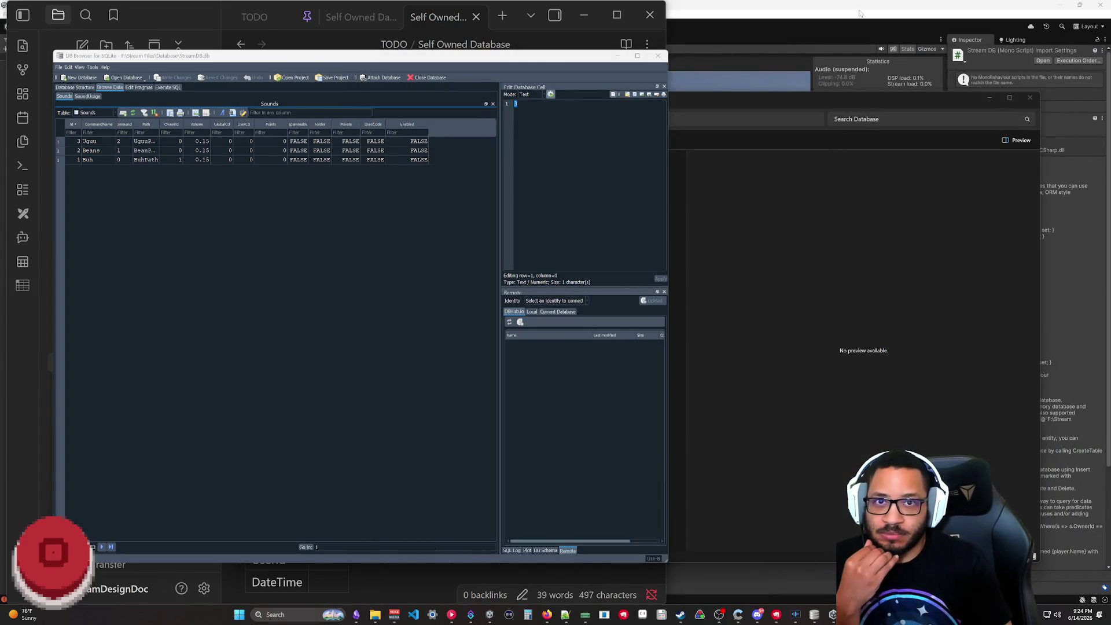
- Run the scene, review the Console warning, stop play mode and reopen StreamDB.cs in Rider
left_click(864, 17)
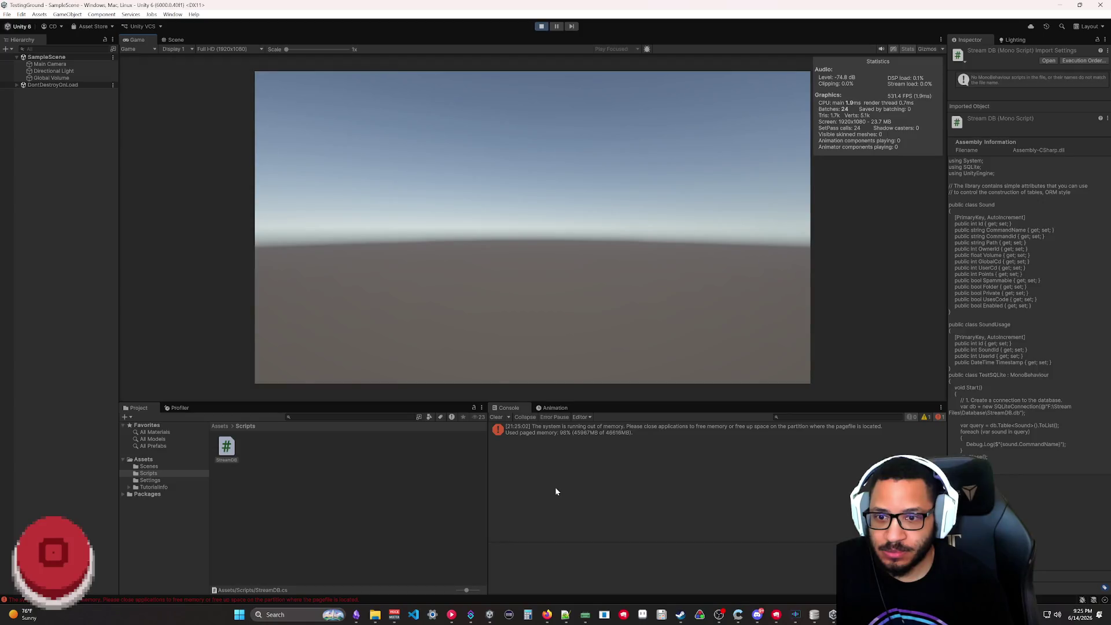
left_click(682, 431)
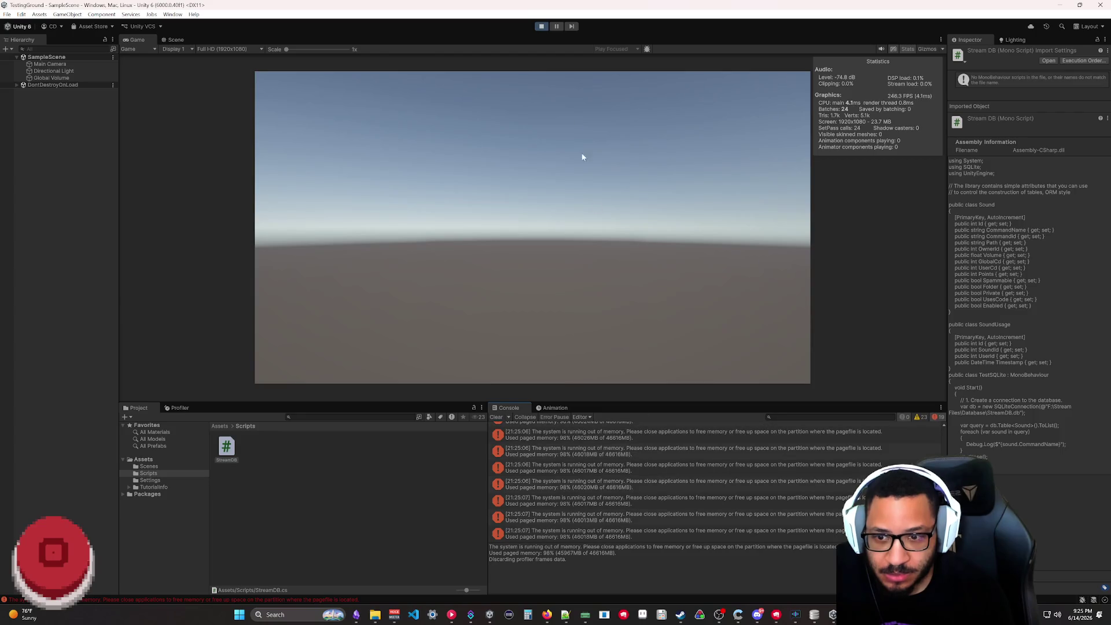
left_click(543, 27)
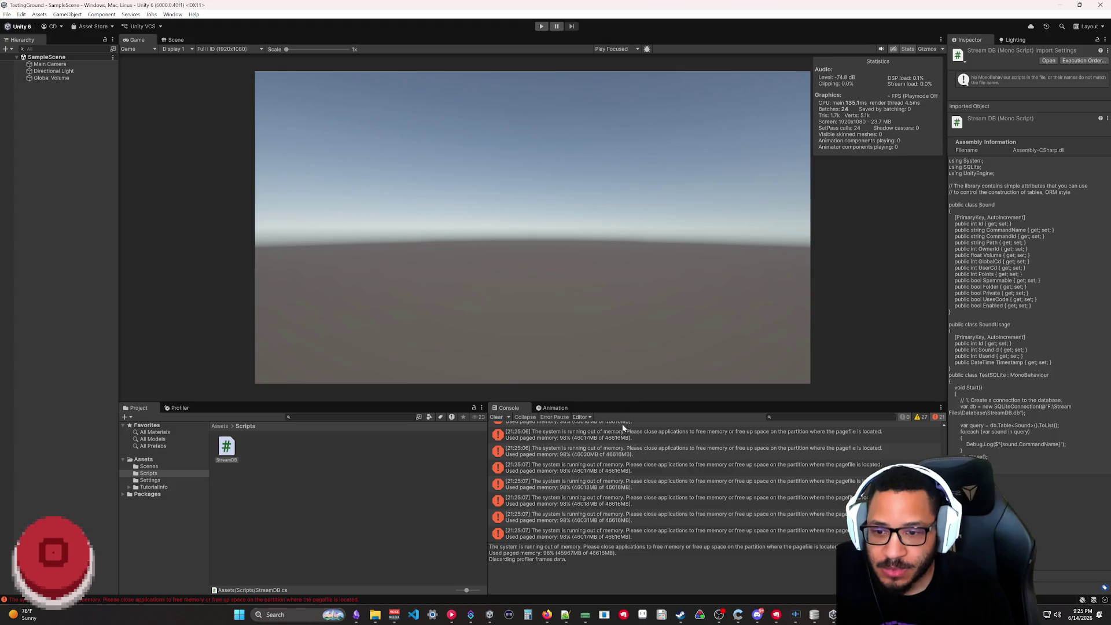
scroll(591, 494, "up", 3)
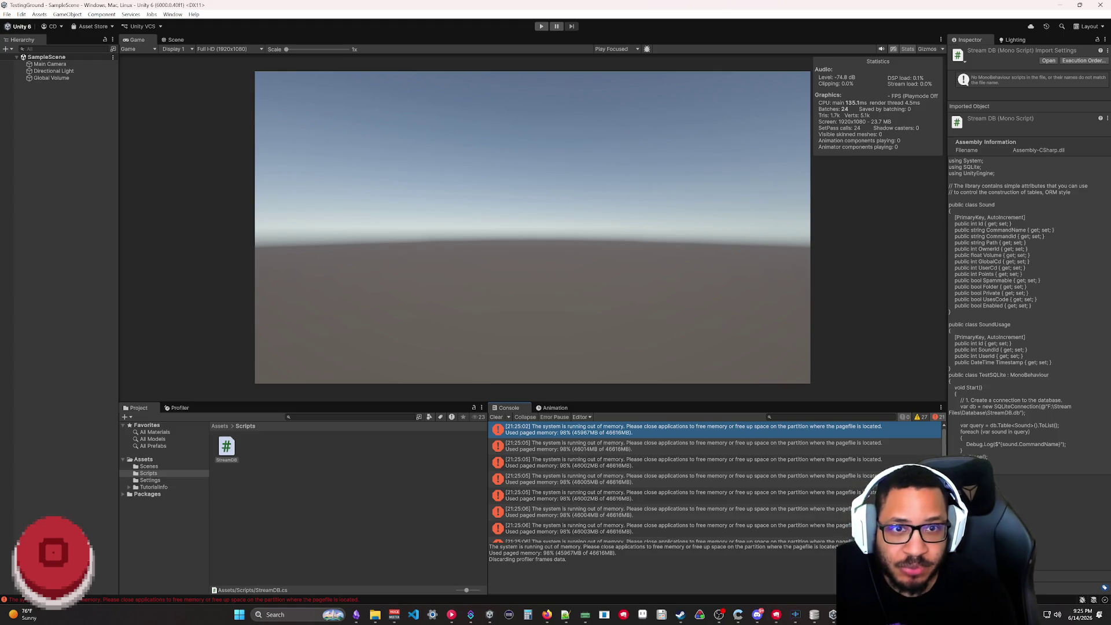
double_click(226, 447)
scroll(730, 304, "up", 5)
scroll(729, 304, "down", 5)
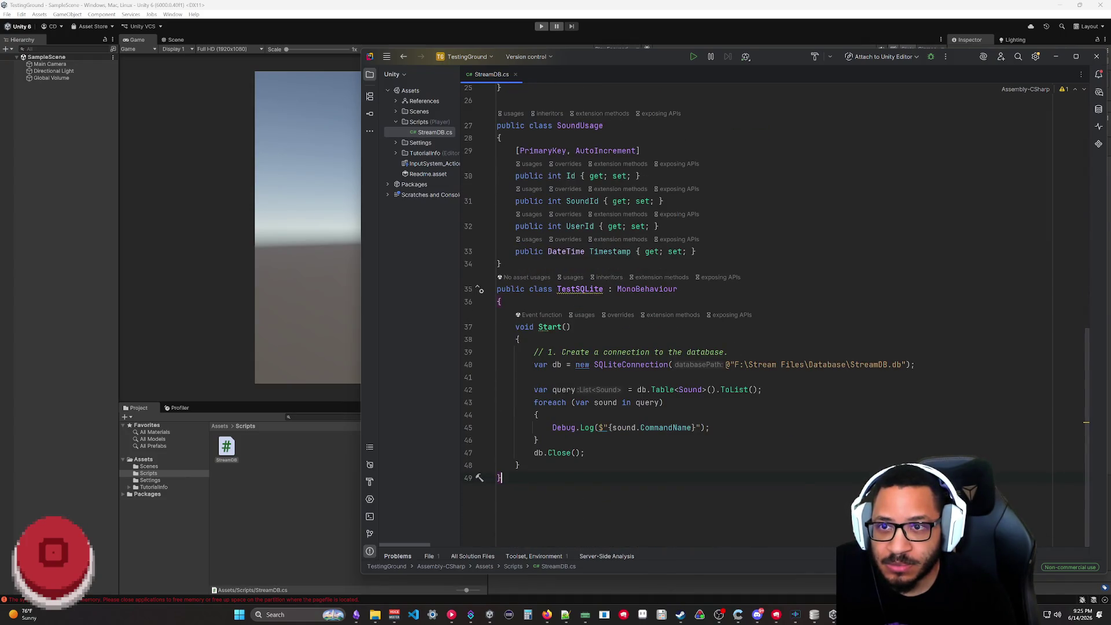
- Create an empty GameObject and try attaching StreamDB to it, dismissing the script error
left_click(38, 82)
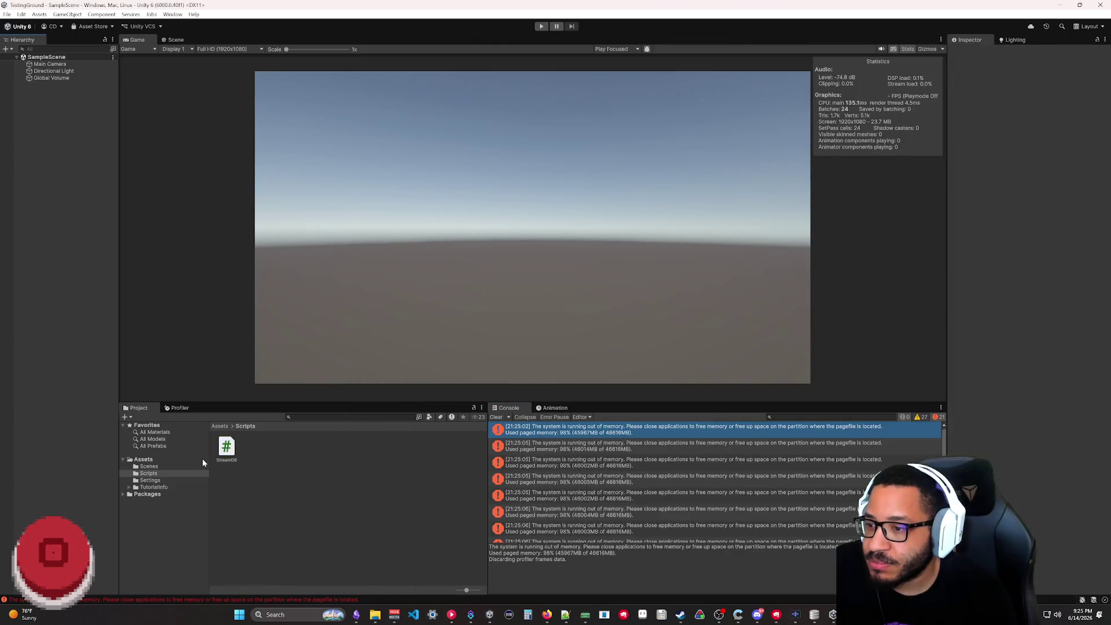
right_click(34, 128)
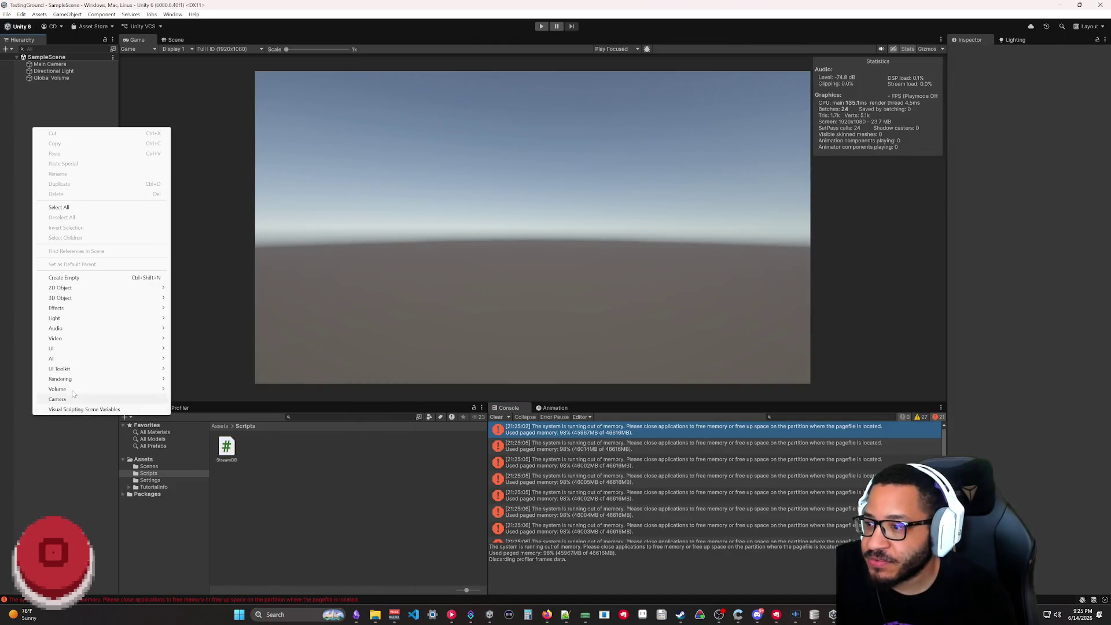
left_click(78, 278)
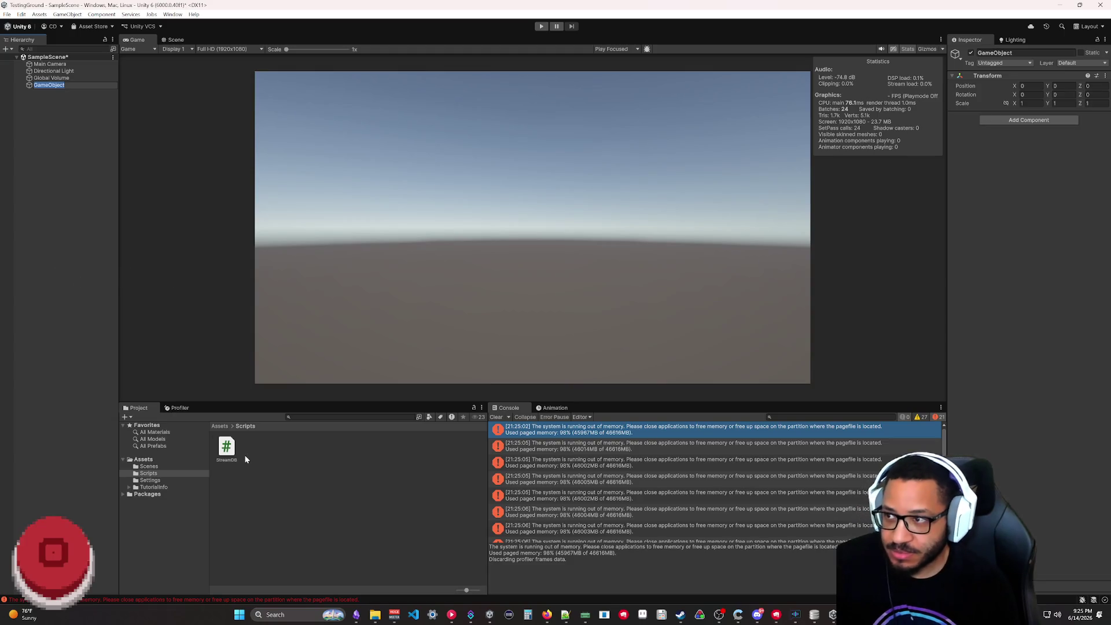
left_click_drag(121, 120, 50, 85)
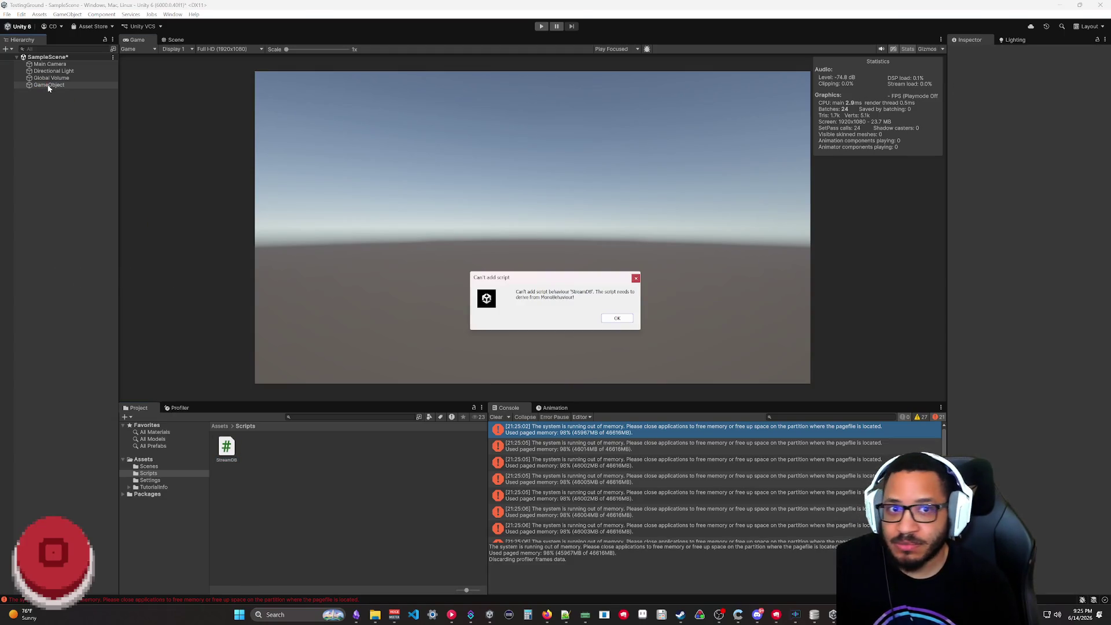
left_click(617, 319)
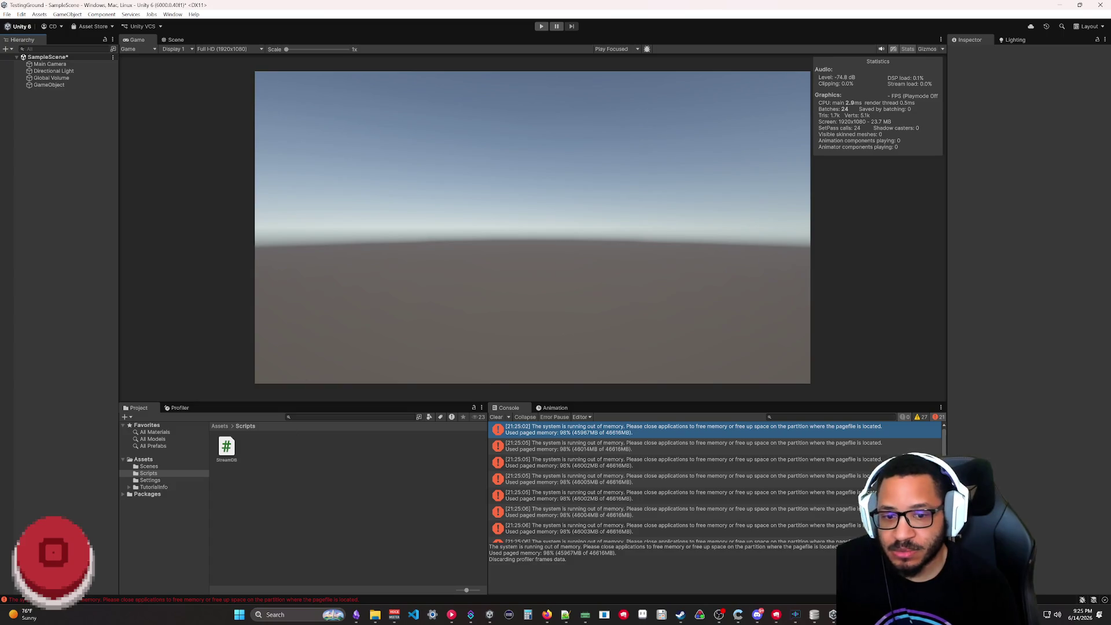
scroll(773, 313, "up", 2)
scroll(773, 312, "up", 5)
scroll(773, 312, "down", 4)
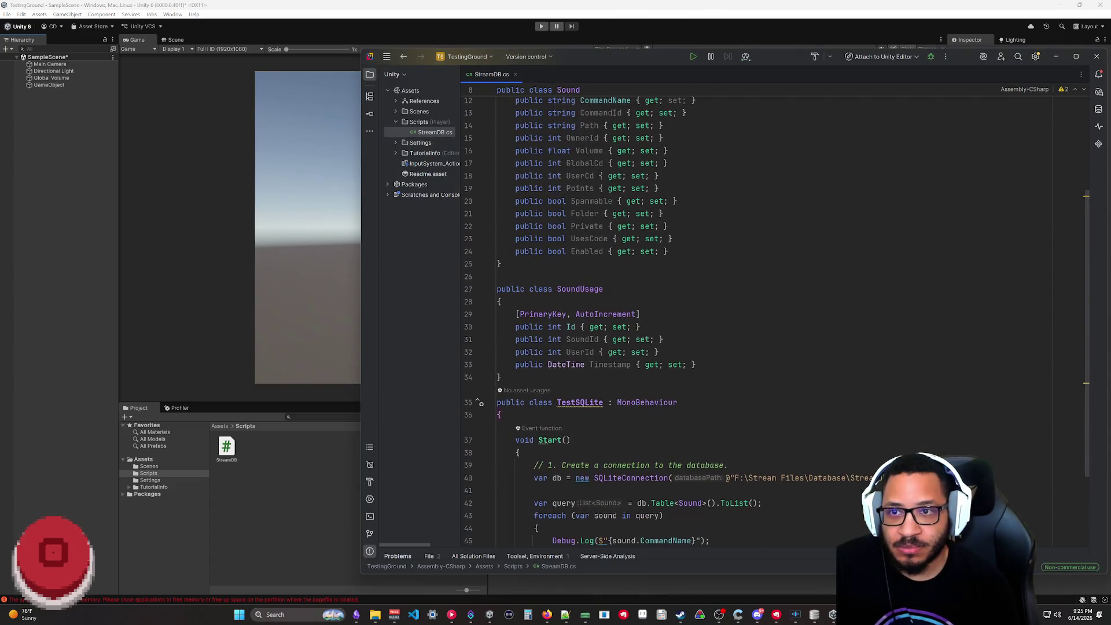
scroll(772, 313, "down", 3)
scroll(772, 312, "up", 7)
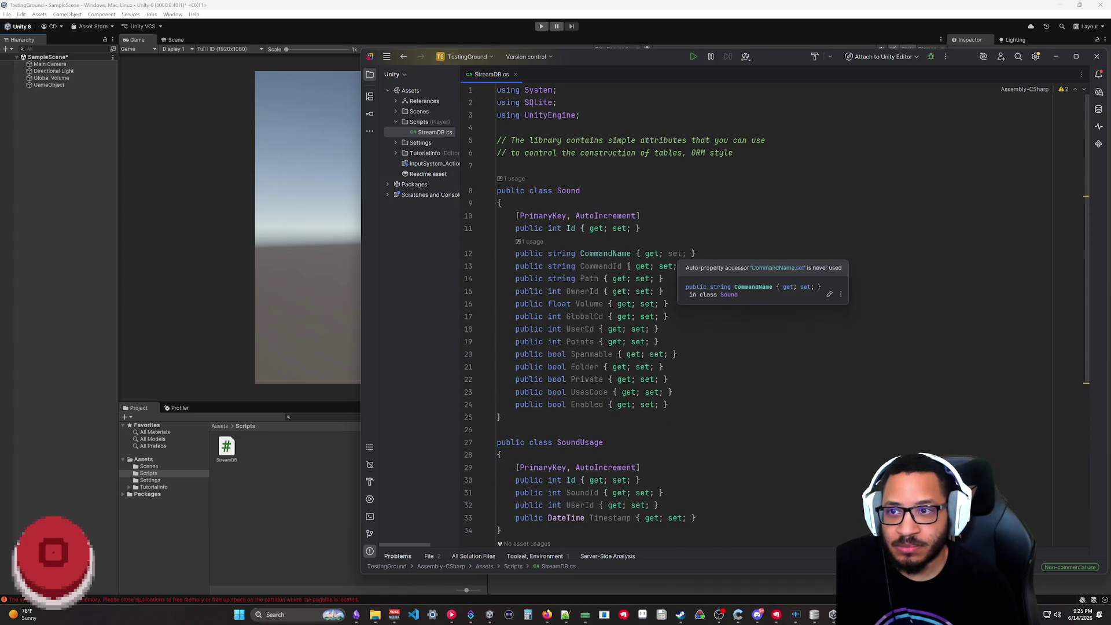
scroll(773, 314, "down", 4)
scroll(773, 312, "down", 1)
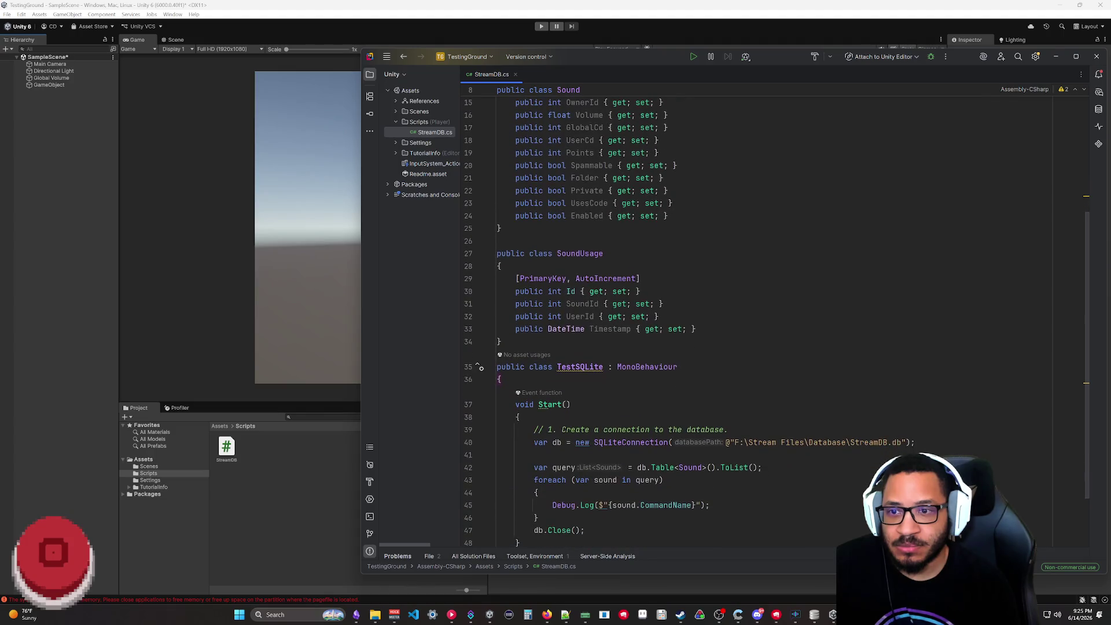
scroll(773, 313, "down", 2)
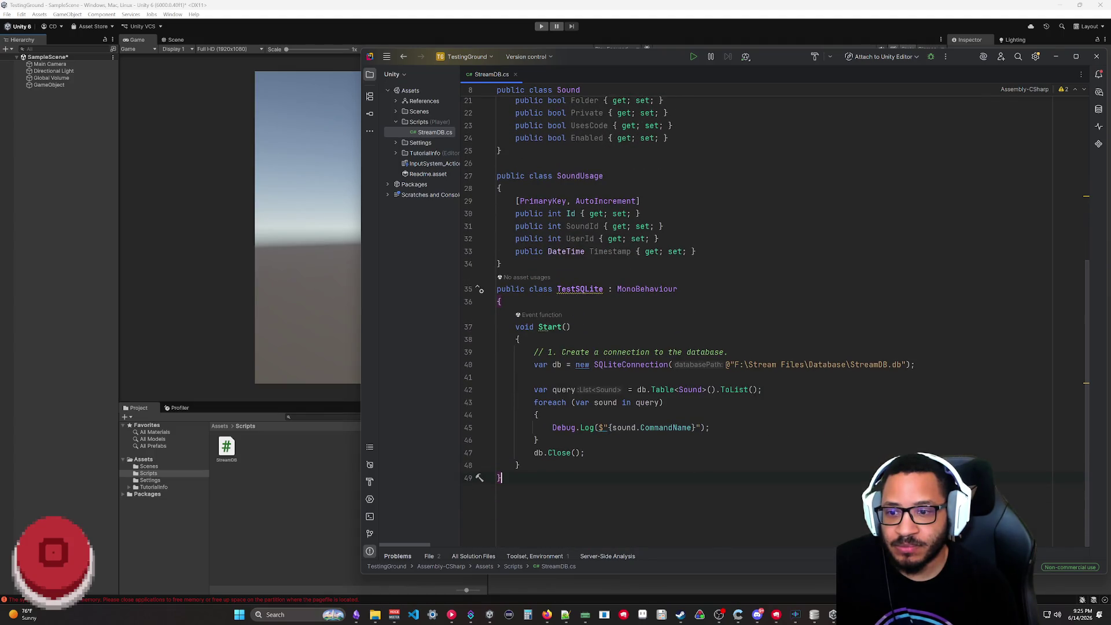
- Delete the TestSQLite class from StreamDB.cs, leaving Sound and SoundUsage, and return to Unity
key("shift+Up")
key("shift+Up")
key("shift+Up")
key("ctrl+c")
key("BackSpace")
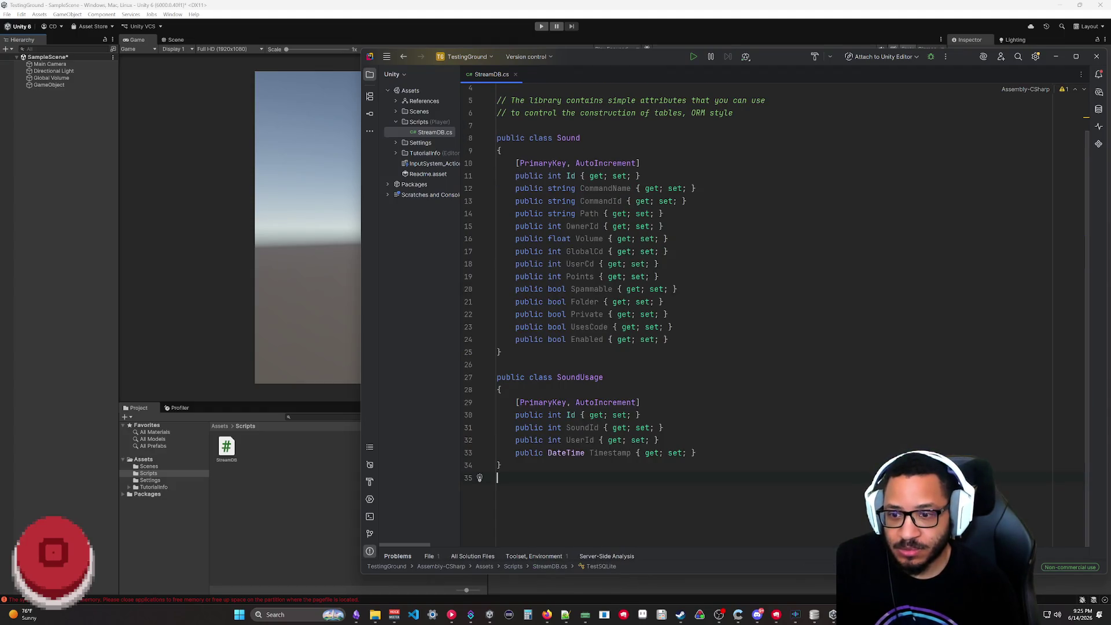
left_click(235, 482)
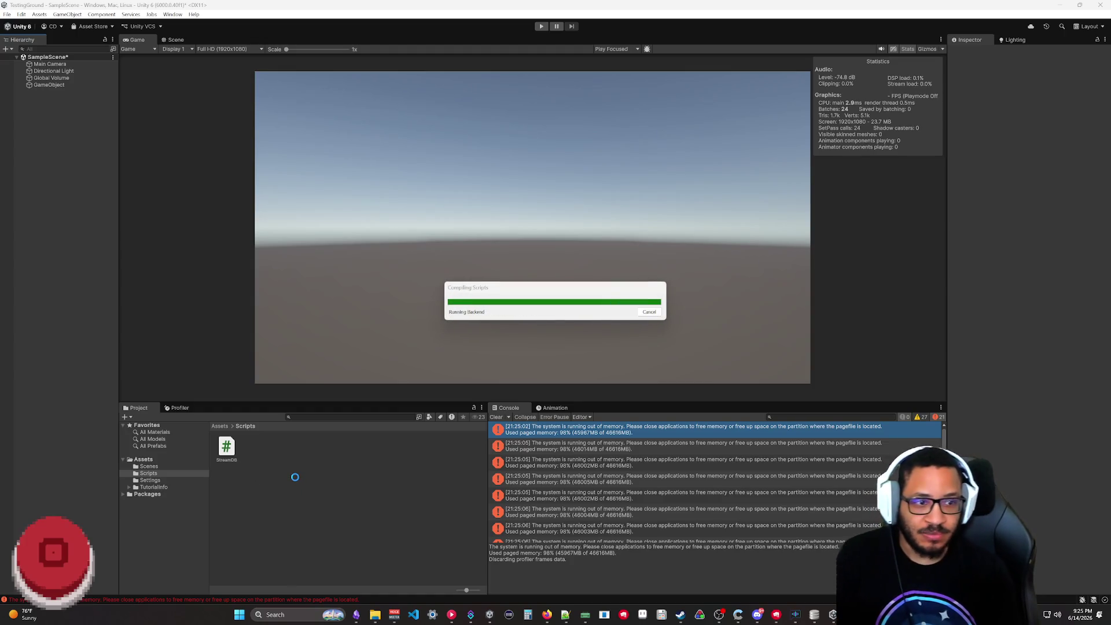
- Create a MonoBehaviour script named DBTestConnect in the Scripts folder and open it in Rider
right_click(295, 482)
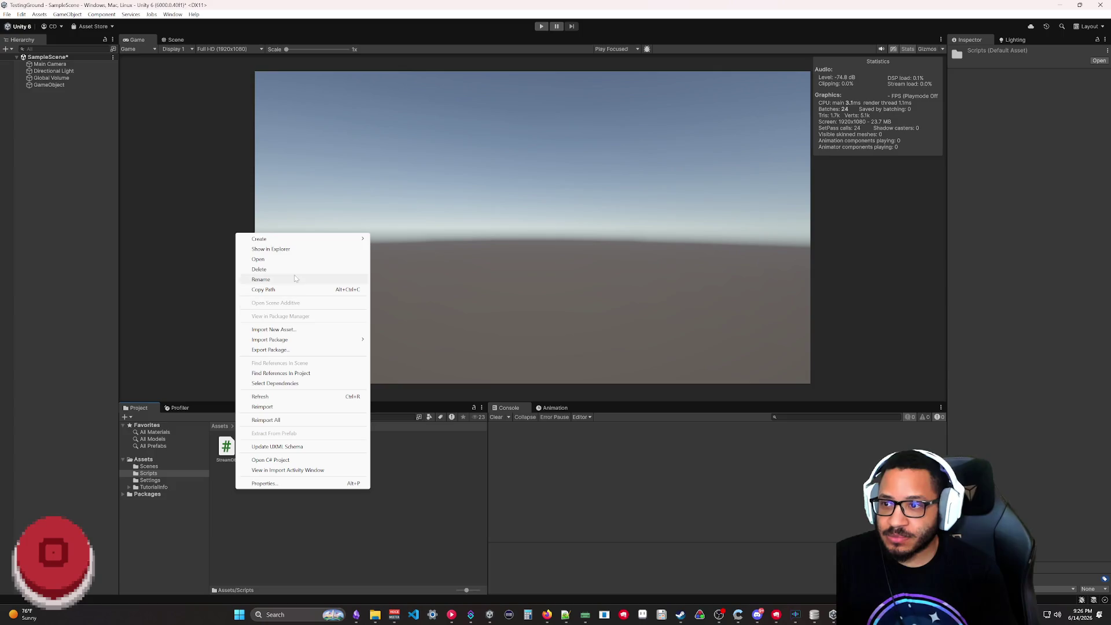
mouse_move(259, 238)
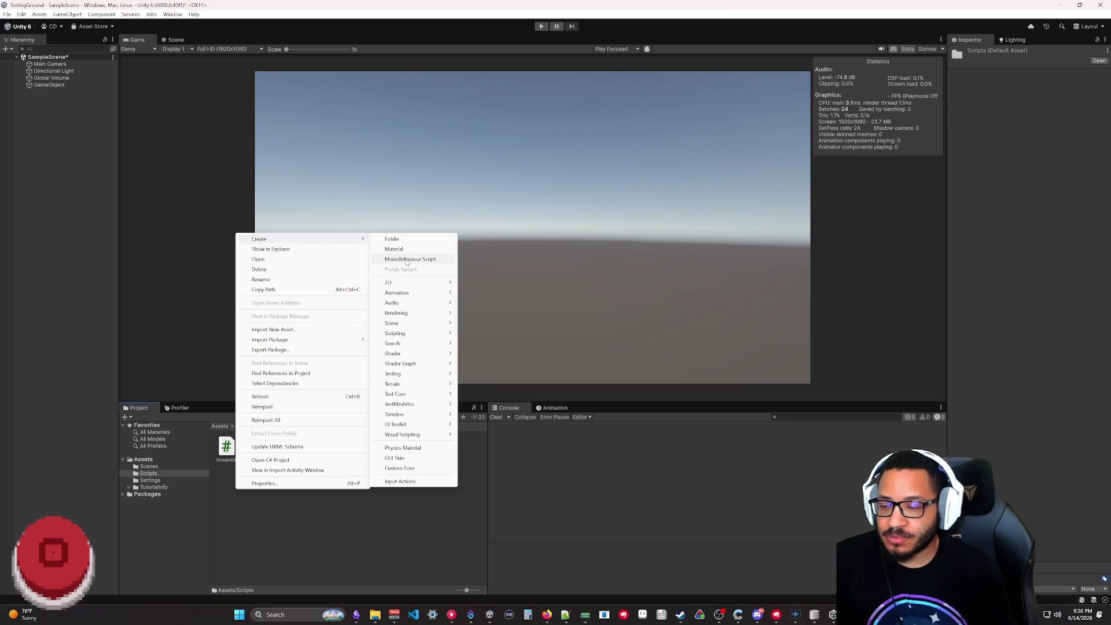
left_click(406, 260)
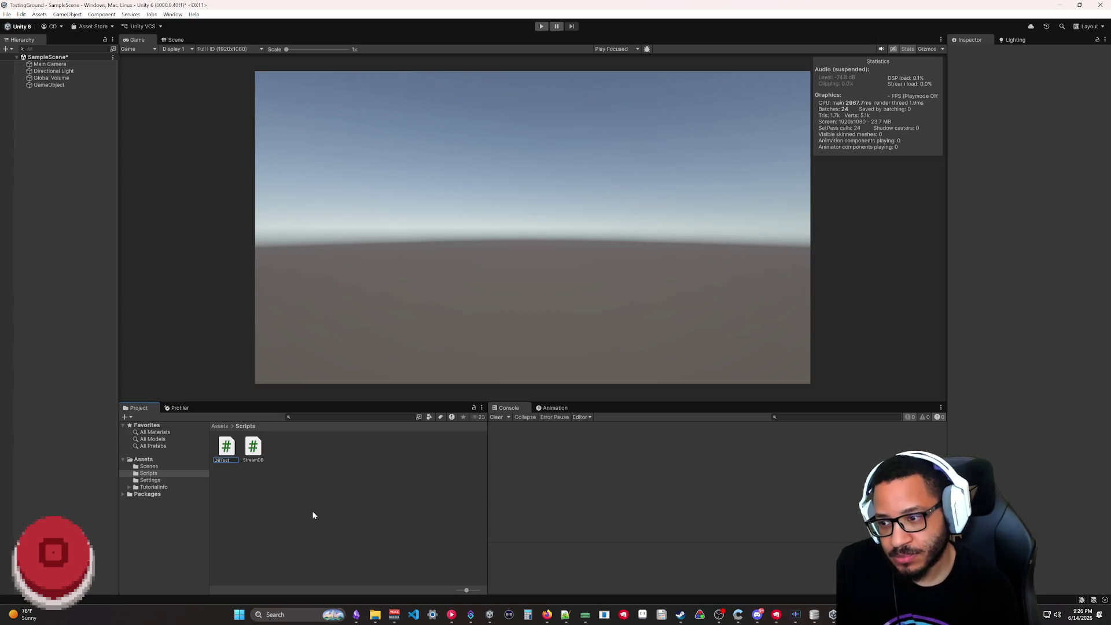
key("Return")
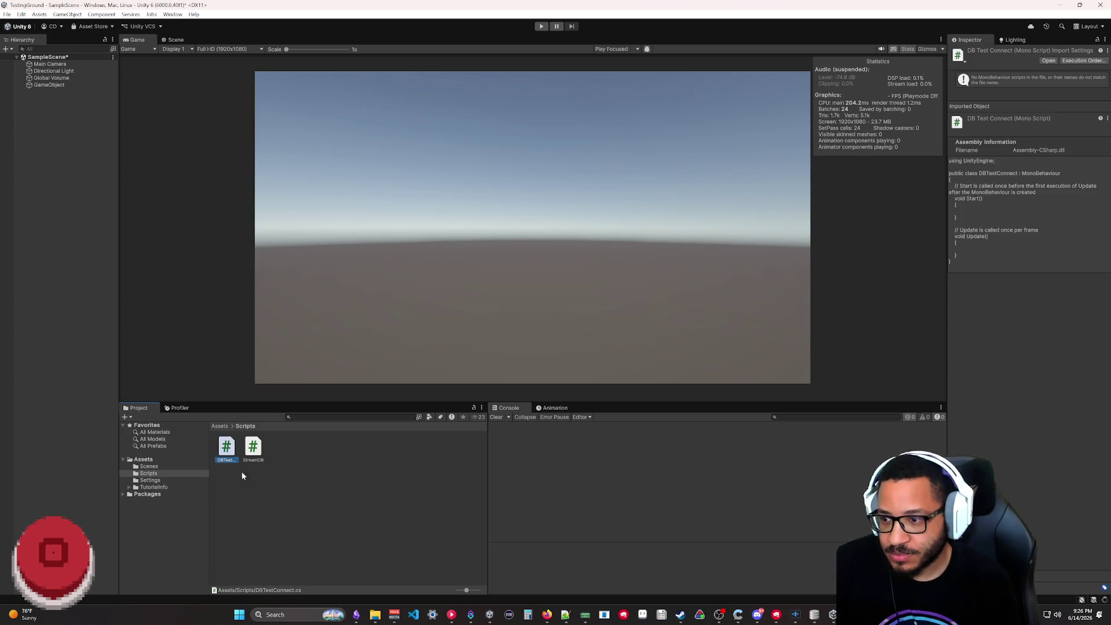
double_click(226, 447)
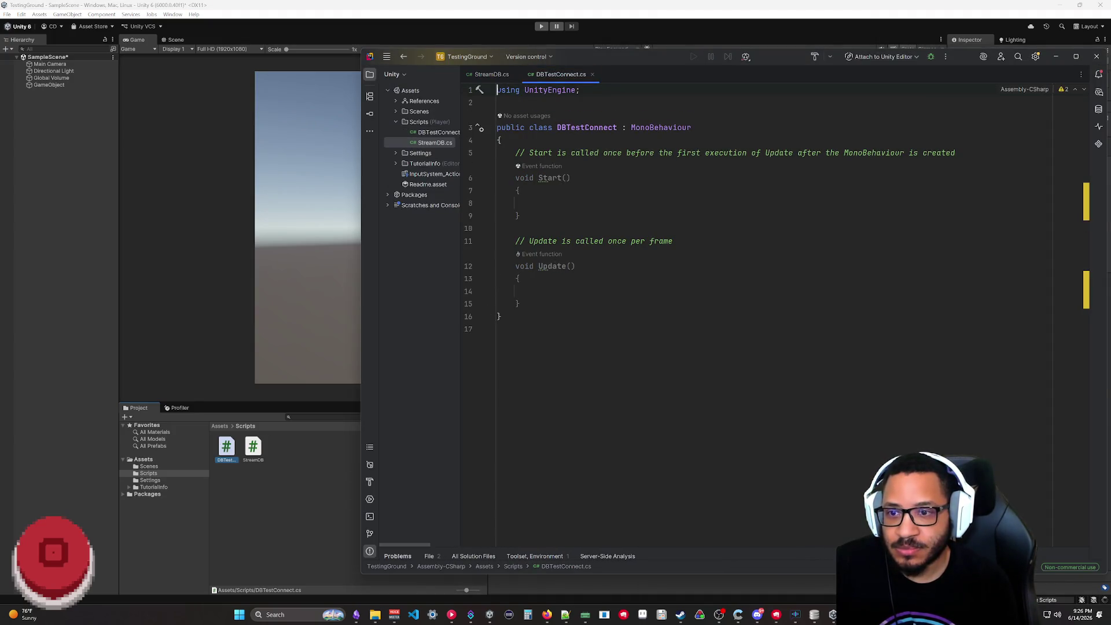
- Paste the SQLite test code into DBTestConnect and import the SQLite namespace
key("ctrl+v")
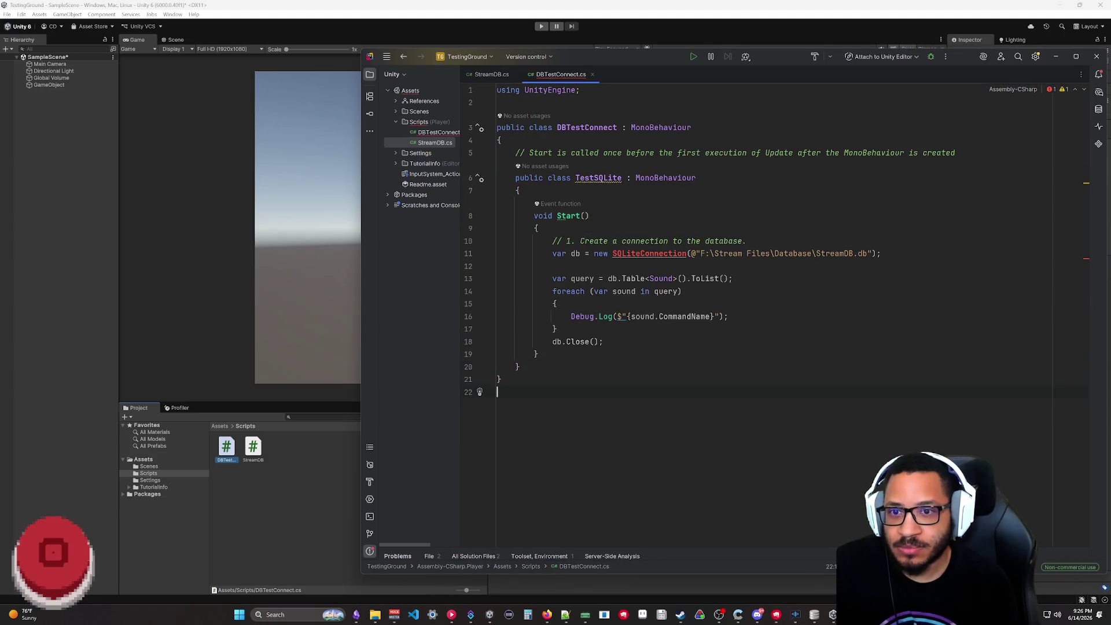
left_click(644, 254)
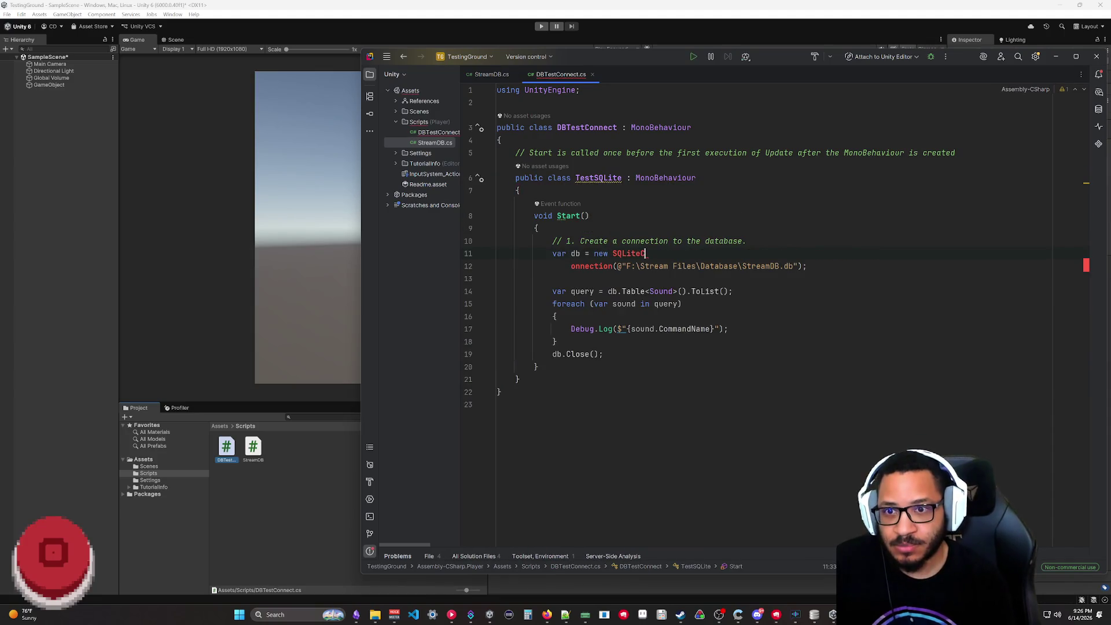
key("alt+Return")
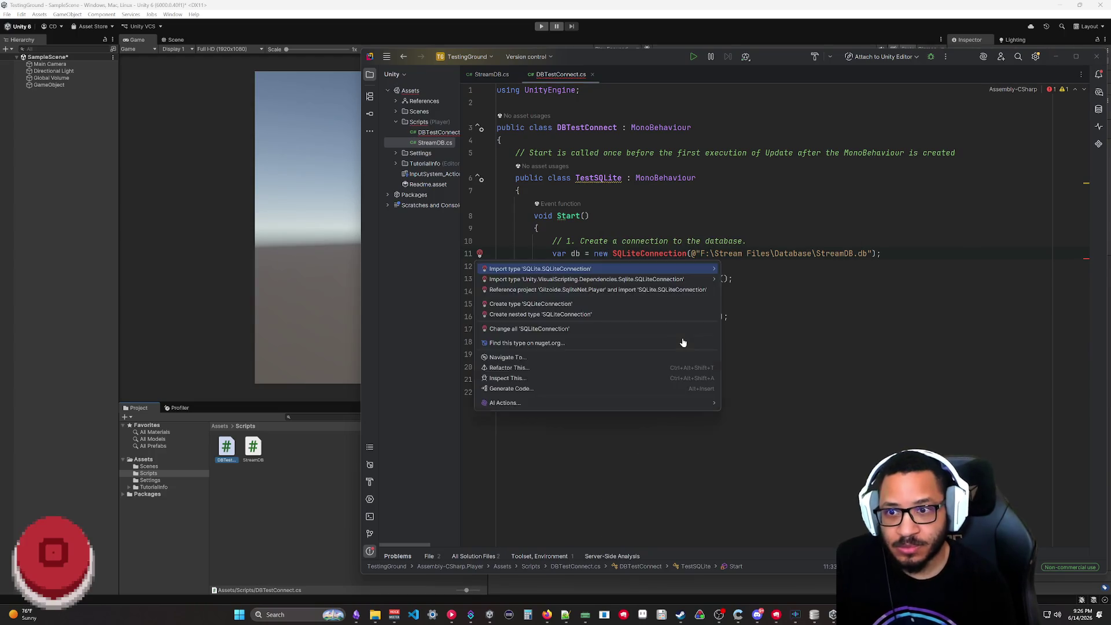
key("Return")
left_click(682, 417)
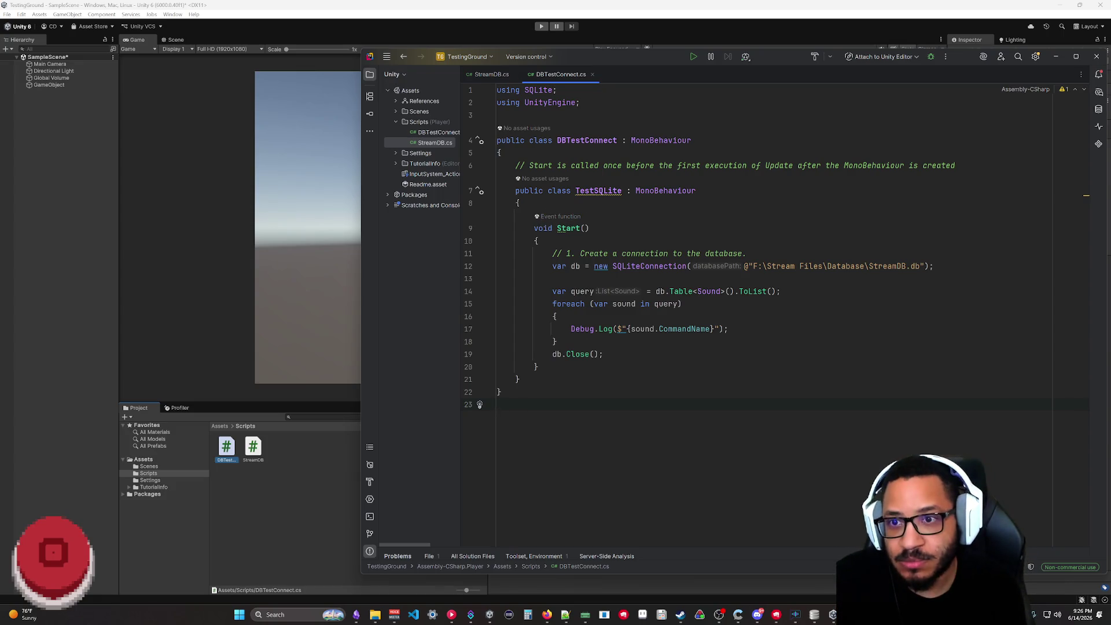
- Remove the nested TestSQLite class lines and outdent Start, then return to Unity
left_click_drag(521, 203, 502, 153)
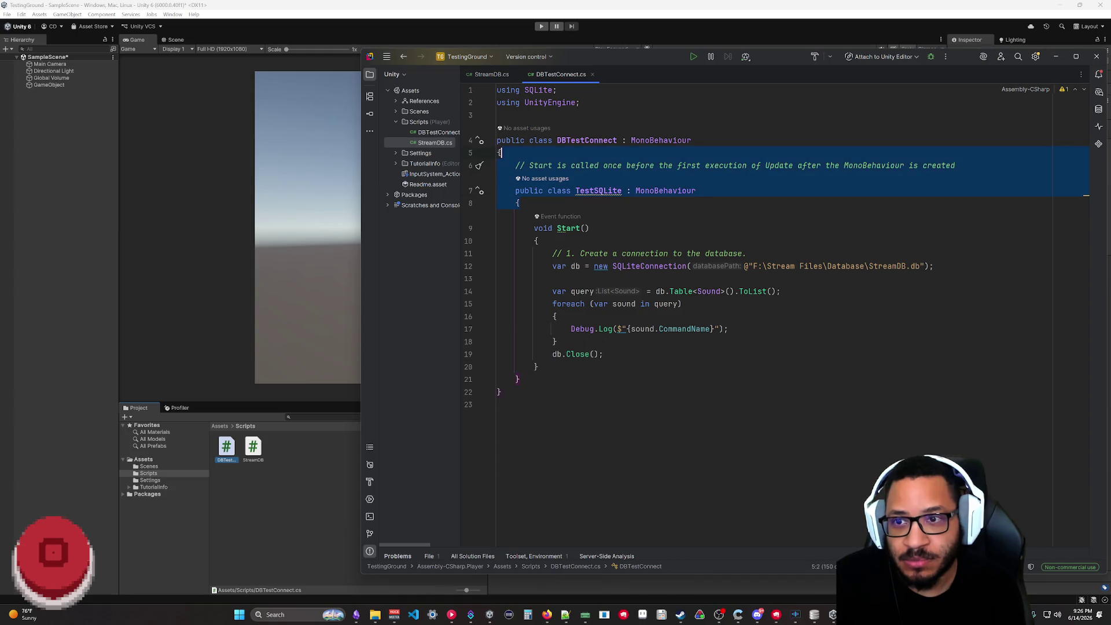
key("BackSpace")
key("BackSpace")
key("ctrl+w")
key("ctrl+w")
key("shift+Tab")
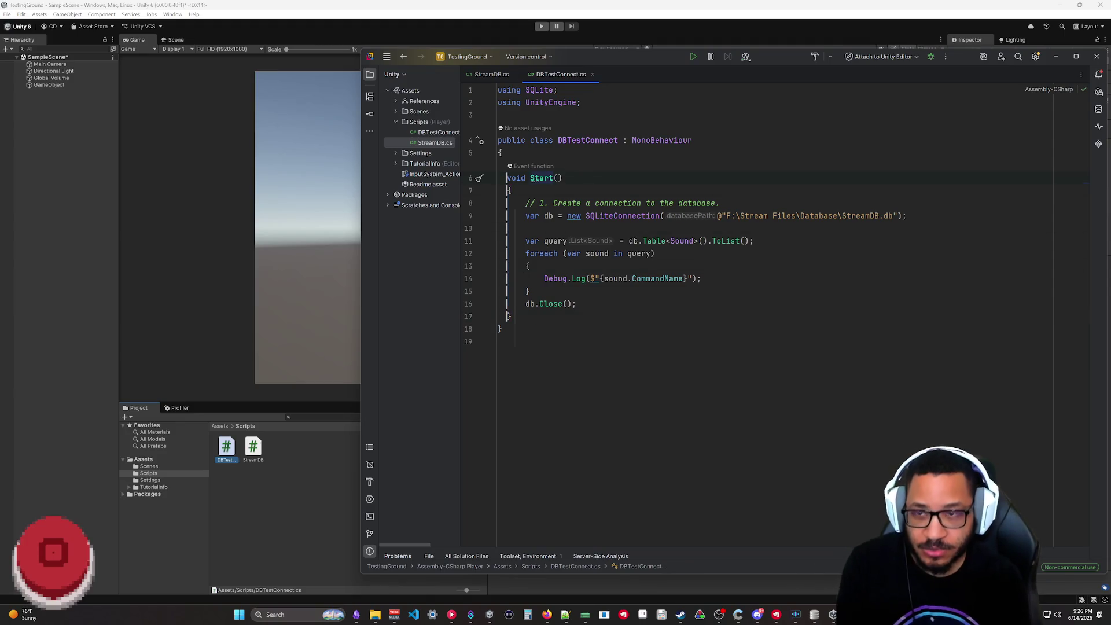
key("ctrl+End")
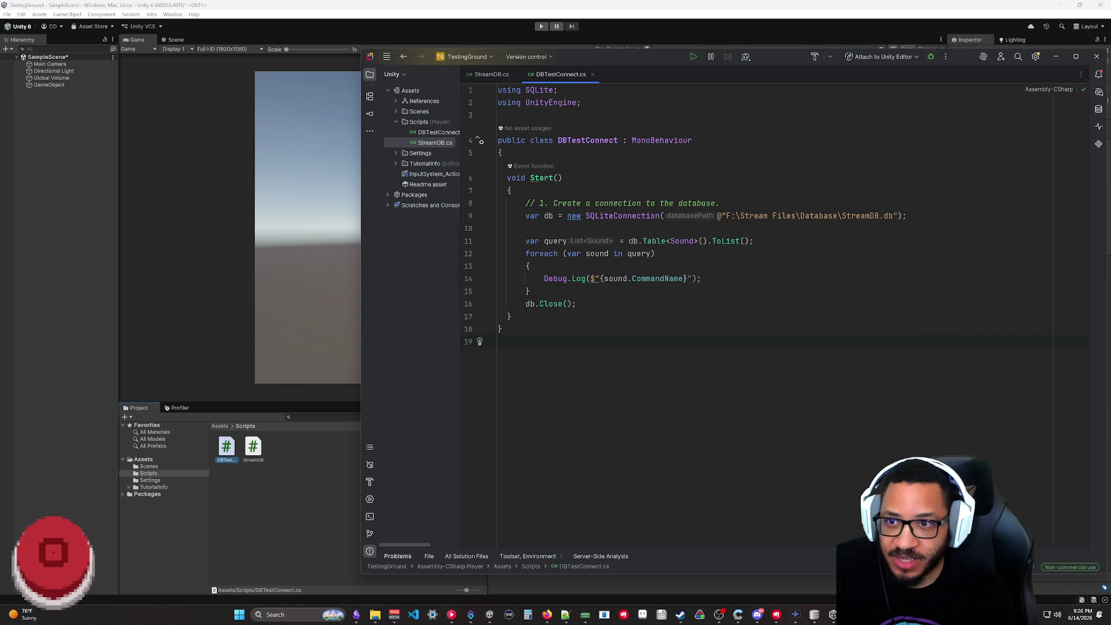
left_click(142, 249)
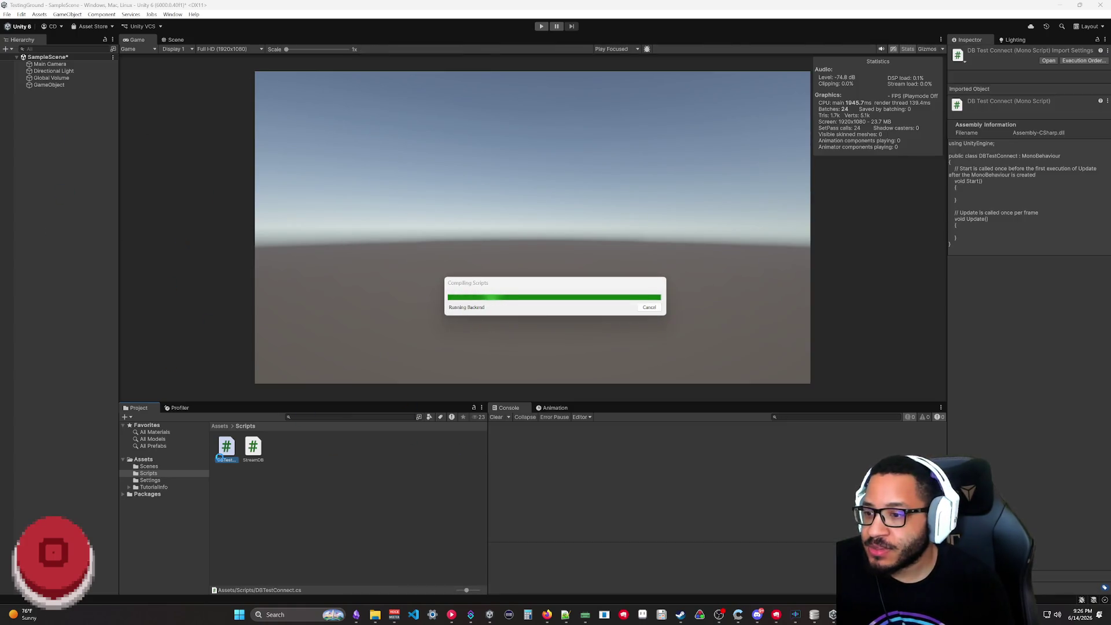
- Run the scene with the GameObject selected and inspect the 'no such table: Sound' error
left_click(53, 213)
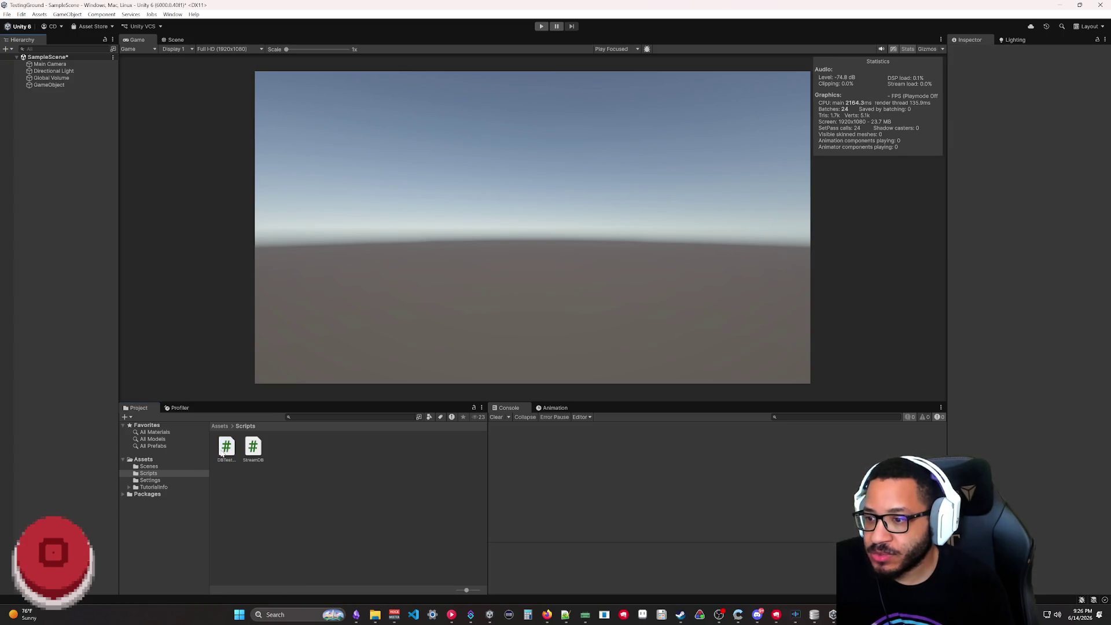
left_click(53, 86)
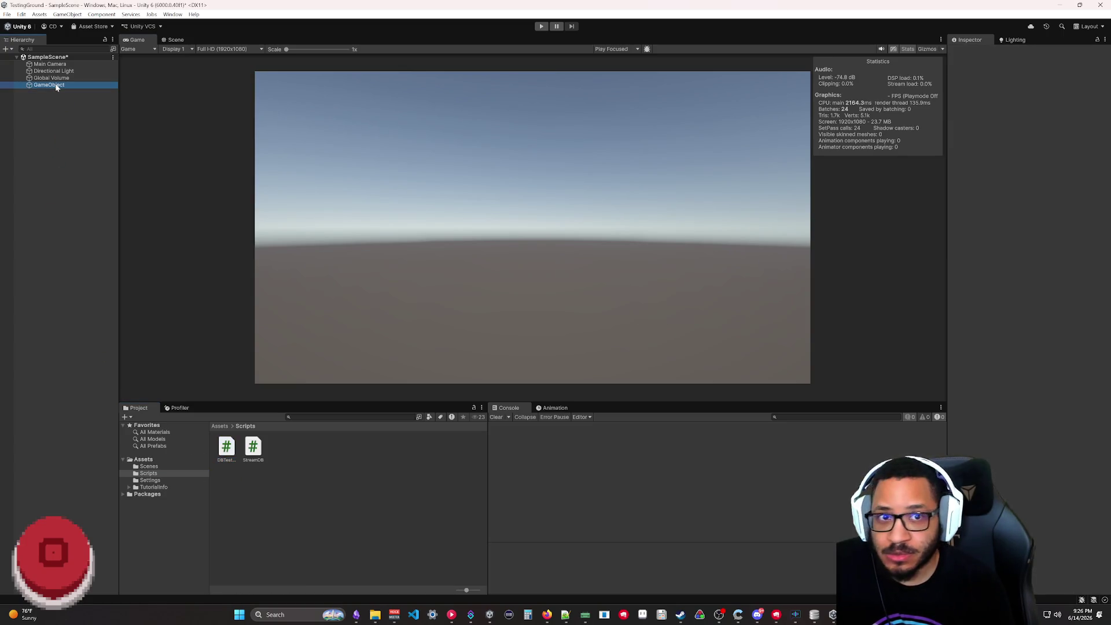
left_click(541, 27)
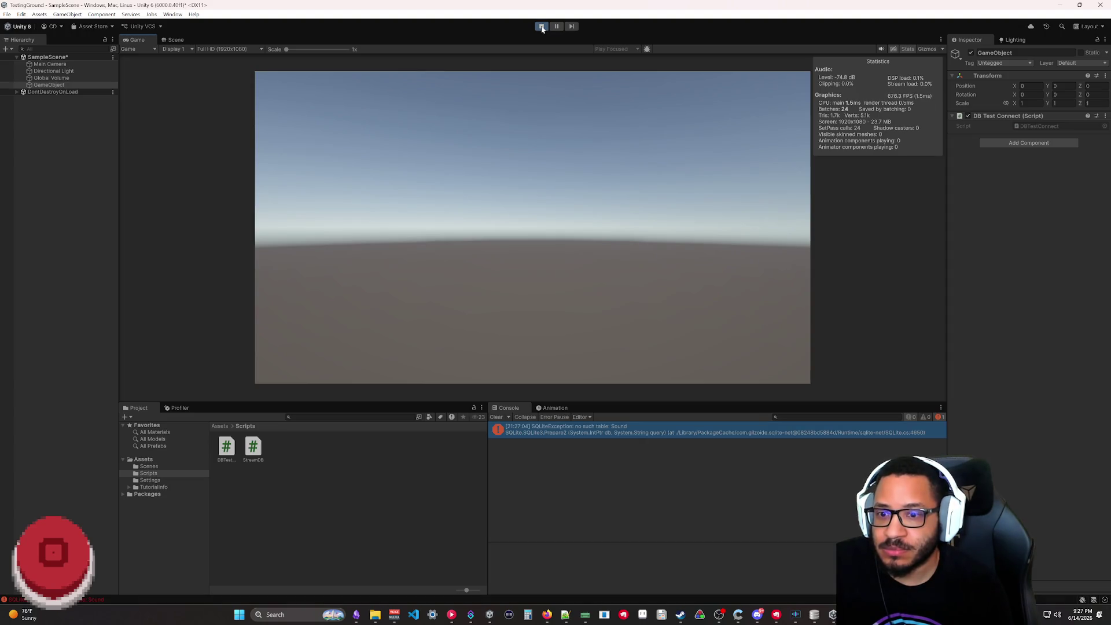
left_click(621, 438)
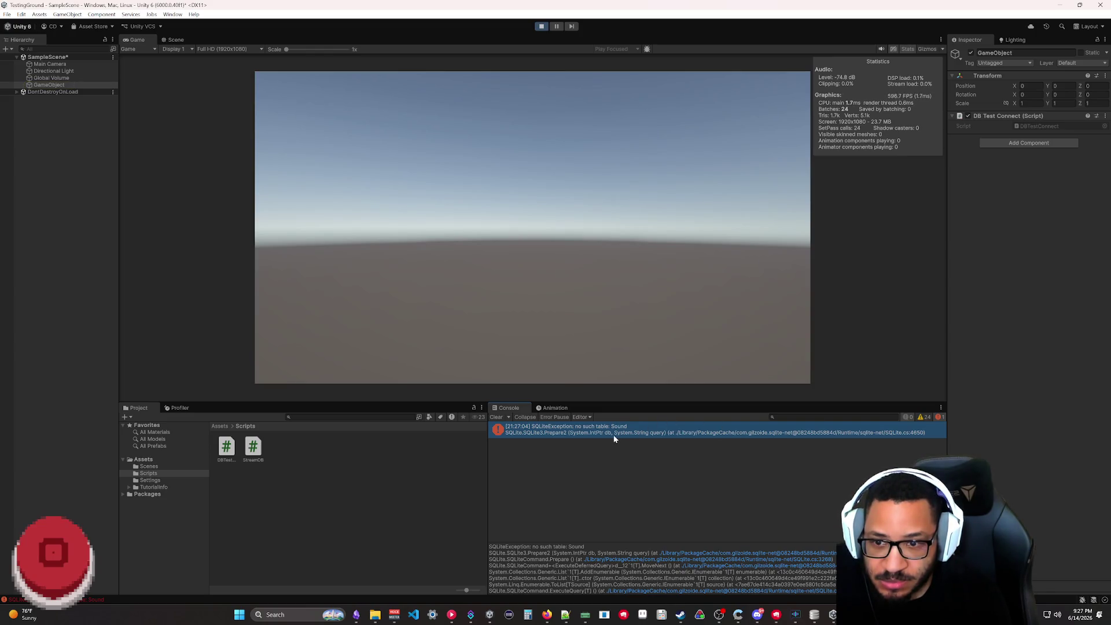
left_click(542, 26)
- Check DB Browser, which shows the table named Sounds, and return to Rider
left_click(814, 615)
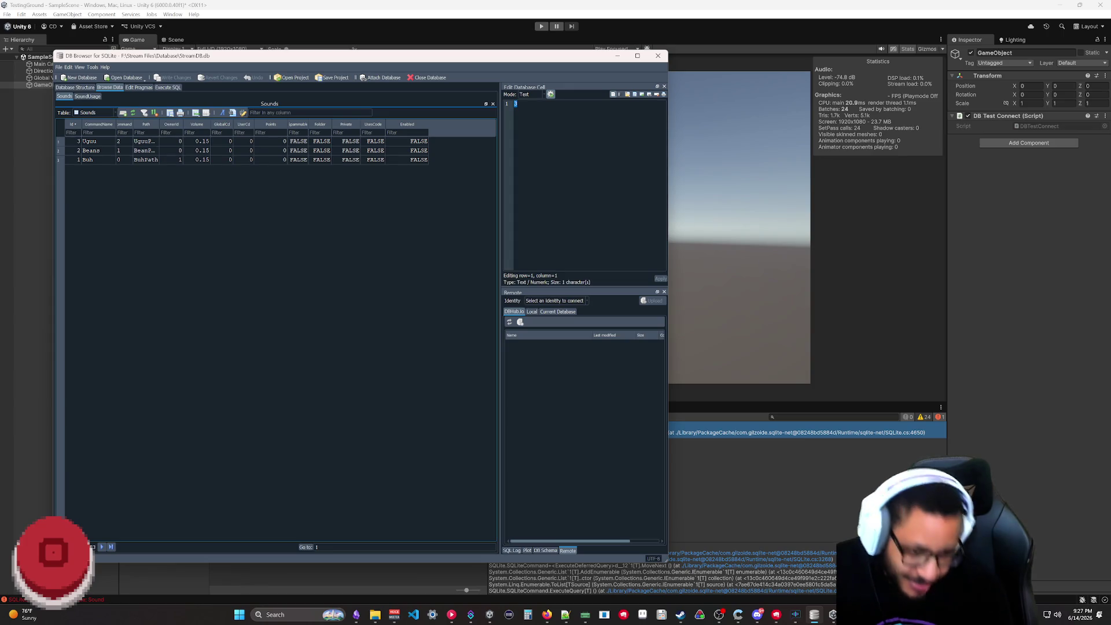
left_click(795, 615)
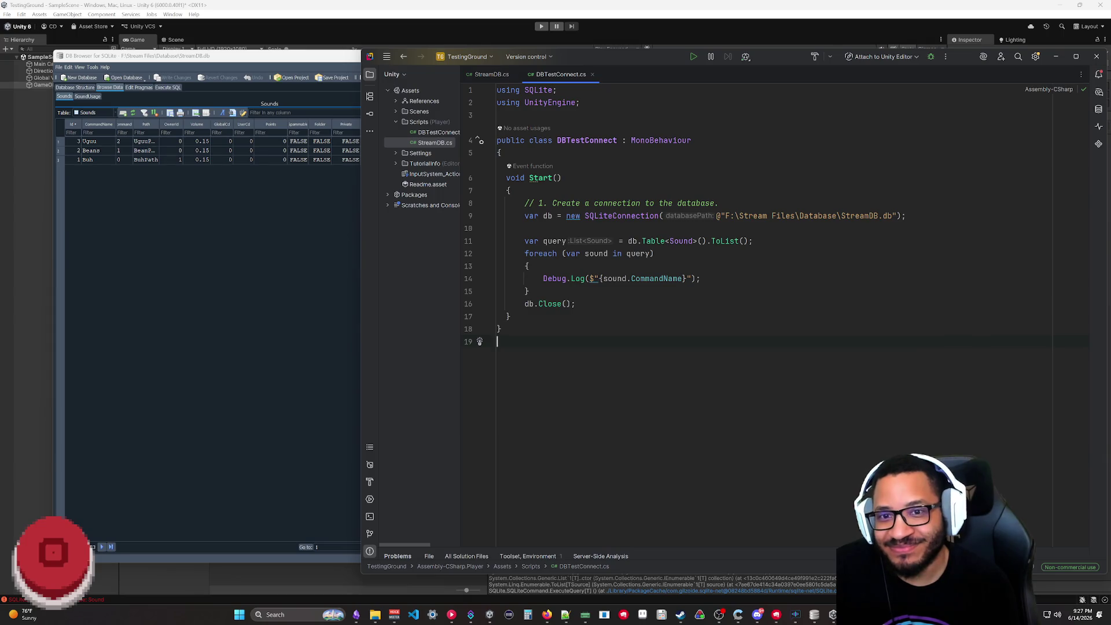
- Review StreamDB.cs and DBTestConnect.cs to confirm the Sound class should be Sounds
left_click(428, 133)
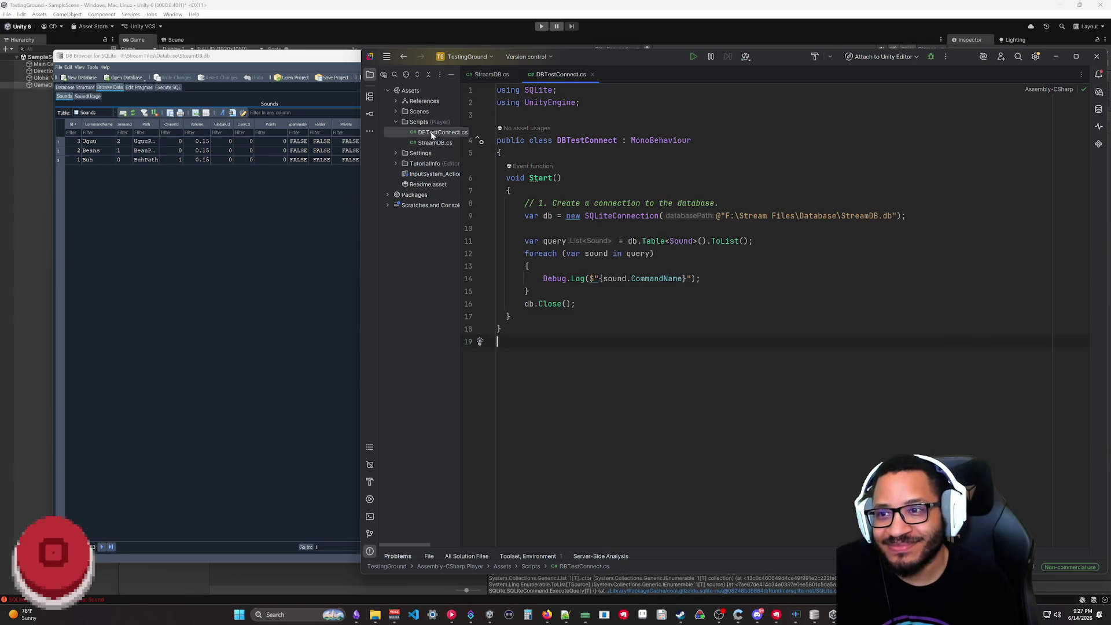
left_click(429, 135)
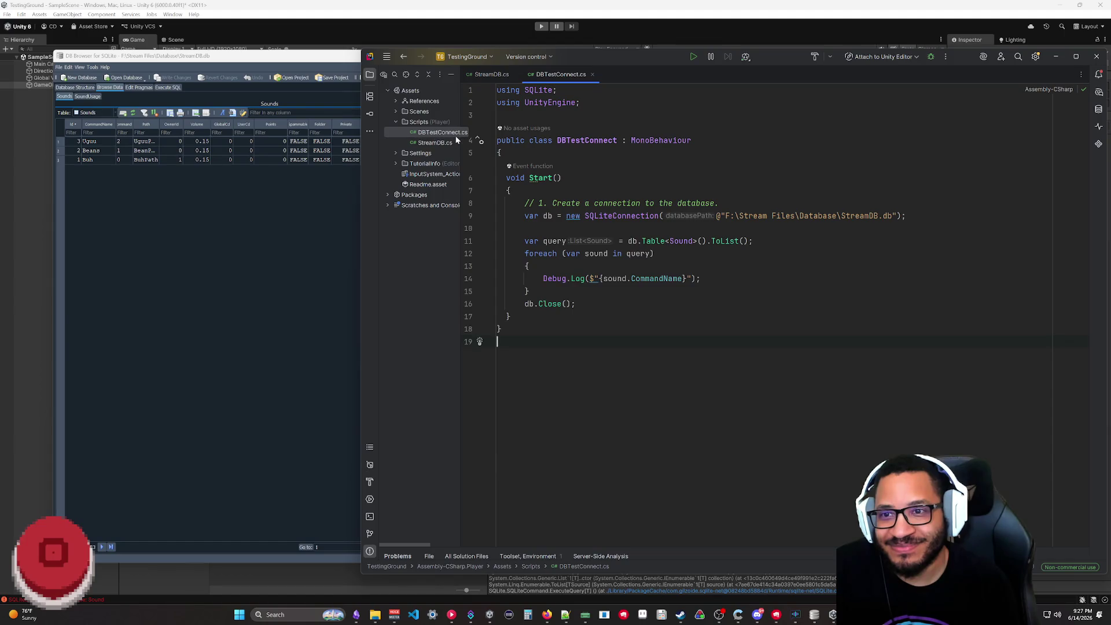
left_click(490, 74)
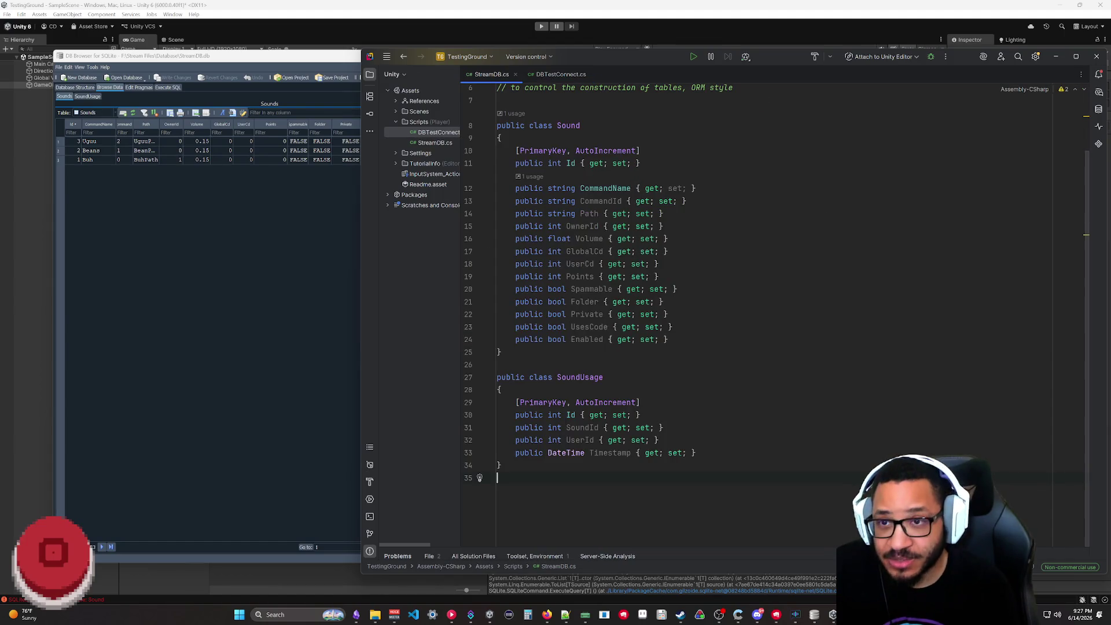
type("s")
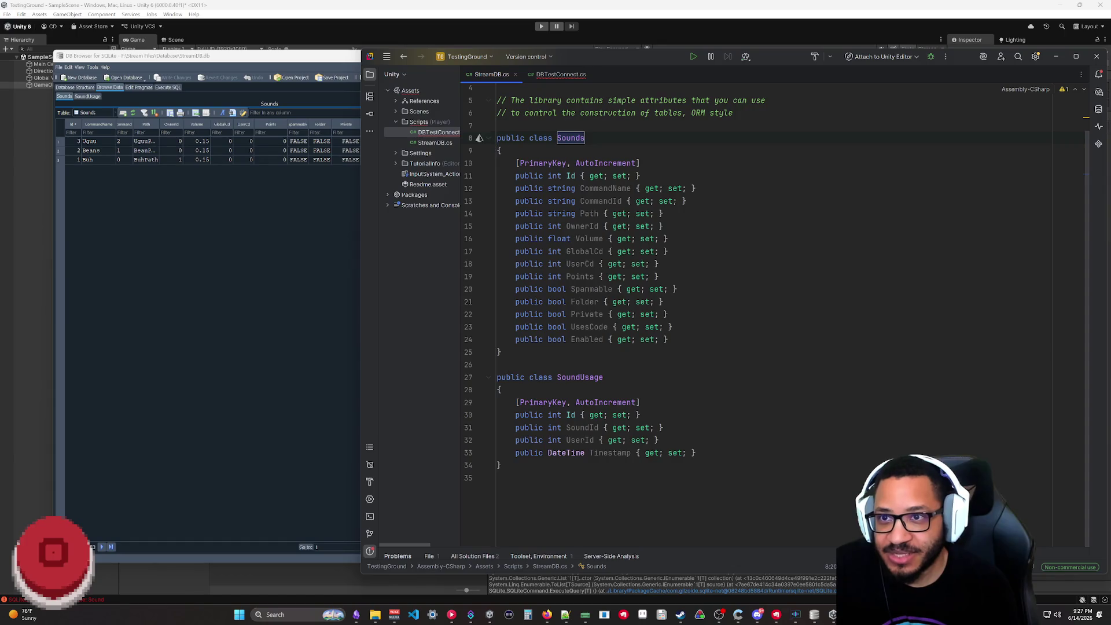
left_click(561, 74)
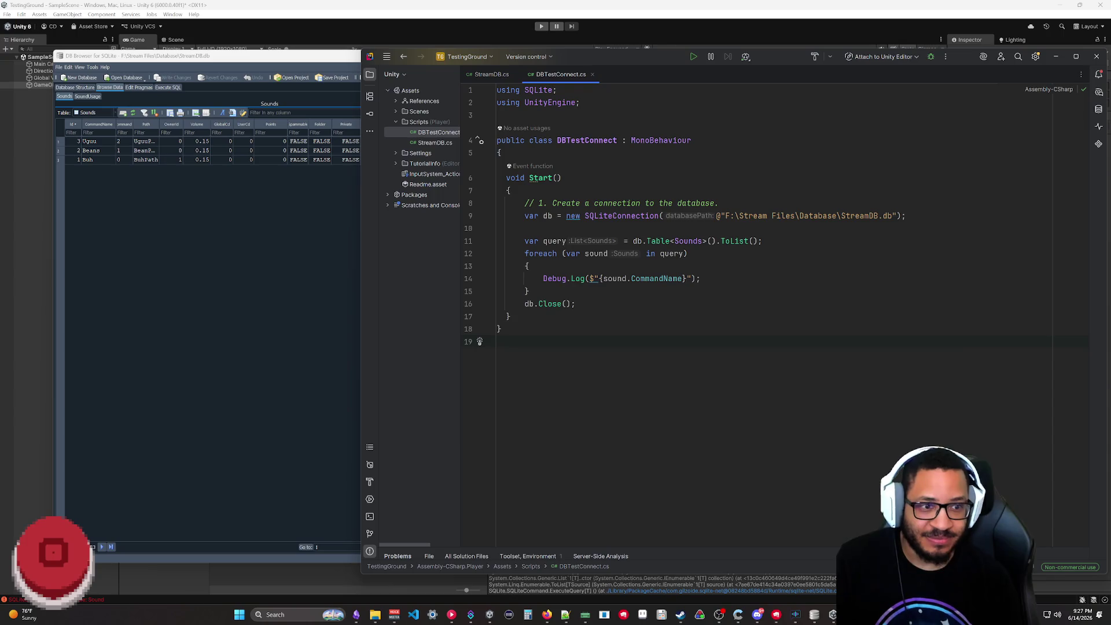
left_click(492, 73)
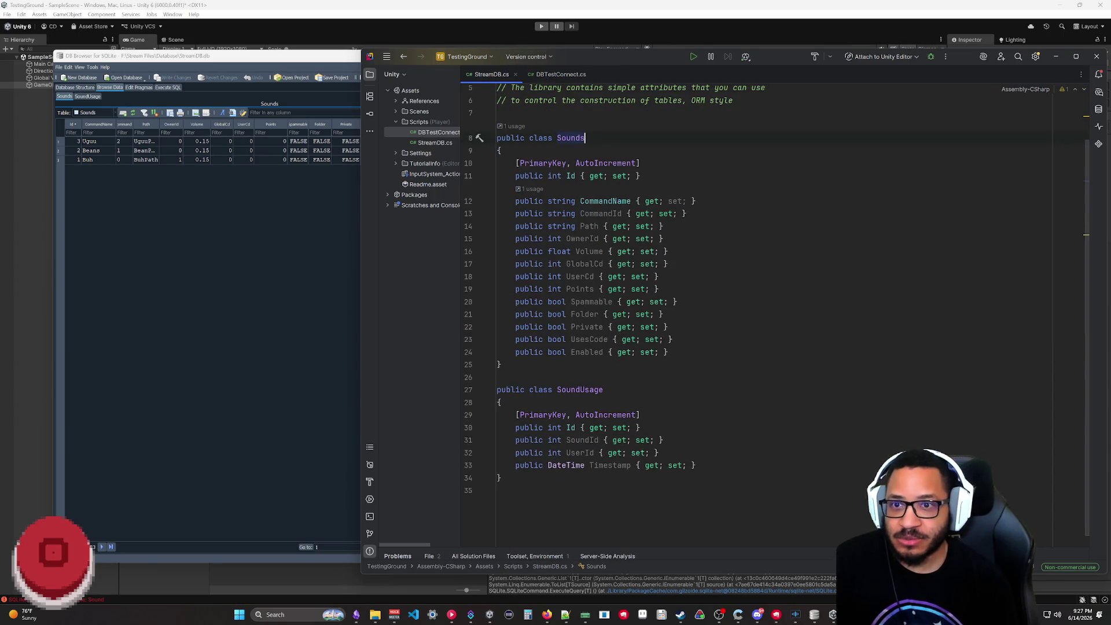
- Rename the Sound class to Sounds to match the table and switch back to Unity
left_click_drag(668, 351, 506, 100)
left_click_drag(669, 351, 507, 100)
left_click(823, 314)
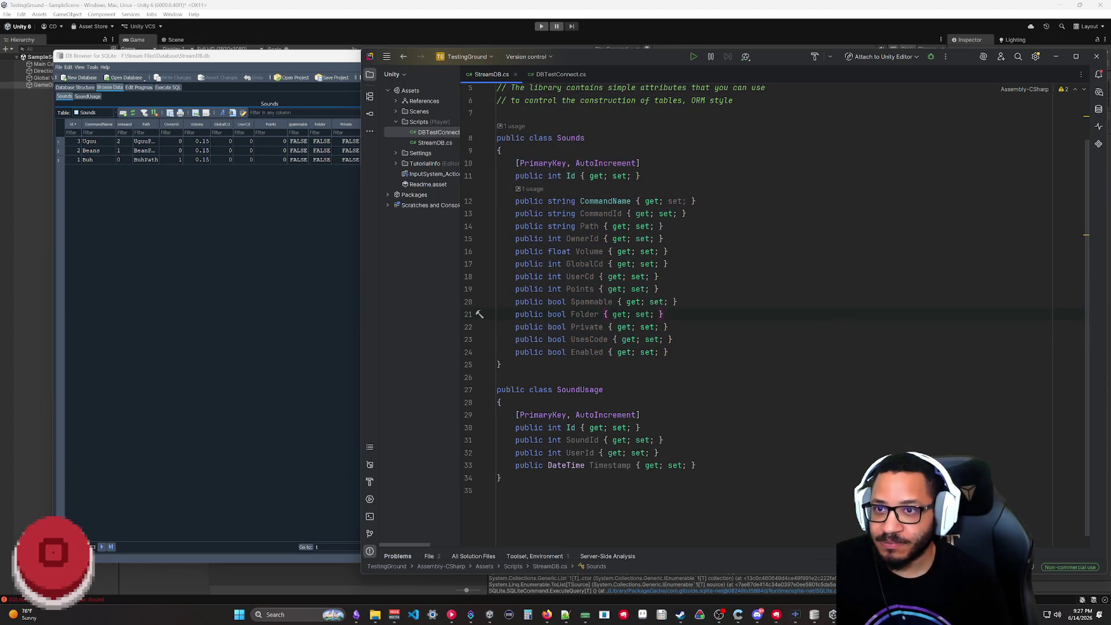
scroll(729, 303, "up", 2)
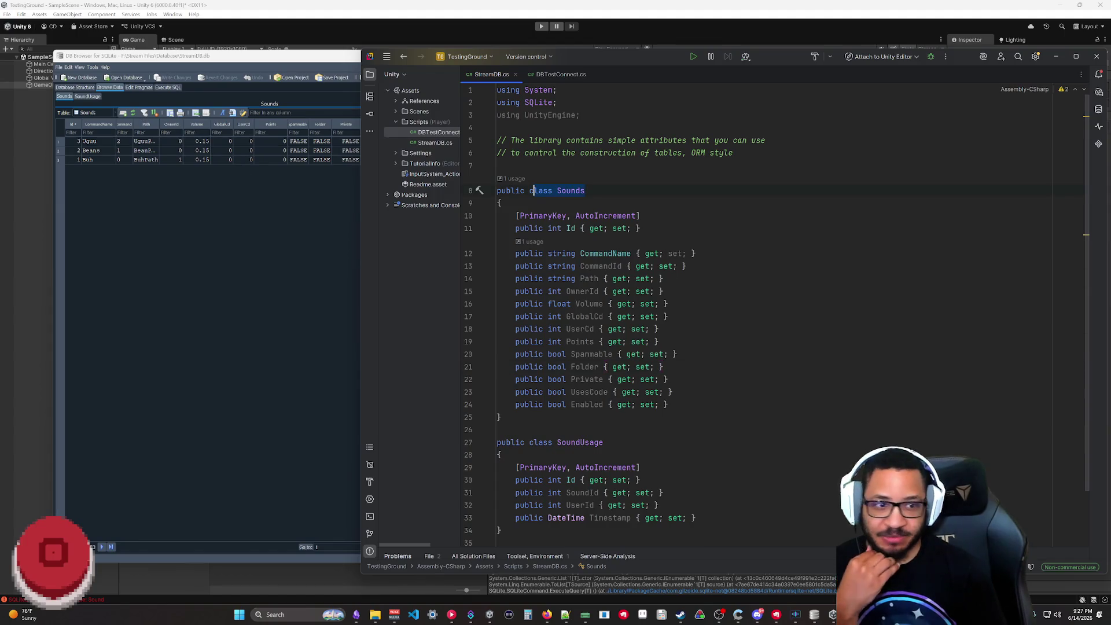
left_click(284, 6)
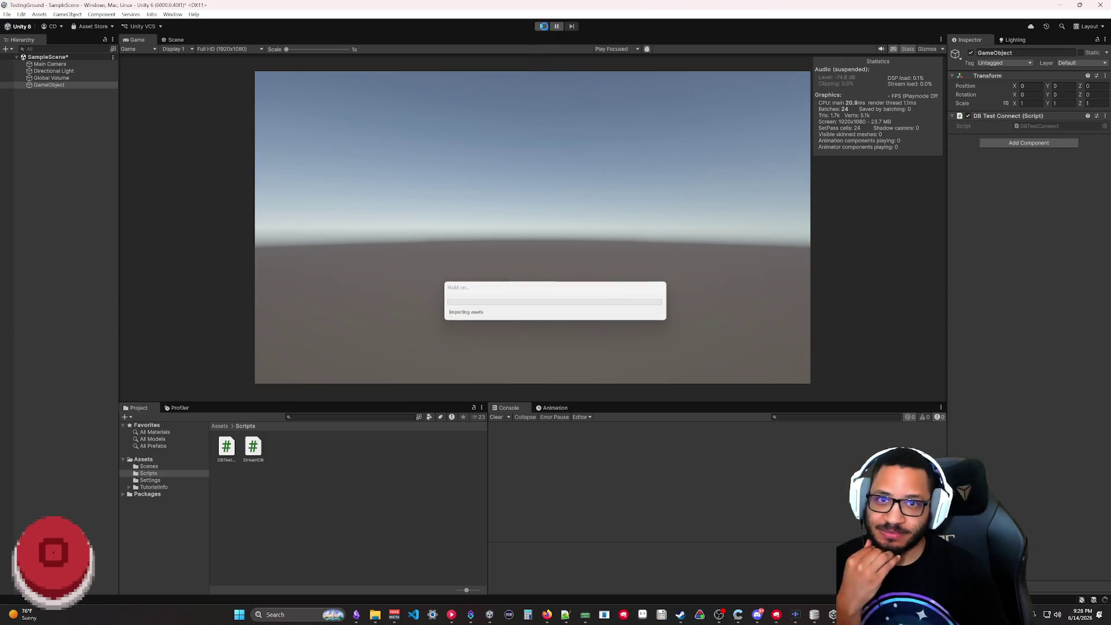
- Rerun the test, review the logged command names Buh, Beans and Uguu, stop play mode and return to Rider
left_click(542, 28)
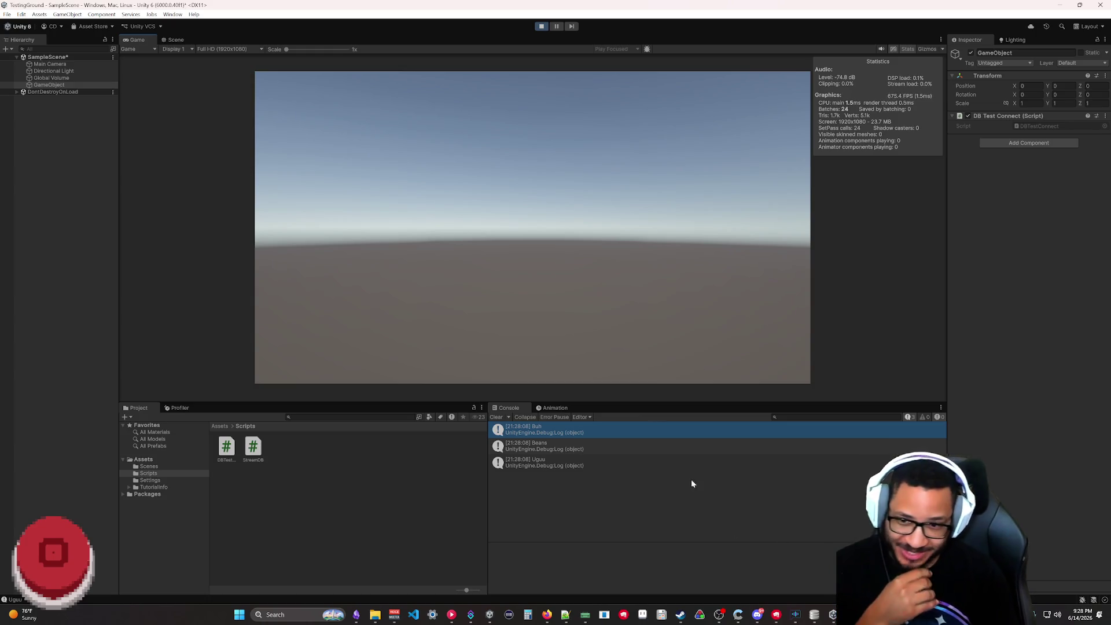
left_click(585, 462)
left_click(585, 433)
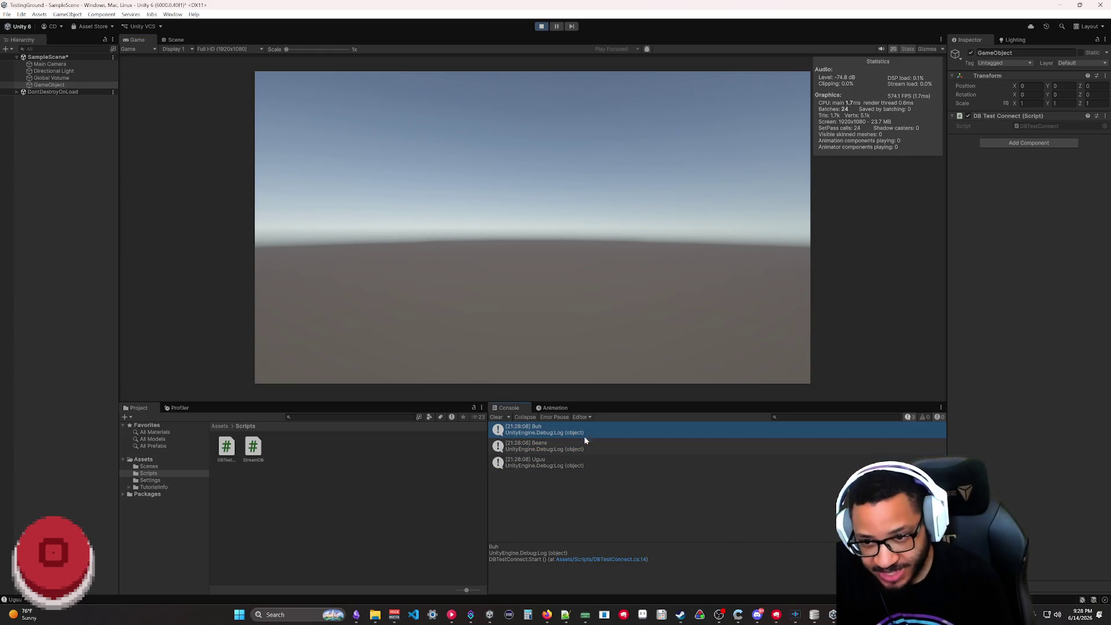
left_click(586, 463)
key("Down")
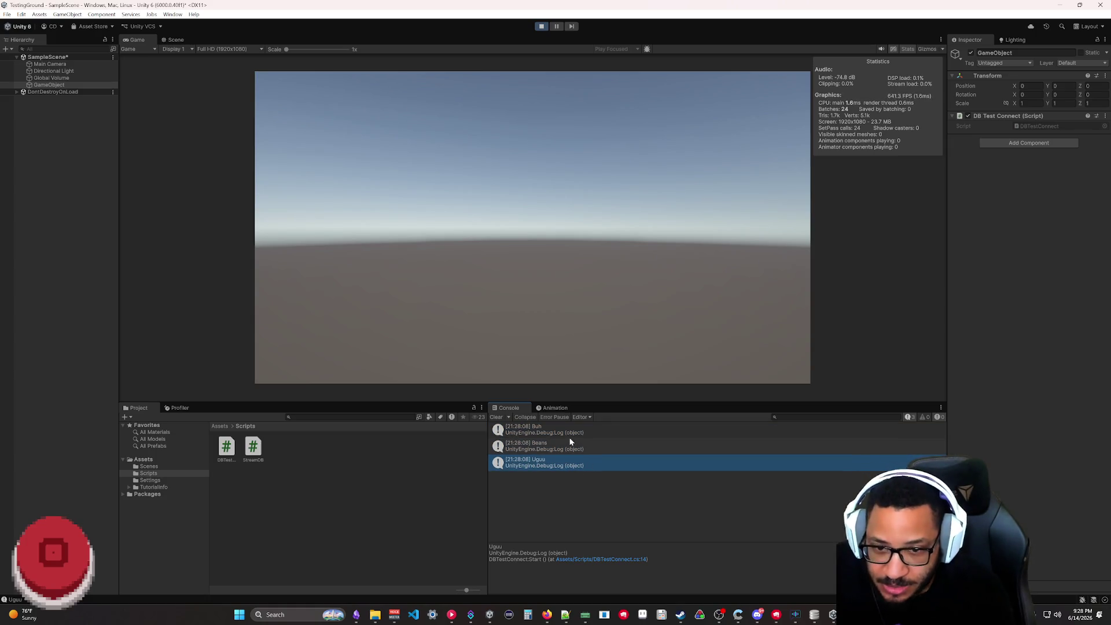
left_click(561, 433)
left_click(571, 466)
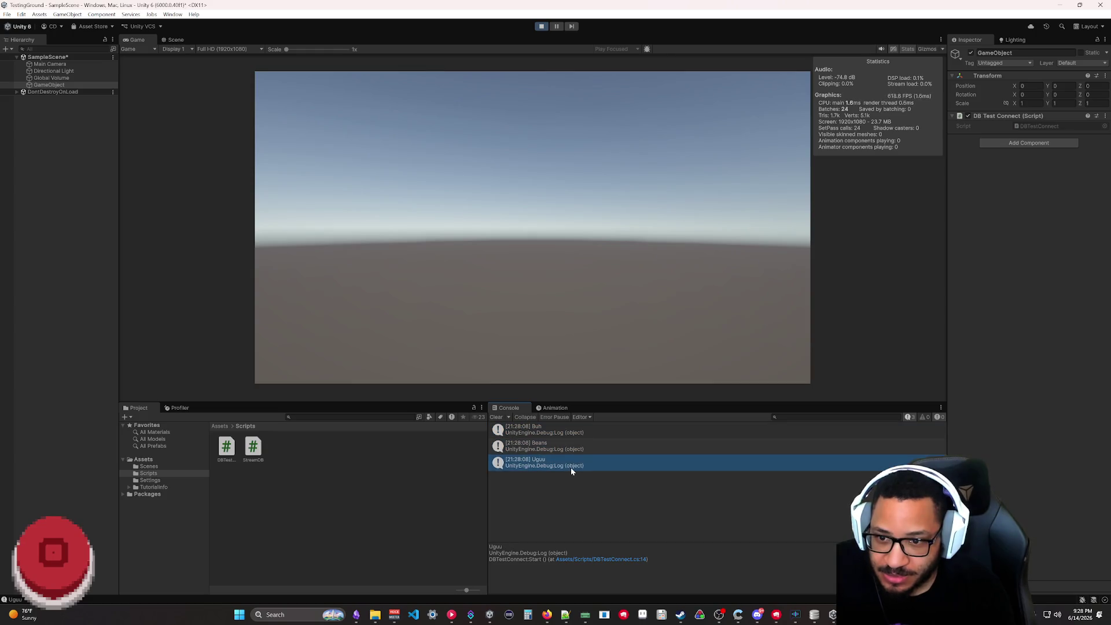
left_click(565, 436)
left_click(569, 449)
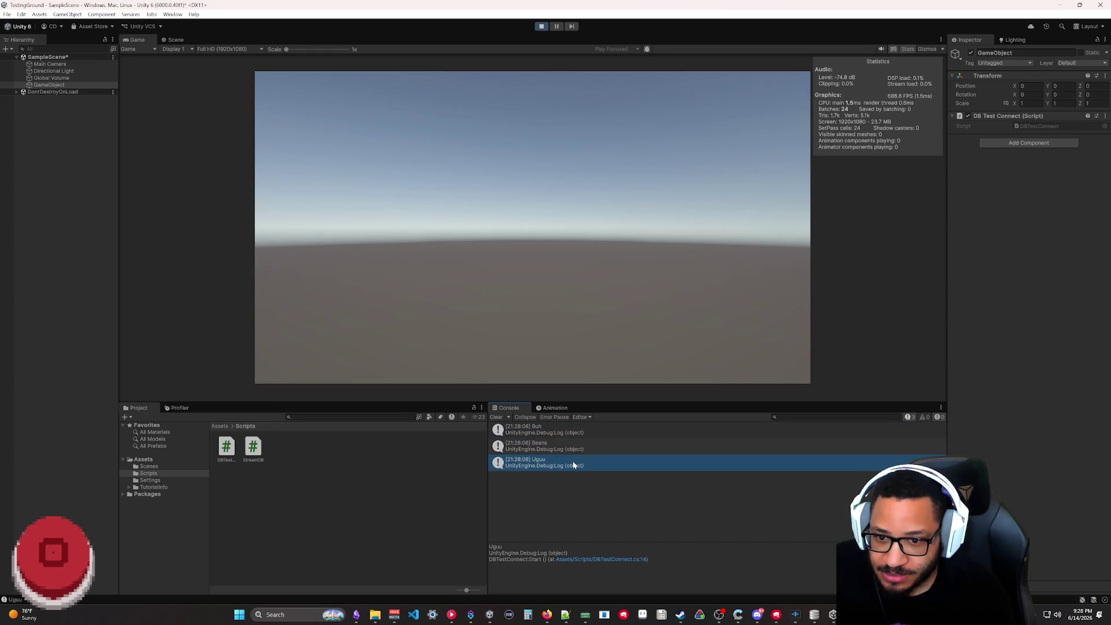
left_click(542, 27)
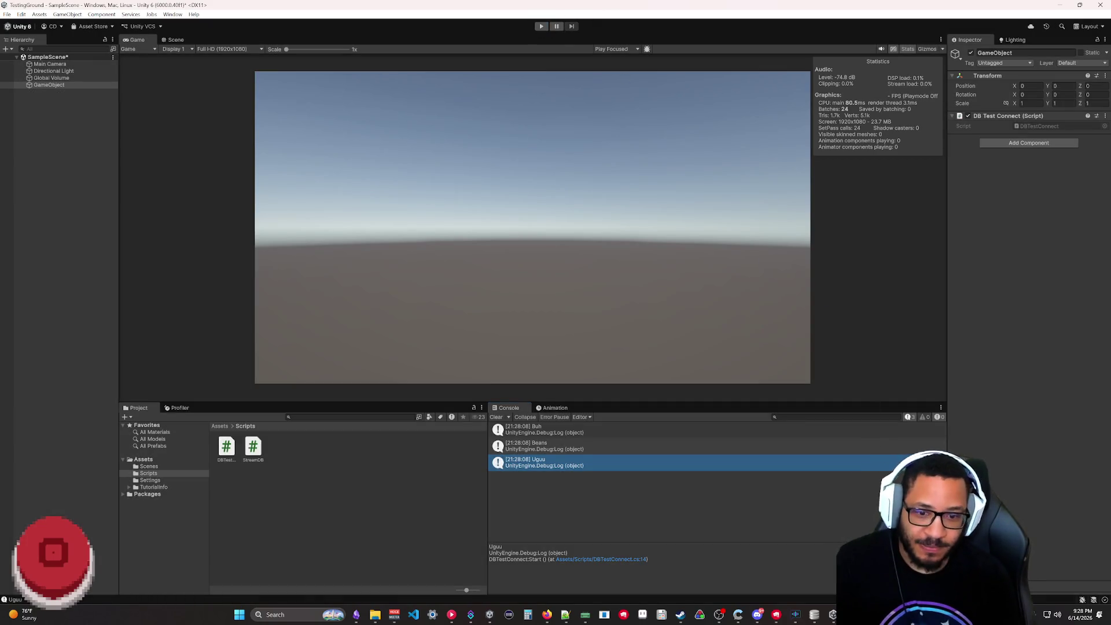
key("alt+Tab")
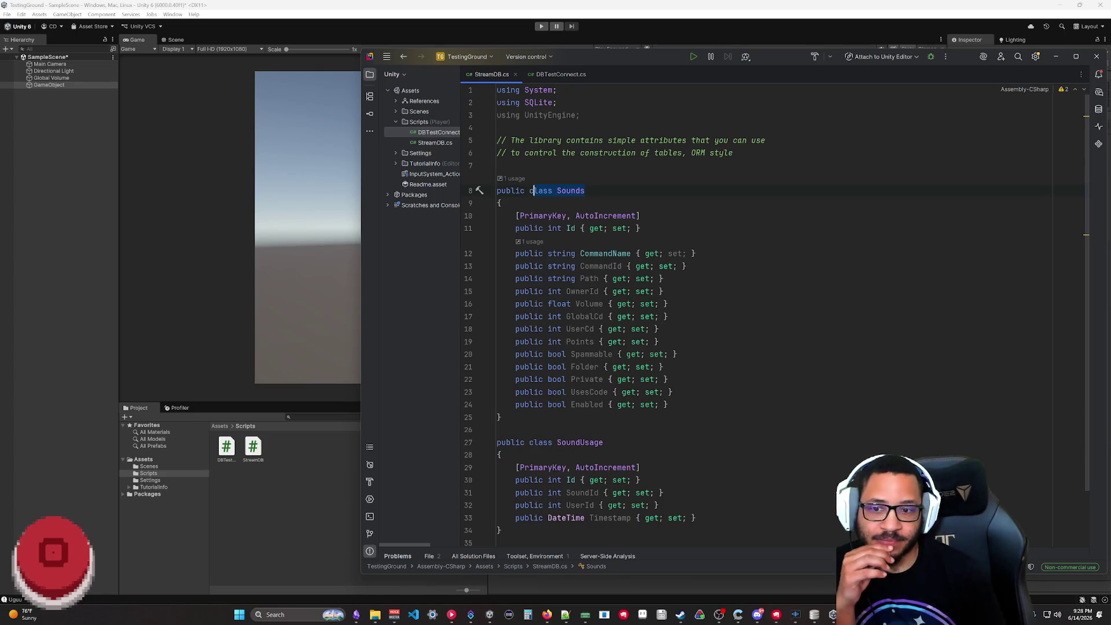
scroll(720, 313, "down", 2)
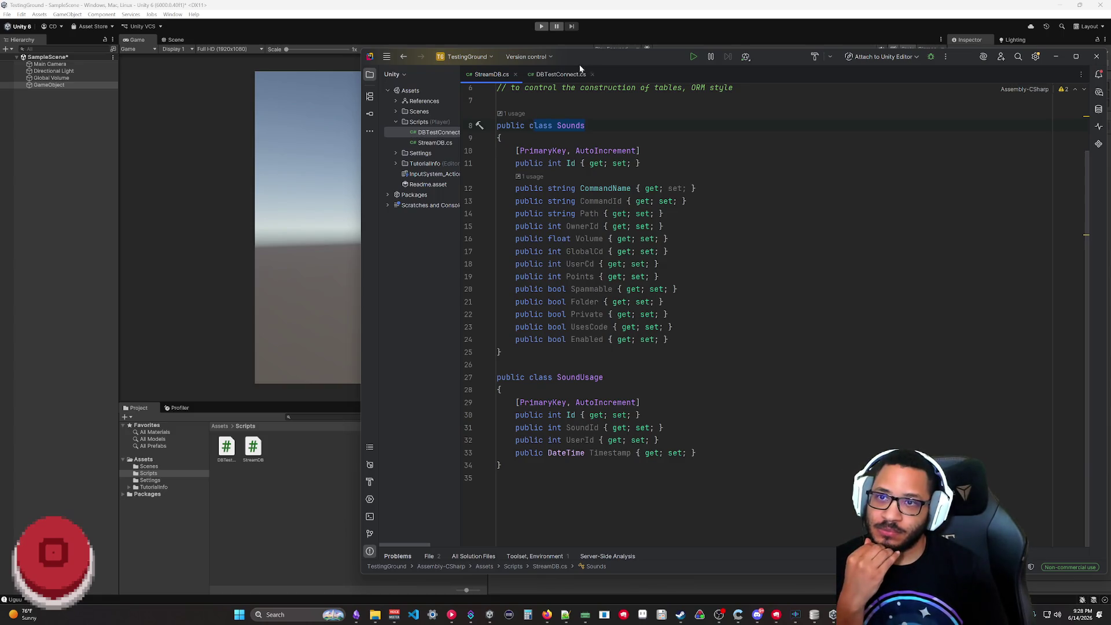
- Move the Rider window left so the Unity Inspector is visible beside StreamDB.cs
left_click_drag(577, 62, 481, 53)
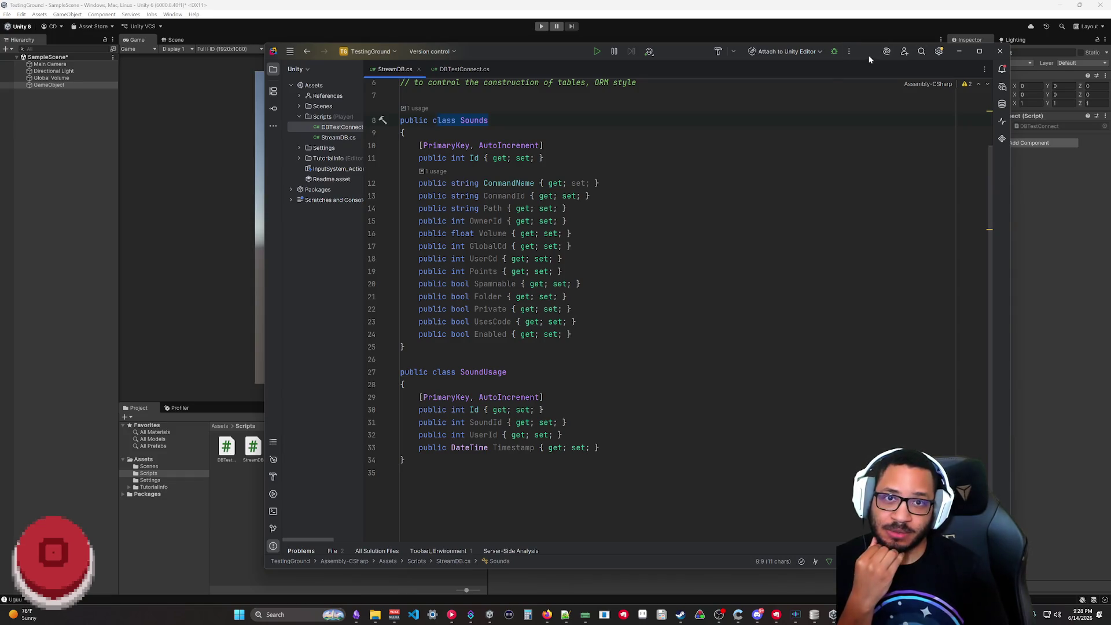
left_click_drag(869, 59, 794, 45)
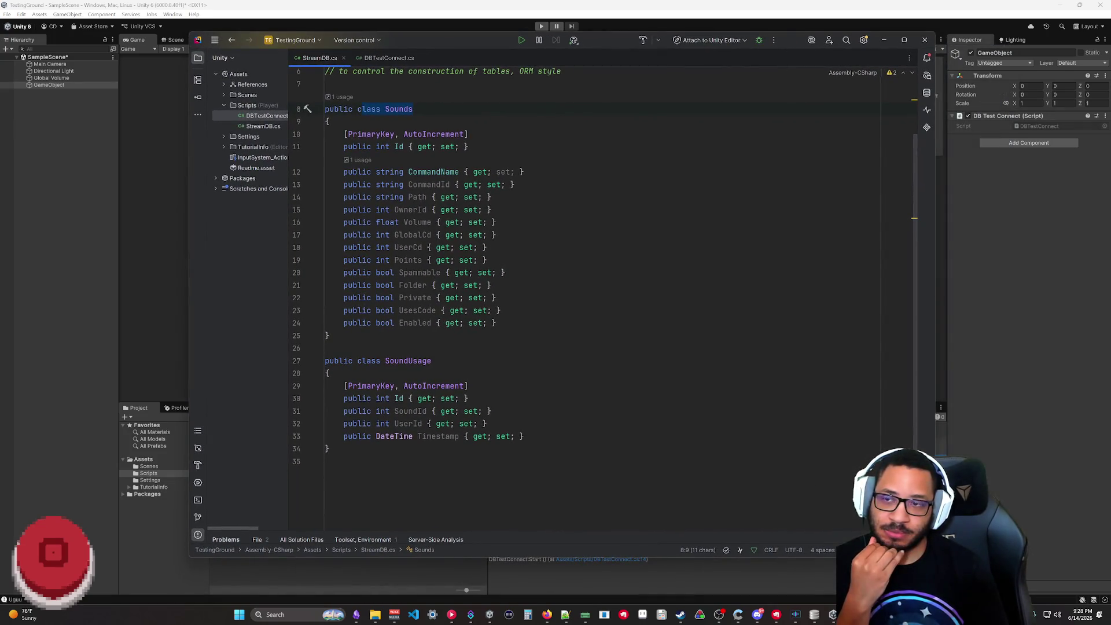
scroll(359, 173, "up", 2)
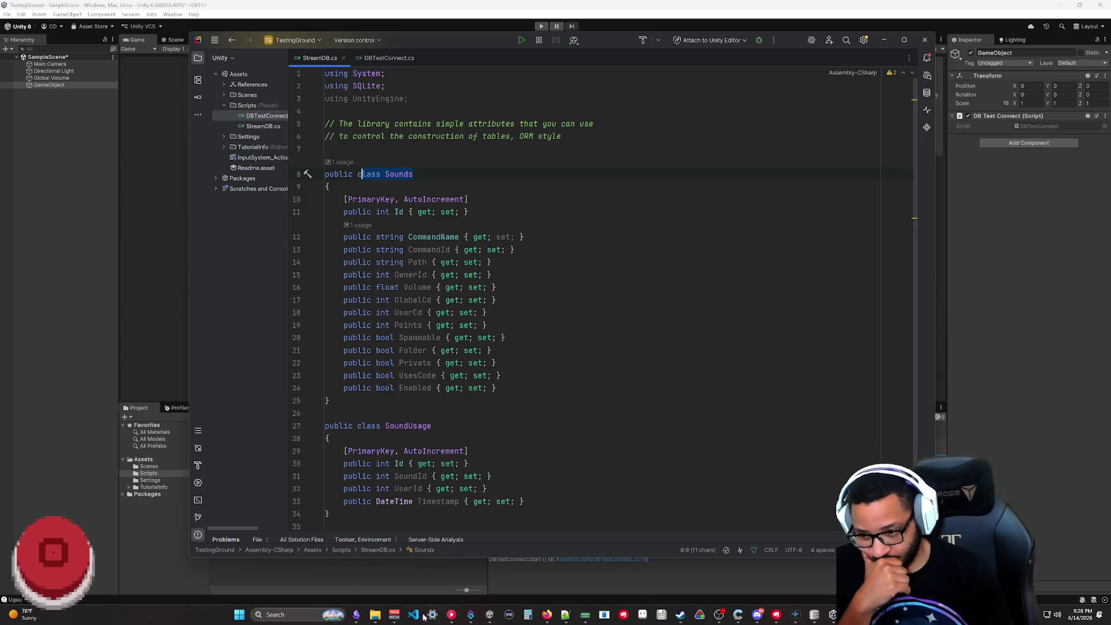
mouse_move(356, 615)
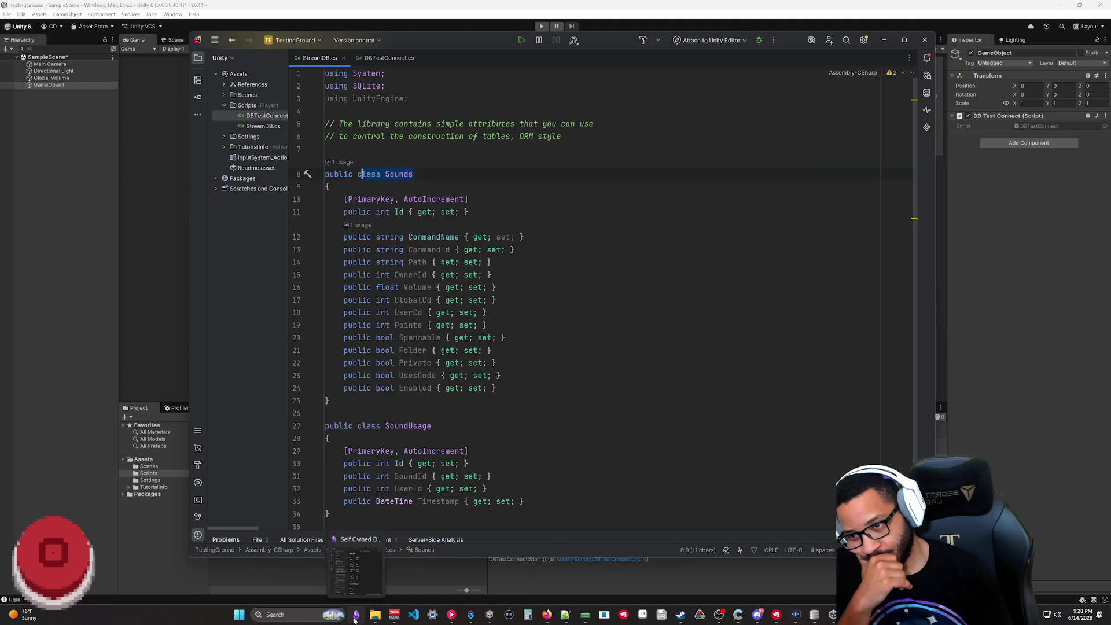
- Open the empty Global User Setup note in Obsidian, then return to the GitHub browser window
left_click(356, 617)
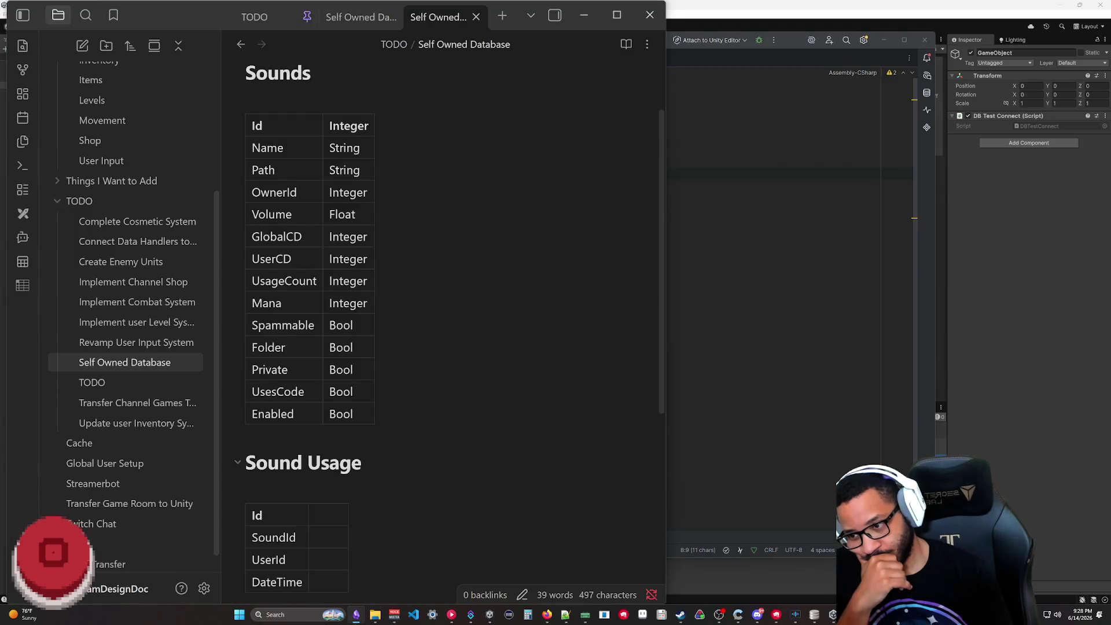
scroll(260, 478, "down", 5)
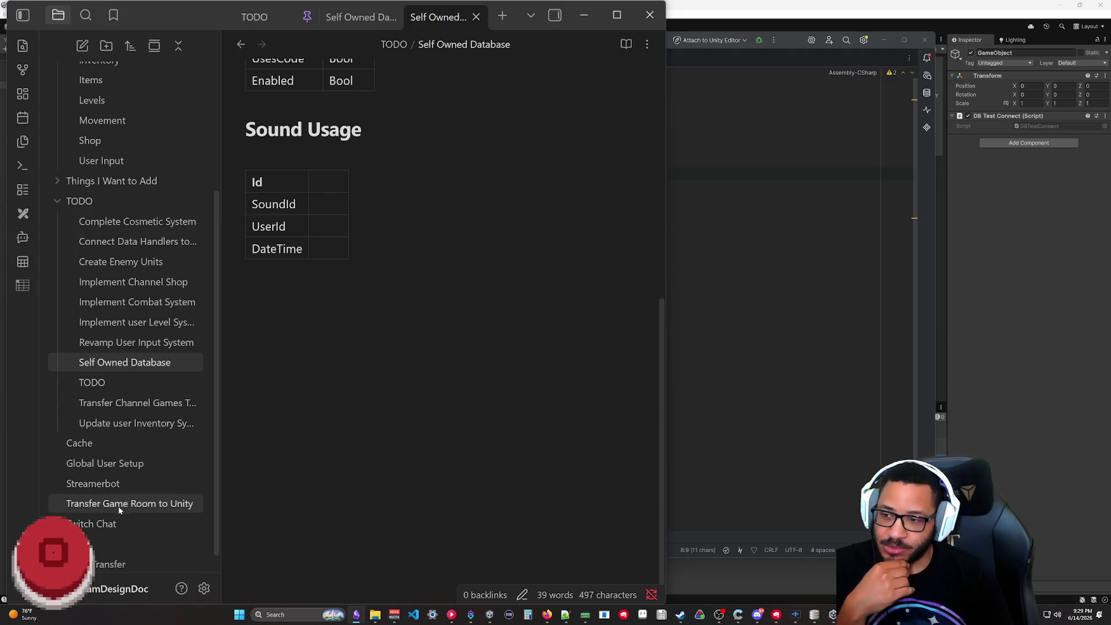
left_click(164, 463)
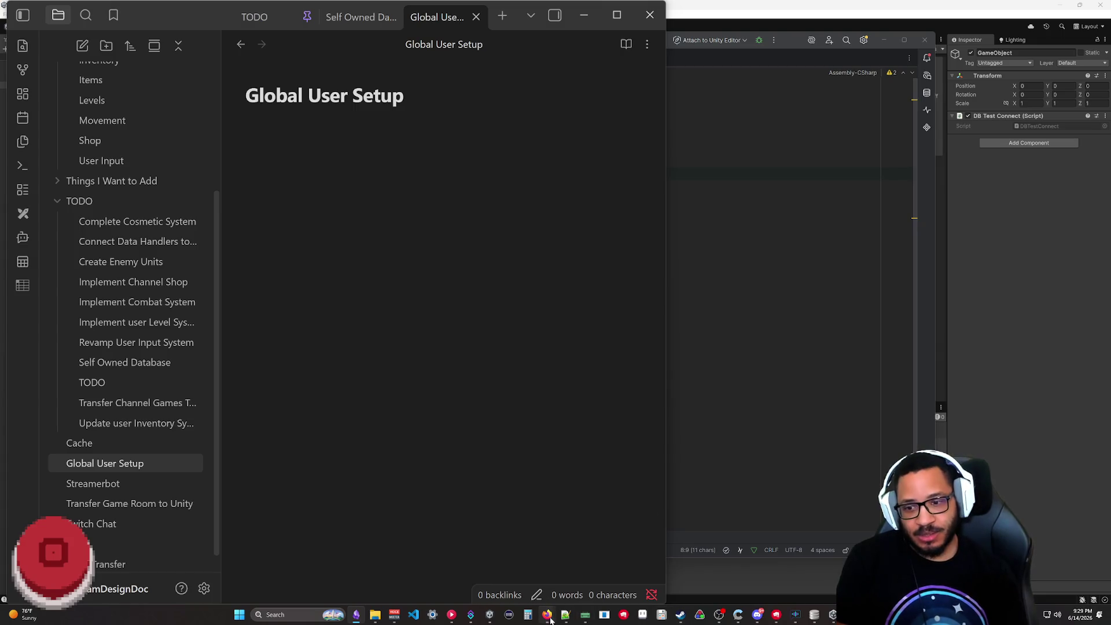
mouse_move(547, 614)
left_click(536, 590)
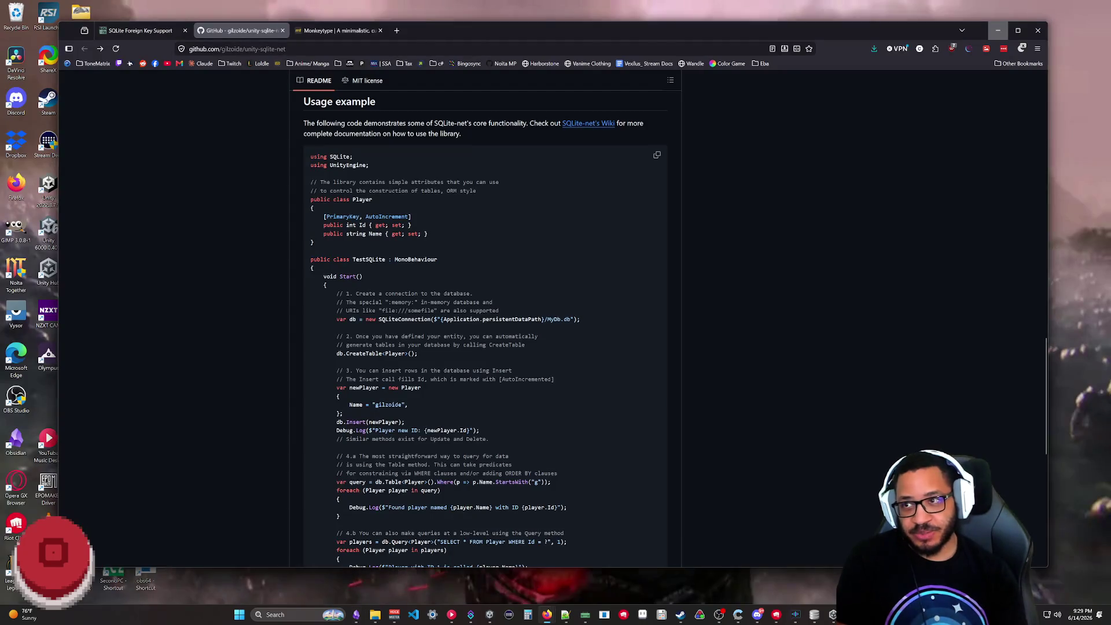
- Open the 'Setting up SQLite in C#' conversation from Claude's past chats
middle_click(201, 64)
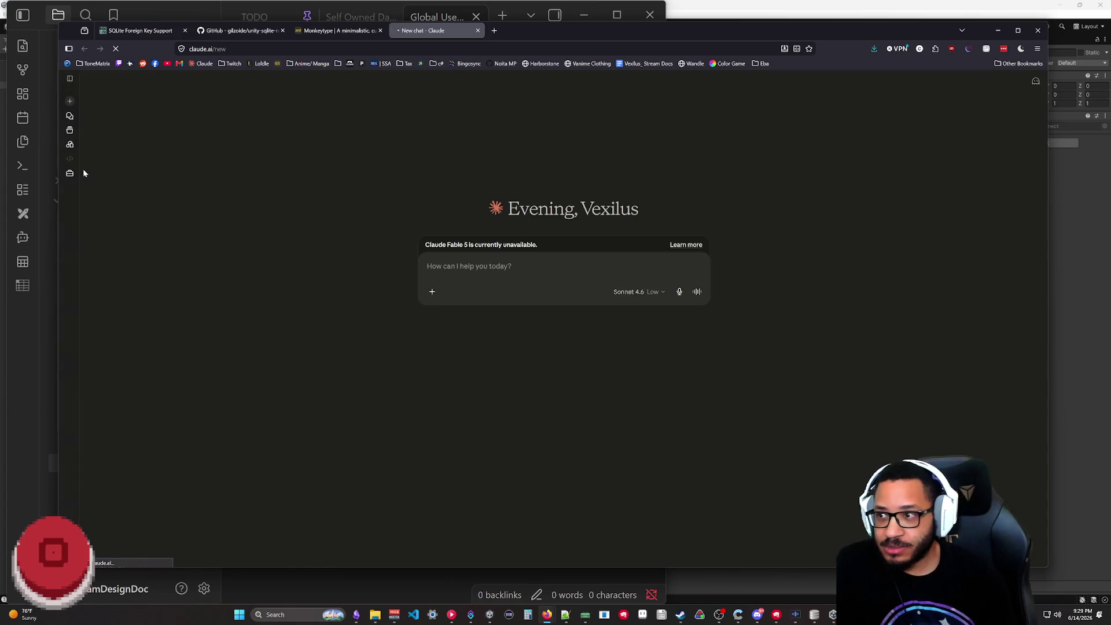
left_click(70, 115)
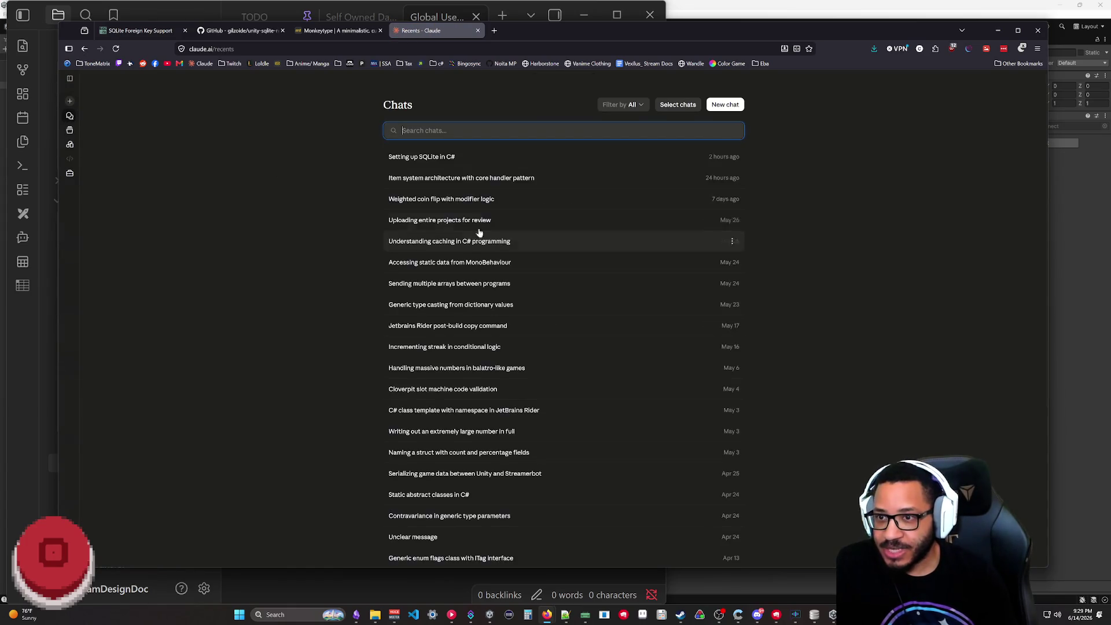
left_click(486, 157)
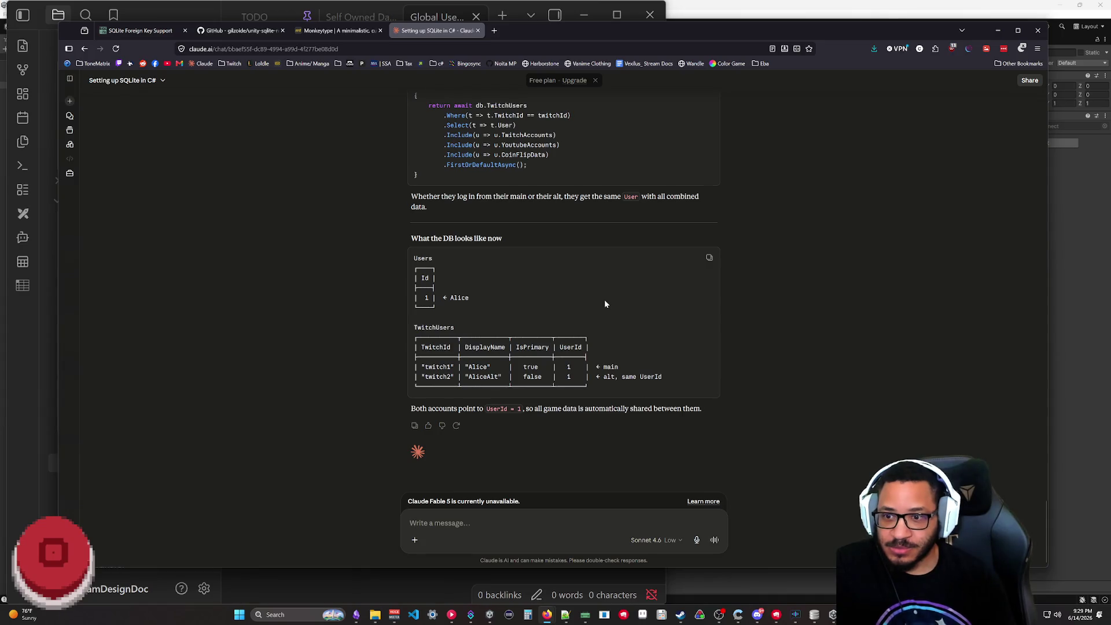
scroll(605, 304, "up", 5)
scroll(714, 321, "up", 3)
scroll(695, 365, "up", 3)
scroll(660, 382, "up", 1)
scroll(625, 331, "down", 1)
scroll(603, 278, "up", 5)
scroll(597, 295, "down", 2)
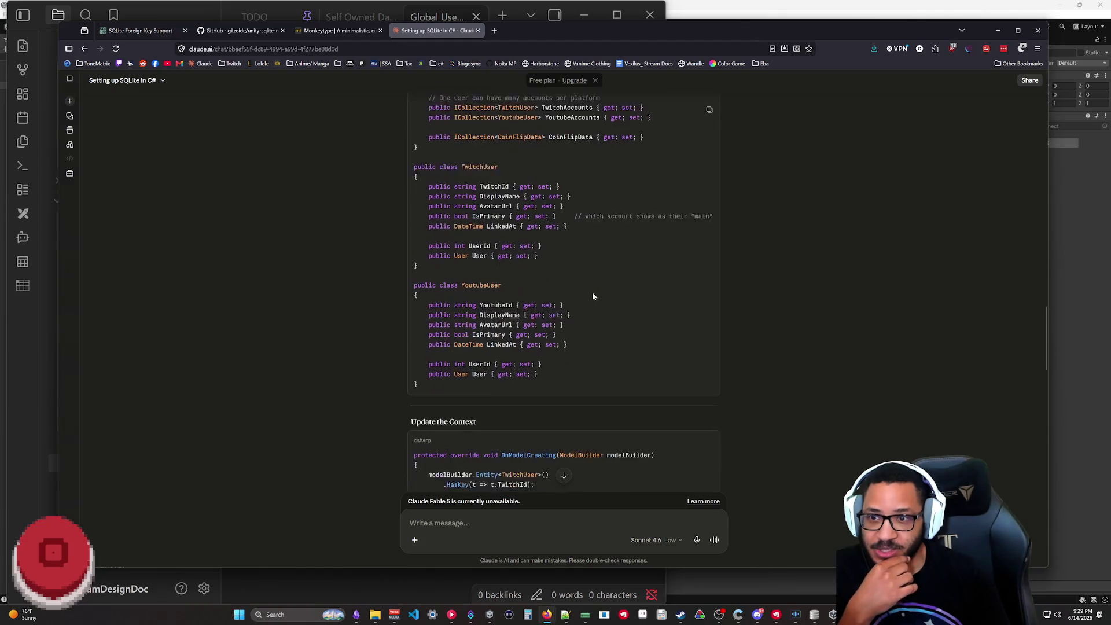
scroll(564, 261, "up", 5)
scroll(521, 234, "up", 2)
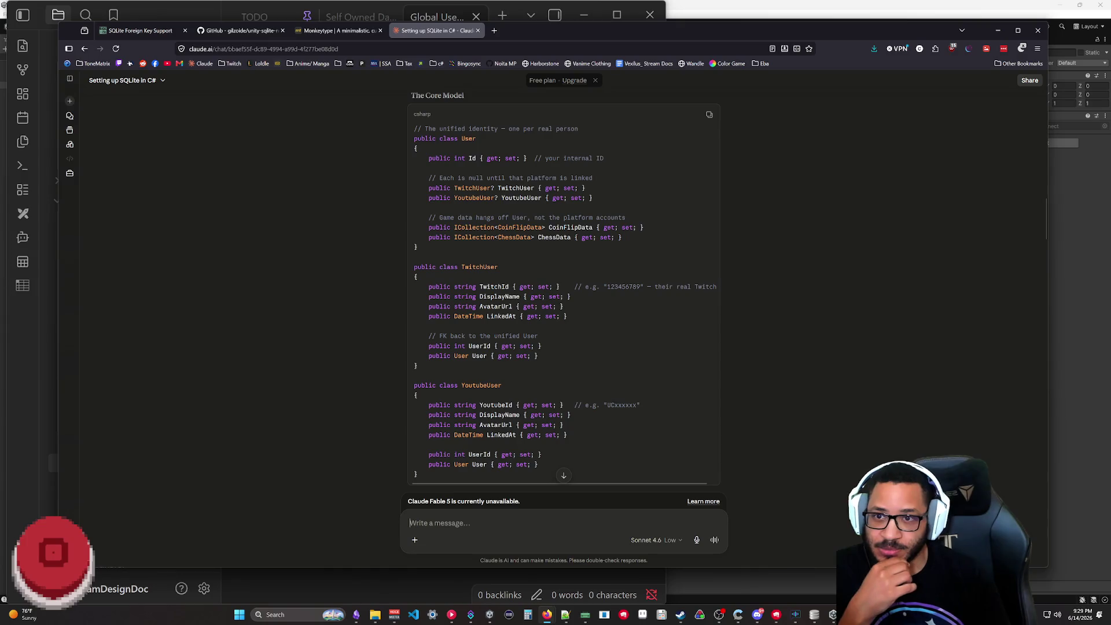
- Review the User class game data lines in the chat, then minimize the browser back to the note
left_click_drag(659, 243, 439, 218)
left_click(654, 269)
left_click_drag(664, 246, 439, 218)
left_click(680, 249)
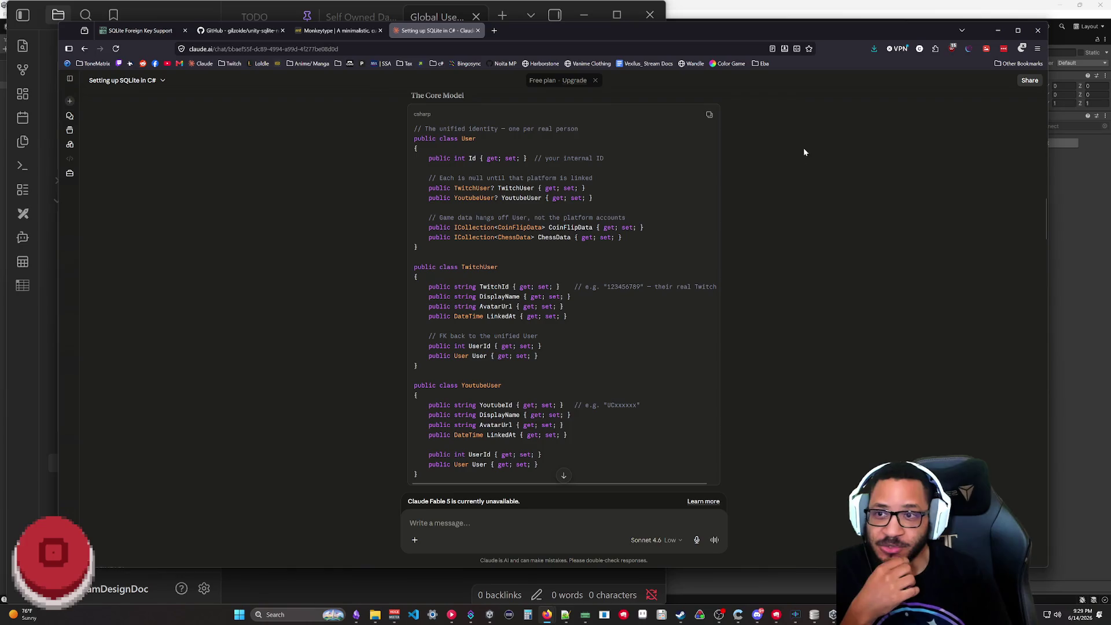
scroll(652, 238, "down", 2)
scroll(652, 238, "down", 5)
scroll(652, 239, "down", 4)
scroll(646, 229, "down", 4)
scroll(646, 229, "down", 5)
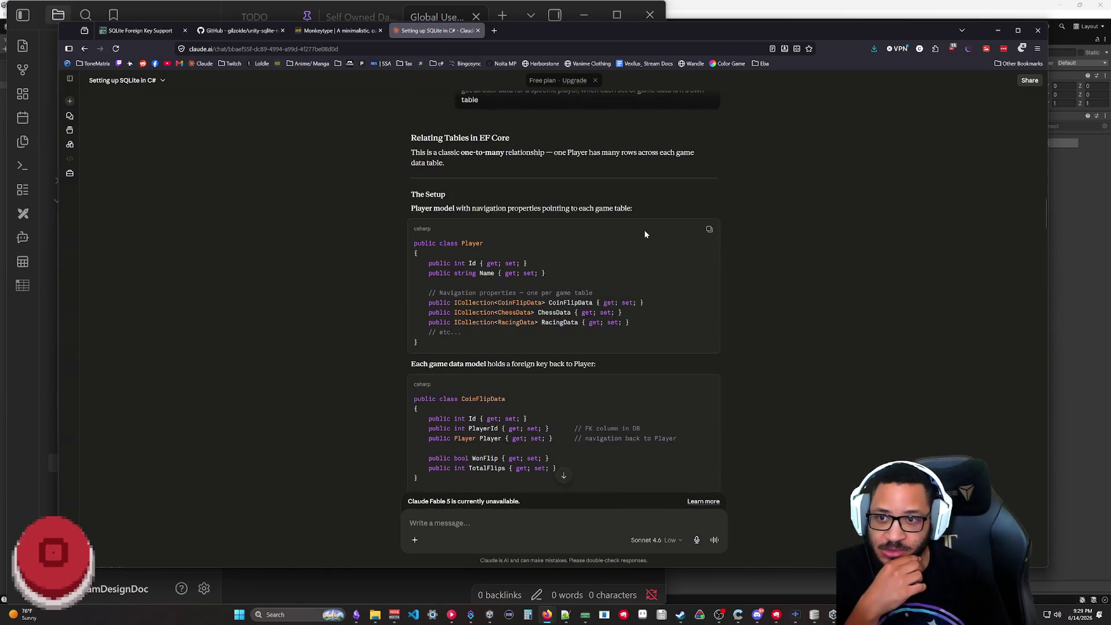
scroll(645, 230, "down", 5)
scroll(637, 256, "up", 3)
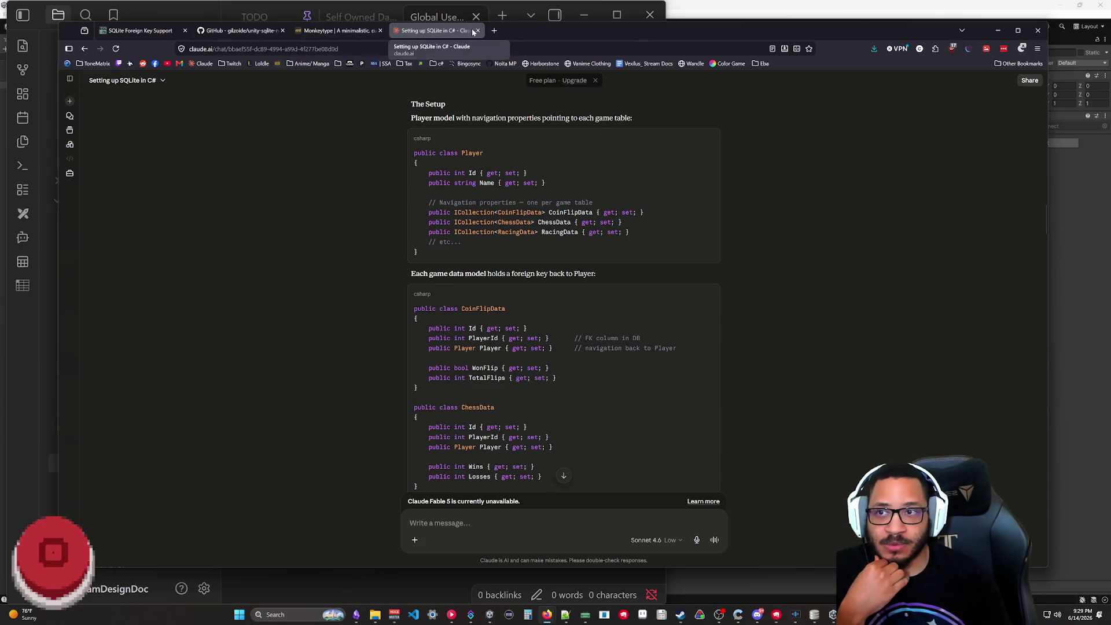
left_click(997, 30)
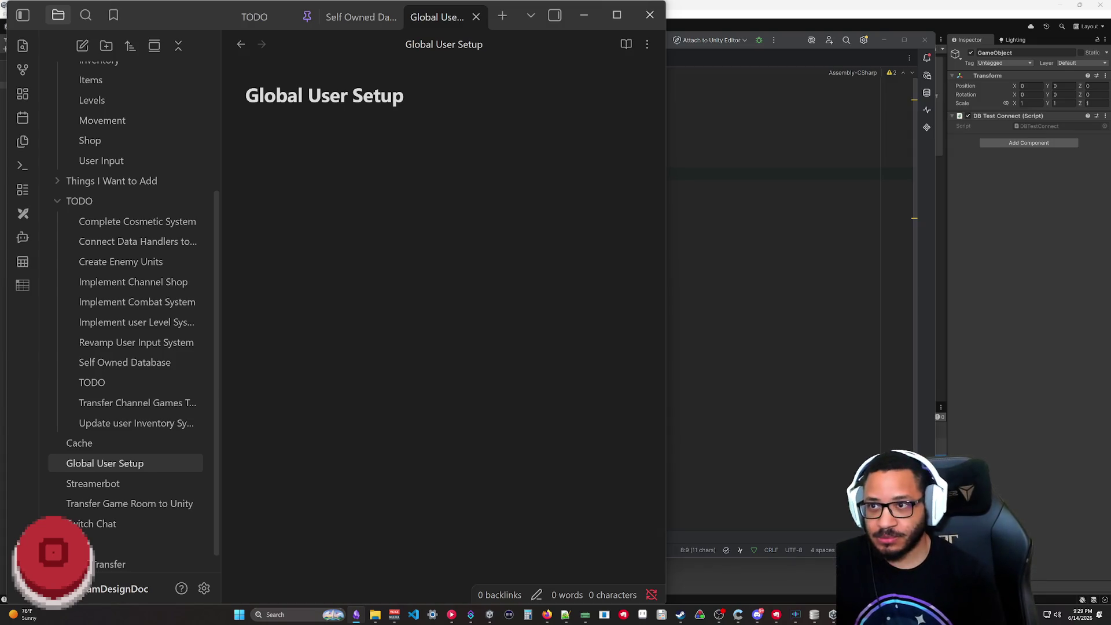
type("User - P")
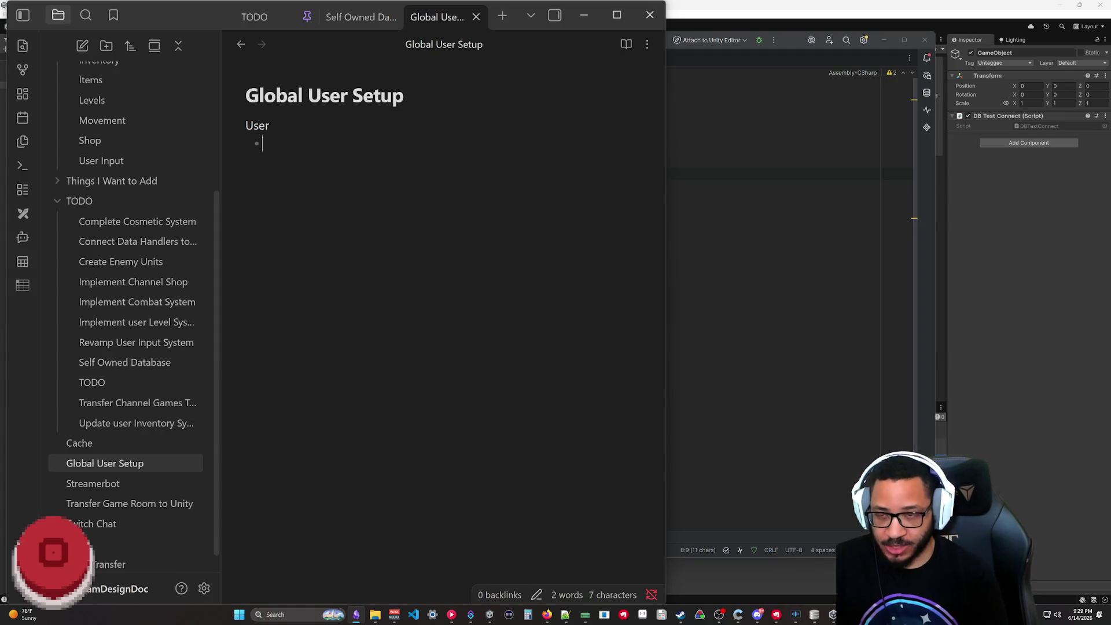
type("K Id")
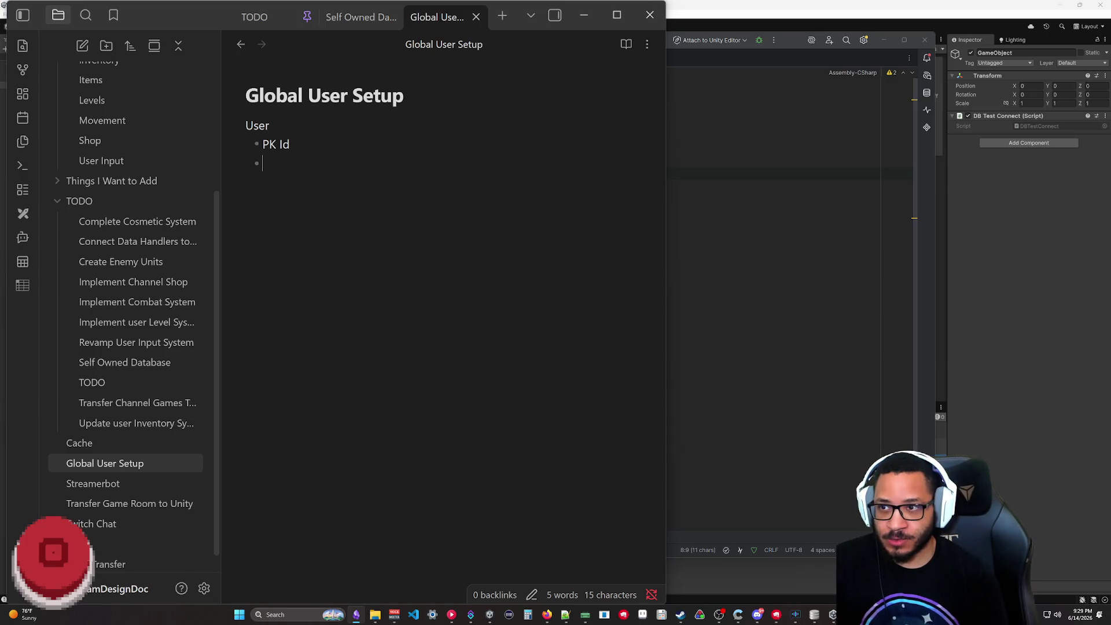
type("itchUser")
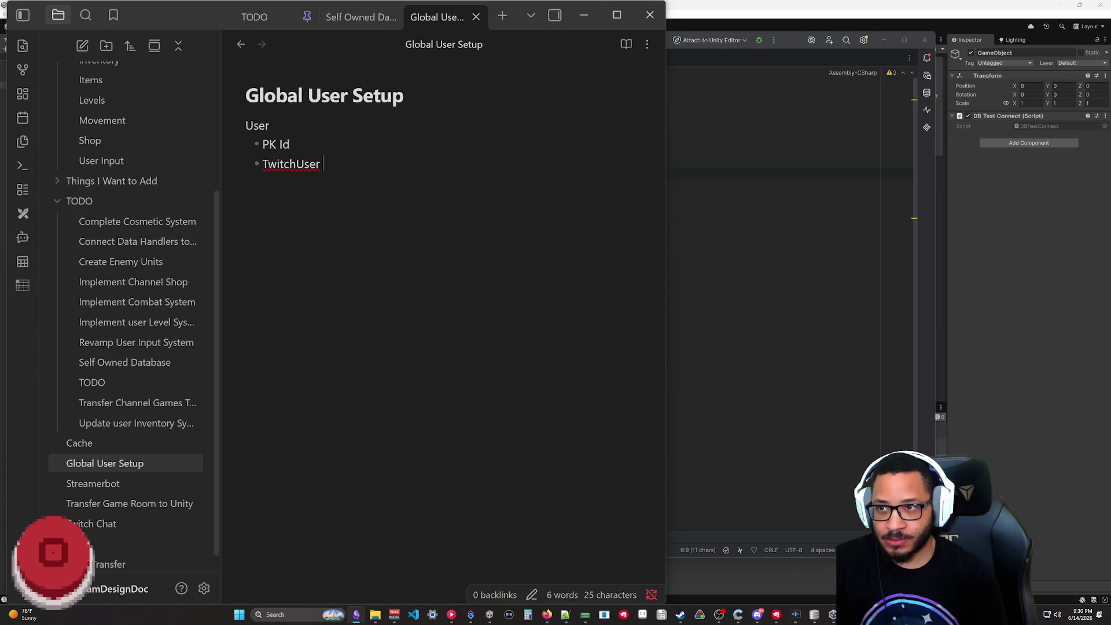
type(" TwitchData")
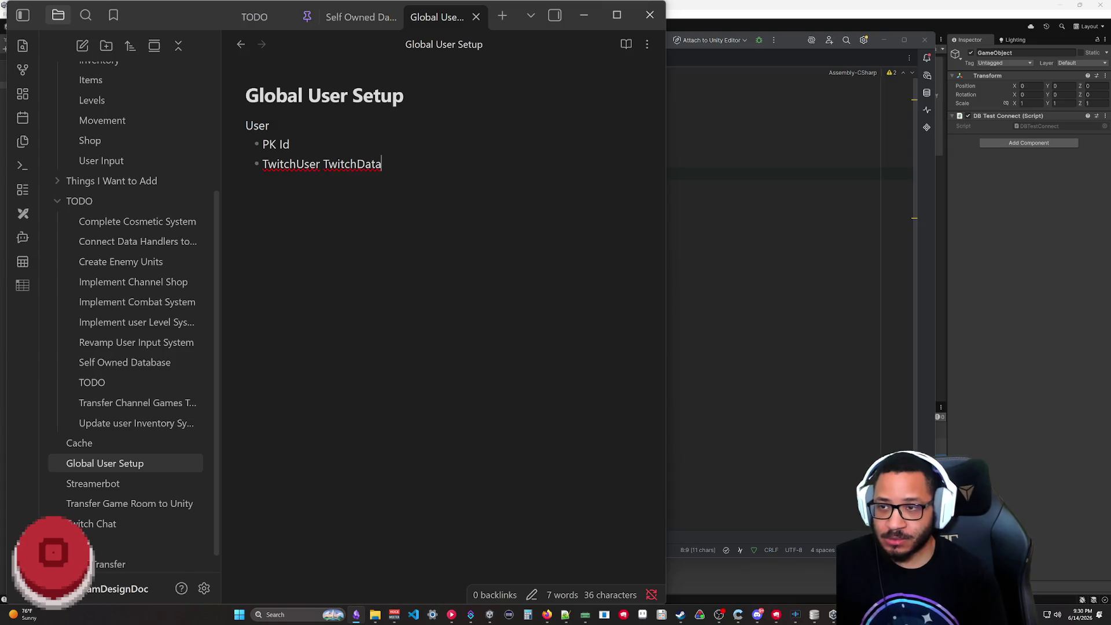
- Outline User with PK Id plus TwitchUser TwitchData and YoutubeUser YoutubeData bullets
key("Return")
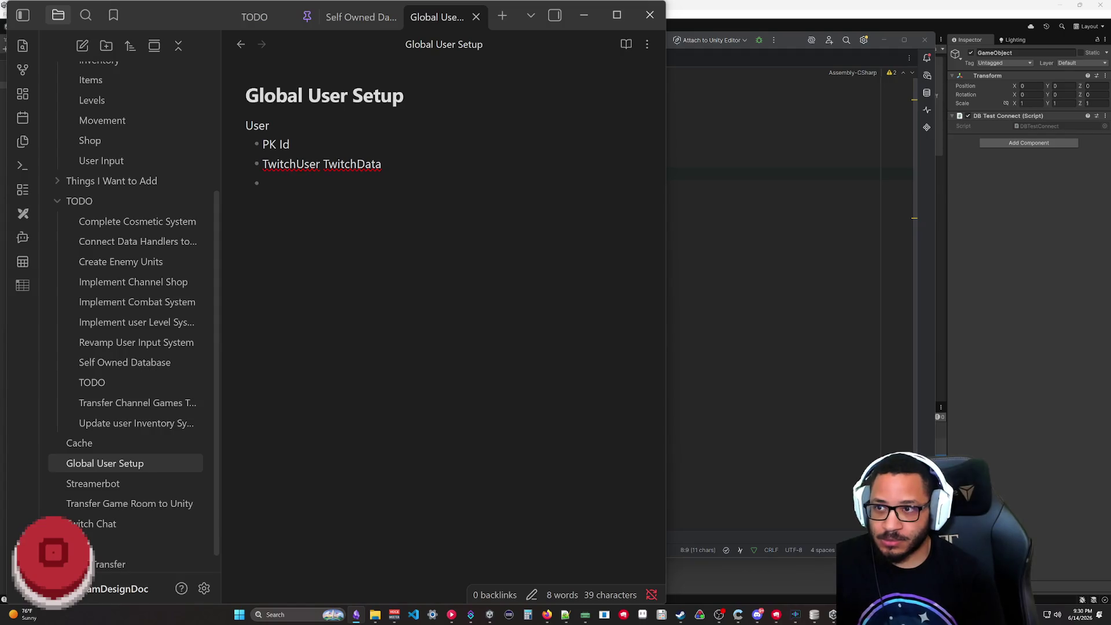
type("YoutubeUsert")
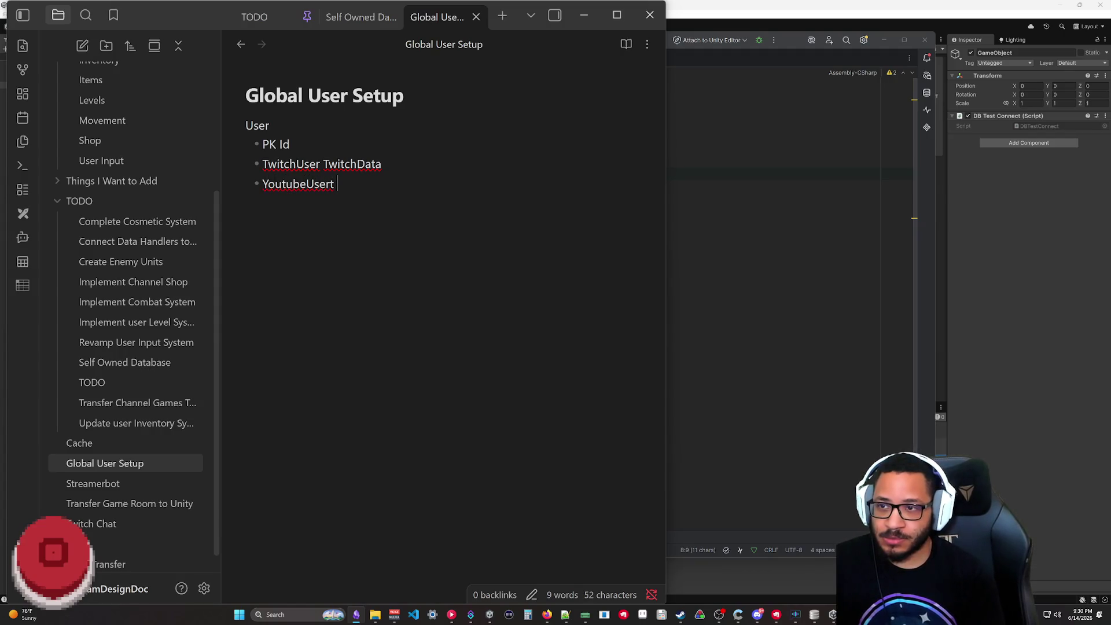
type(" YO")
key("BackSpace")
type("outubeData")
key("Return")
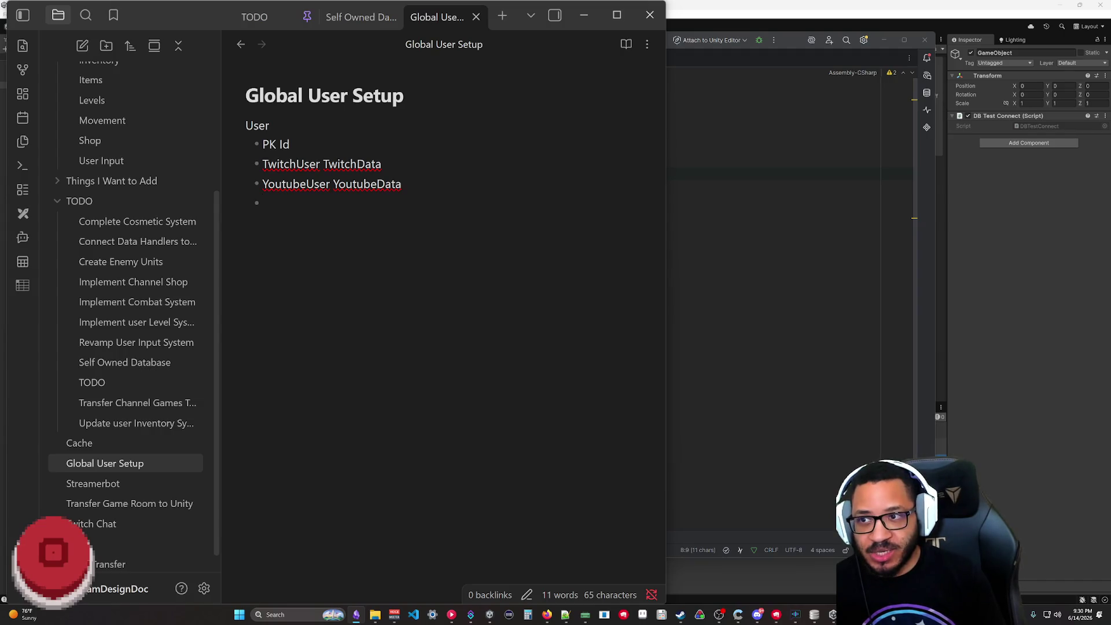
- Delete the TwitchUser and YoutubeUser bullets, leaving User with only PK Id
key("shift+Up")
key("shift+Up")
key("shift+Up")
key("shift+Down")
key("BackSpace")
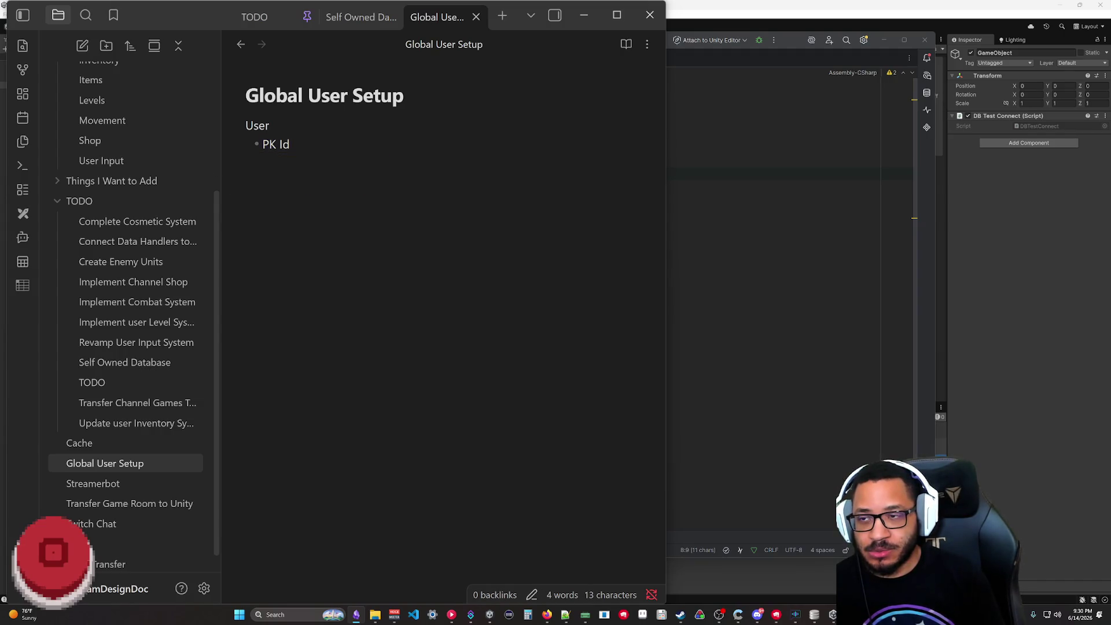
- Add a TwitchUser section under User with Id and UserId bullets
key("Return")
key("Return")
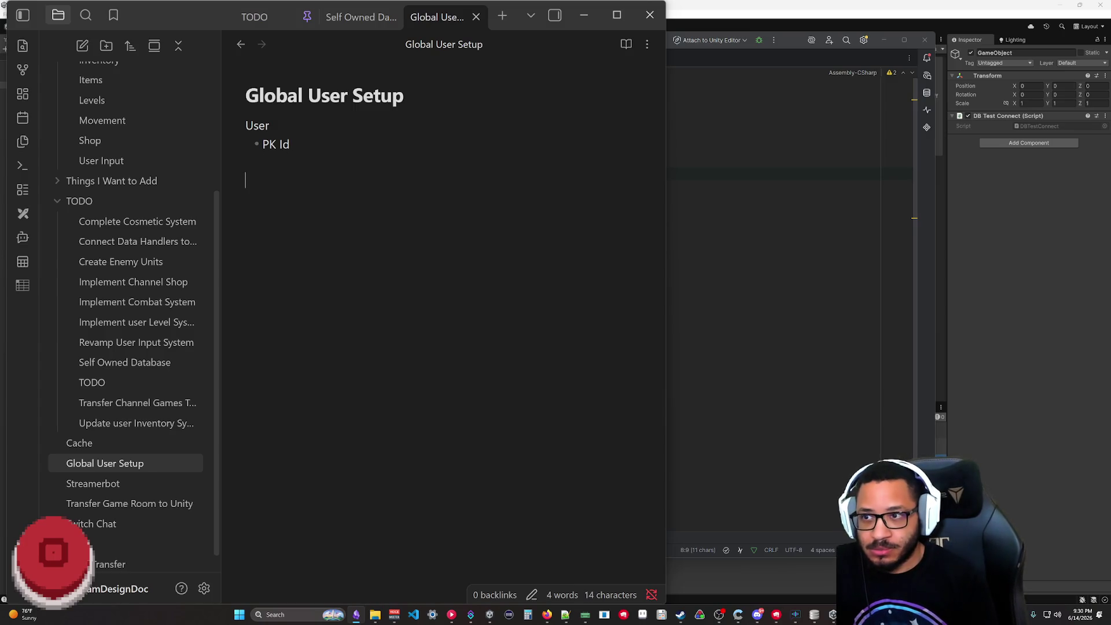
type("Twitch")
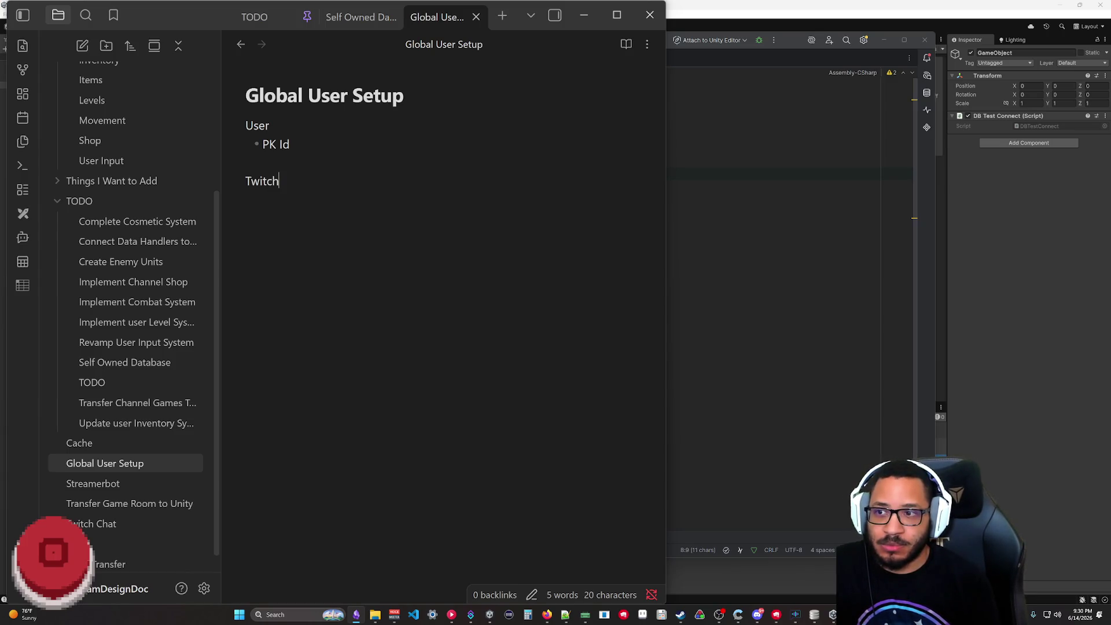
type("User")
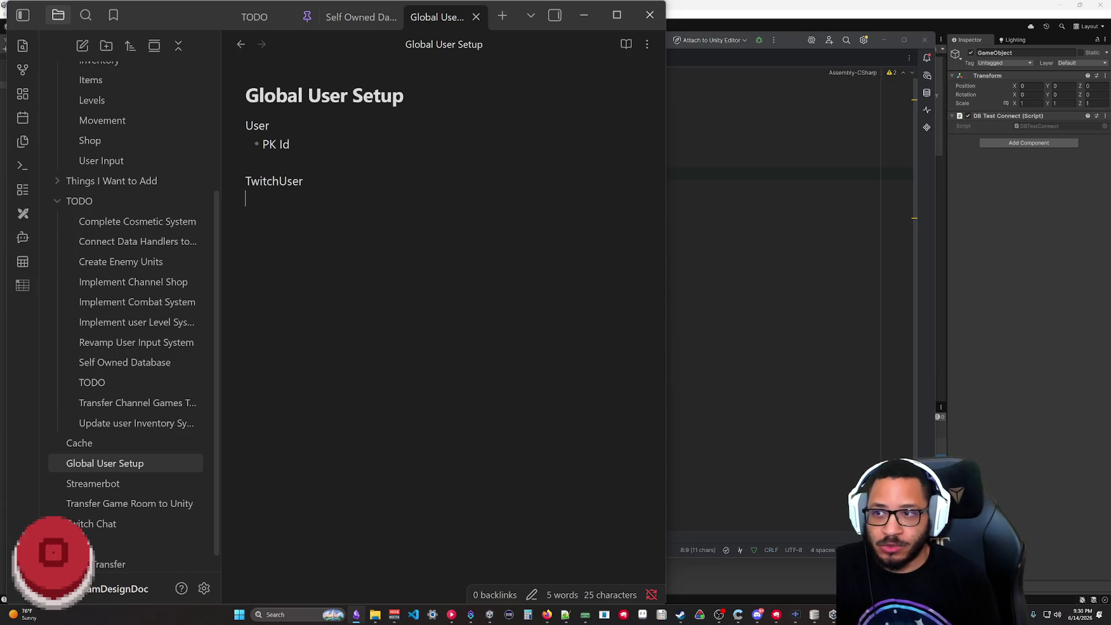
key("Return")
type("- ")
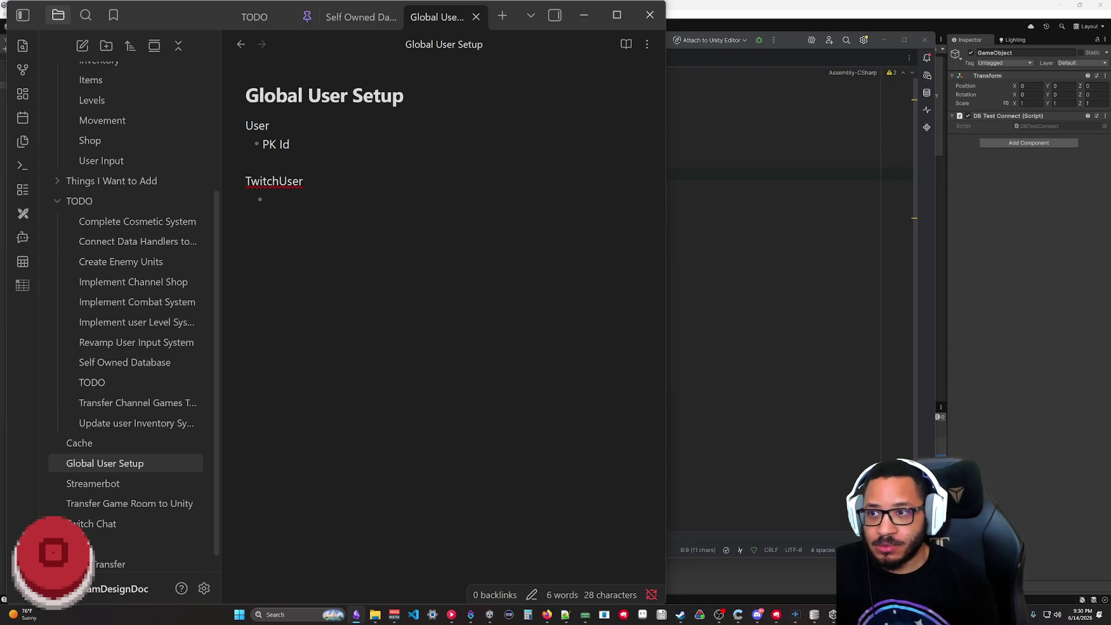
type("Id")
key("Return")
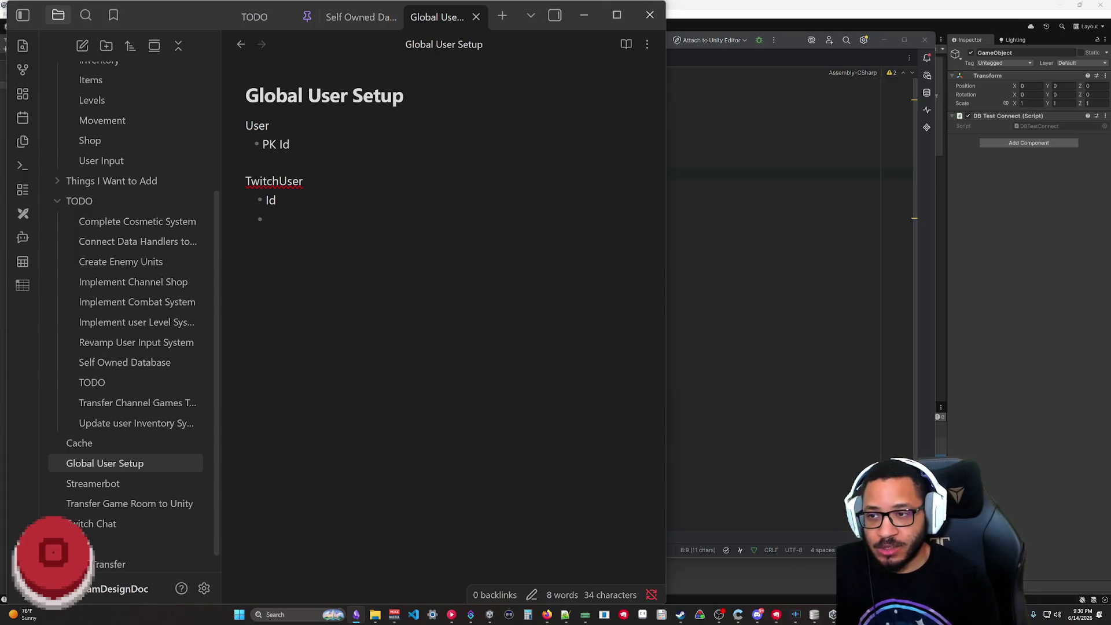
type("UserId")
key("Return")
key("BackSpace")
type("YoutubeUser")
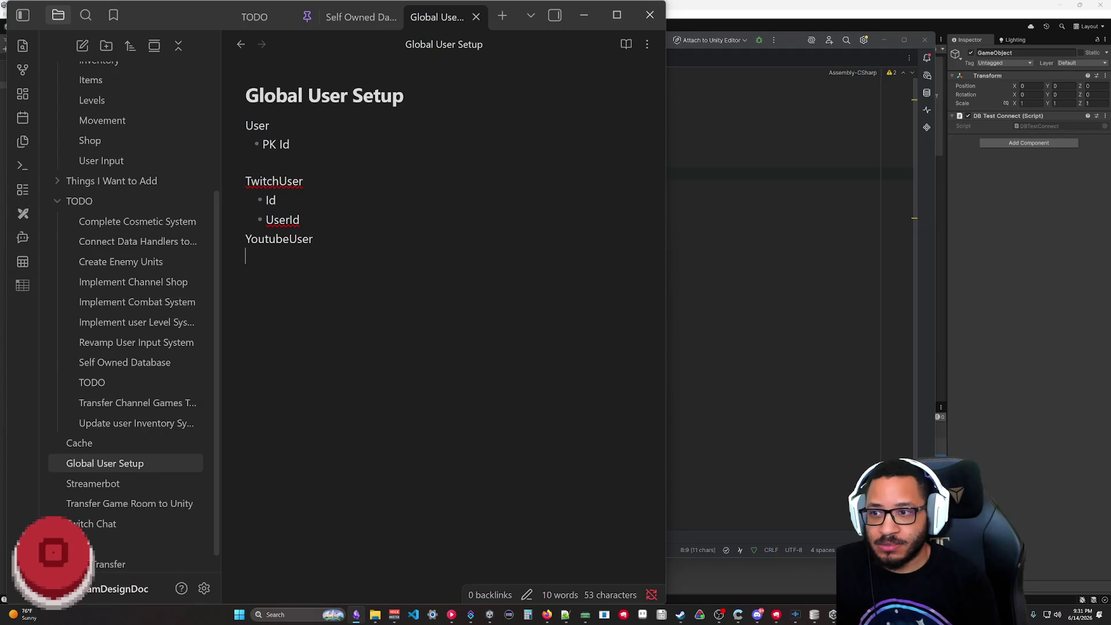
- Add a YoutubeUser section with Id and UserId bullets and a blank spacer line between sections
key("BackSpace")
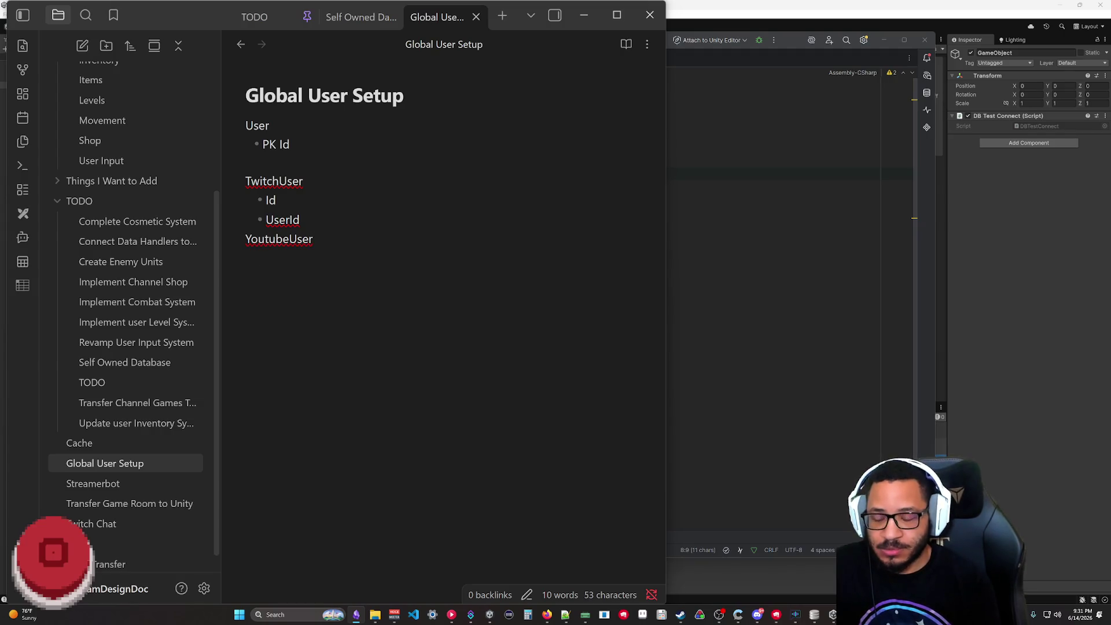
type("Id")
key("Return")
type("UserId")
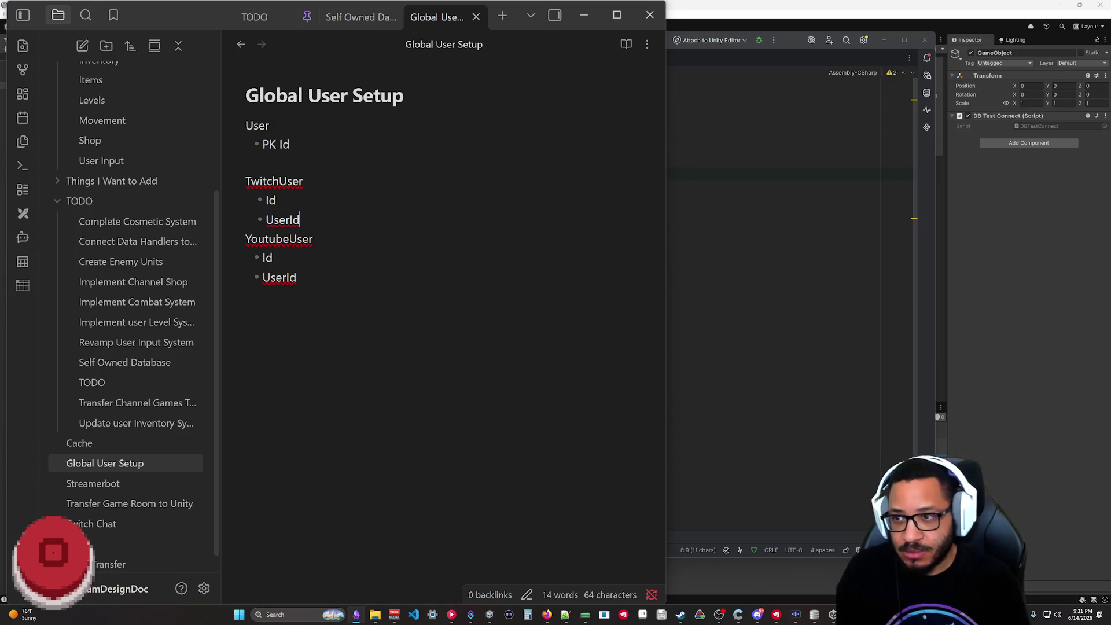
key("Up")
key("Up")
key("Up")
key("Return")
key("BackSpace")
key("BackSpace")
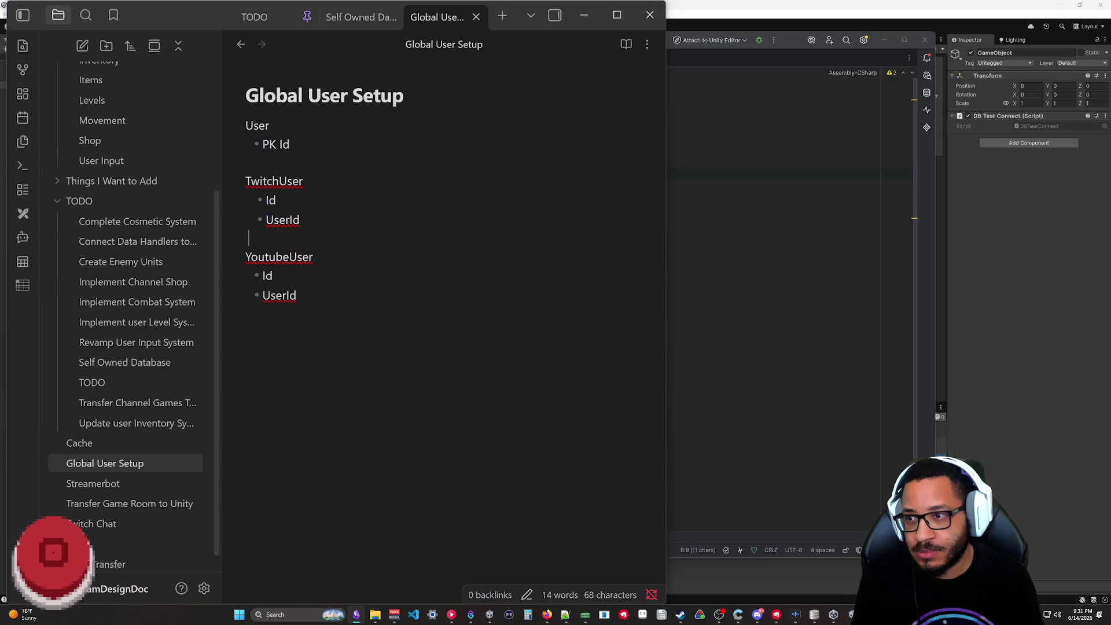
- Add TwitchUser, YoutubeUser and UserId to the spellcheck dictionary
right_click(279, 184)
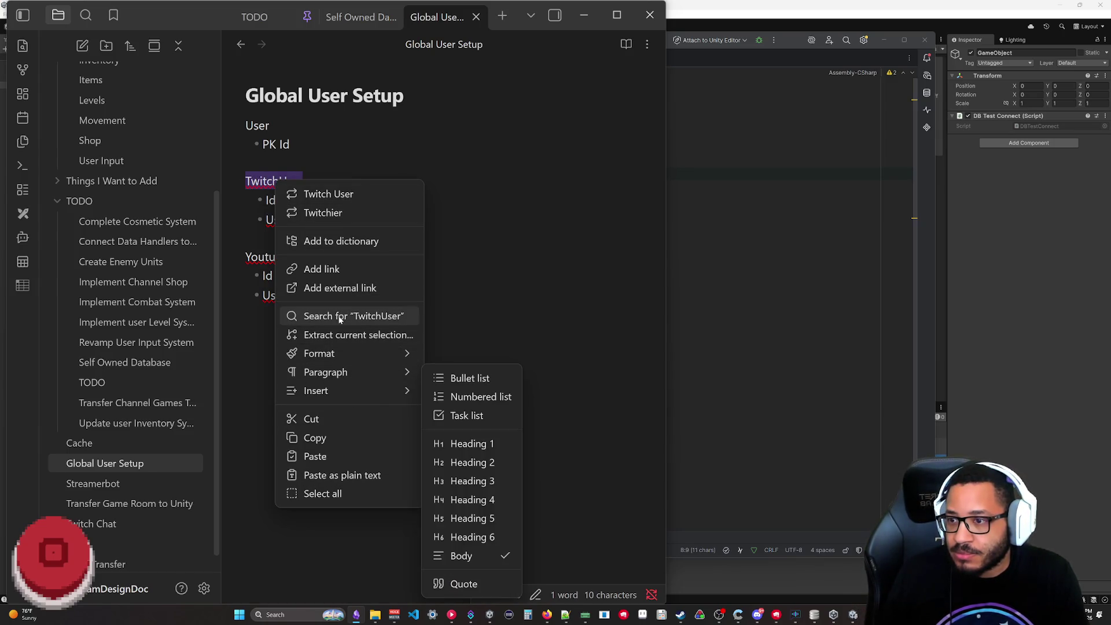
left_click(339, 241)
right_click(278, 259)
left_click(372, 327)
right_click(279, 296)
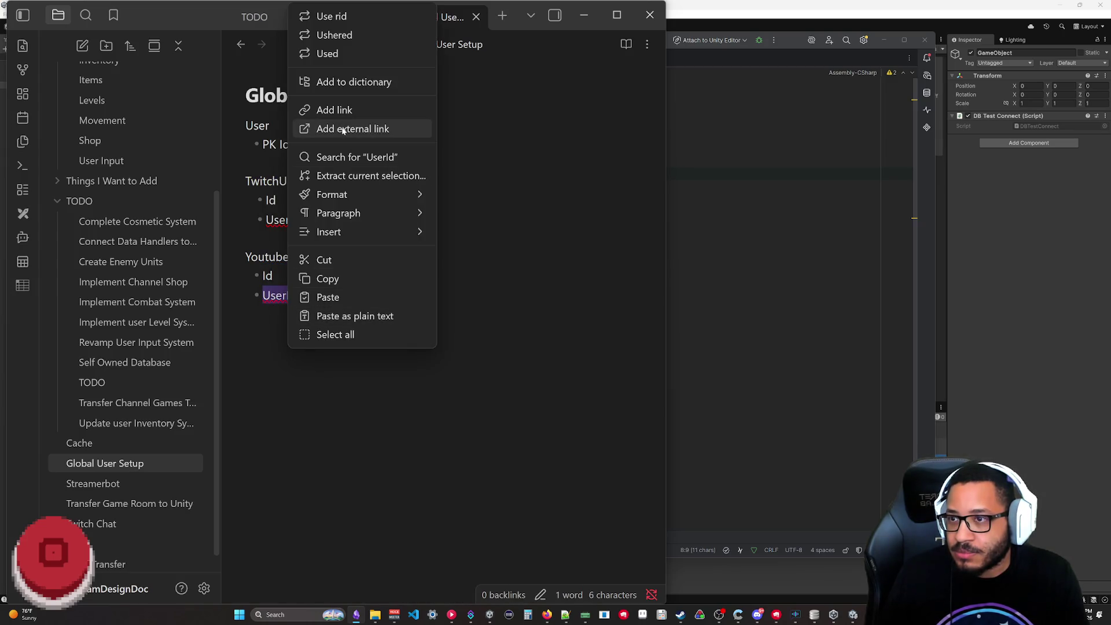
left_click(348, 83)
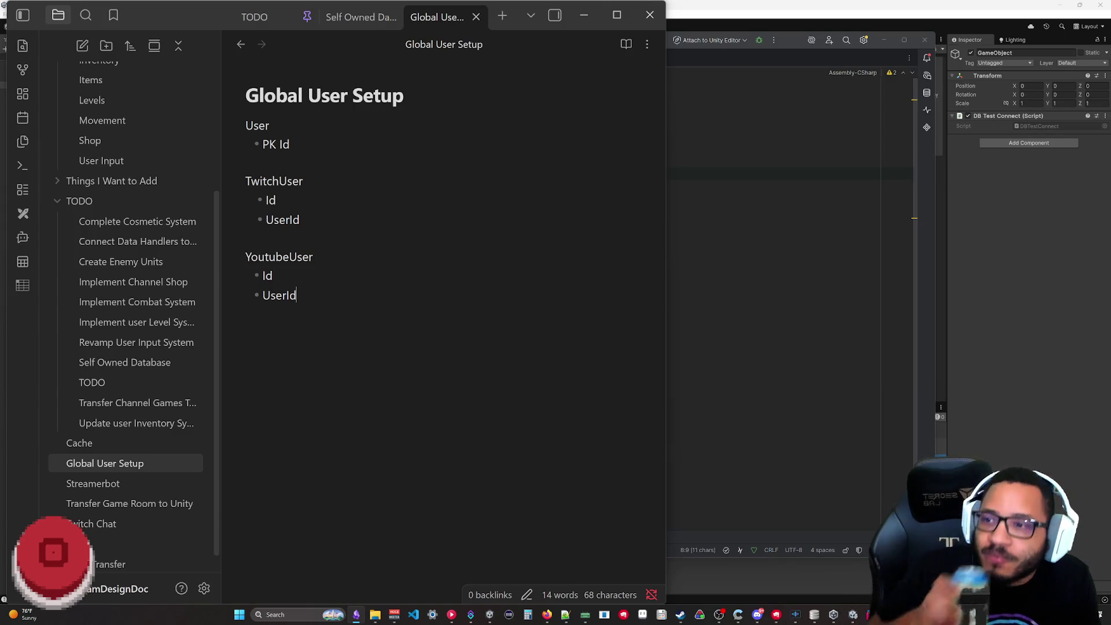
- Select both account sections so they can be replaced
key("Up")
key("Up")
key("Up")
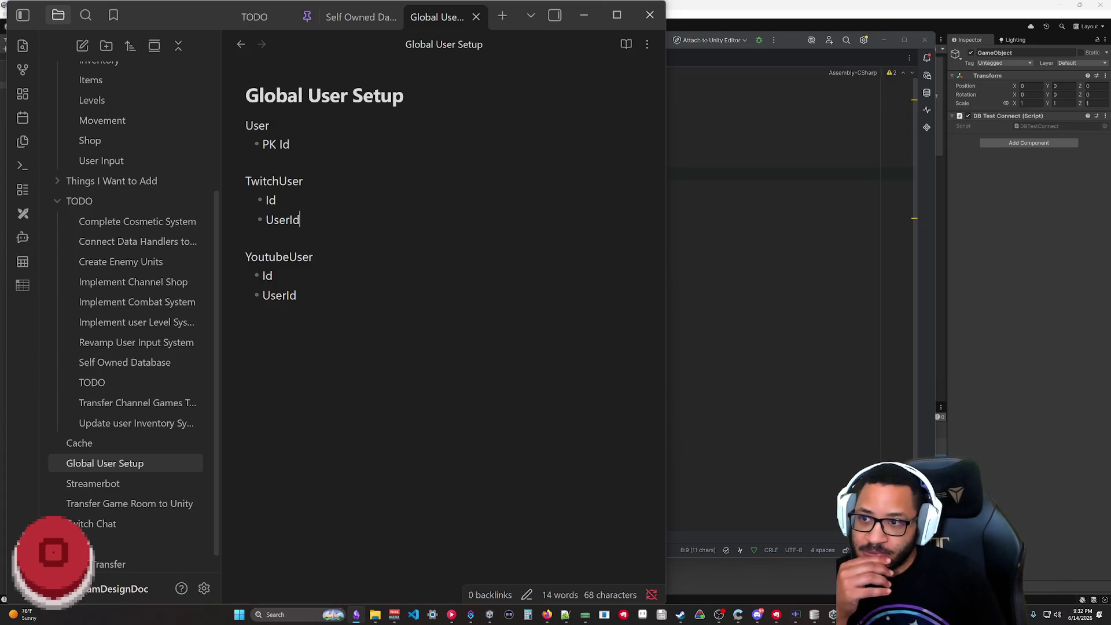
key("shift+Up")
key("shift+Up")
key("shift+Up")
key("shift+Home")
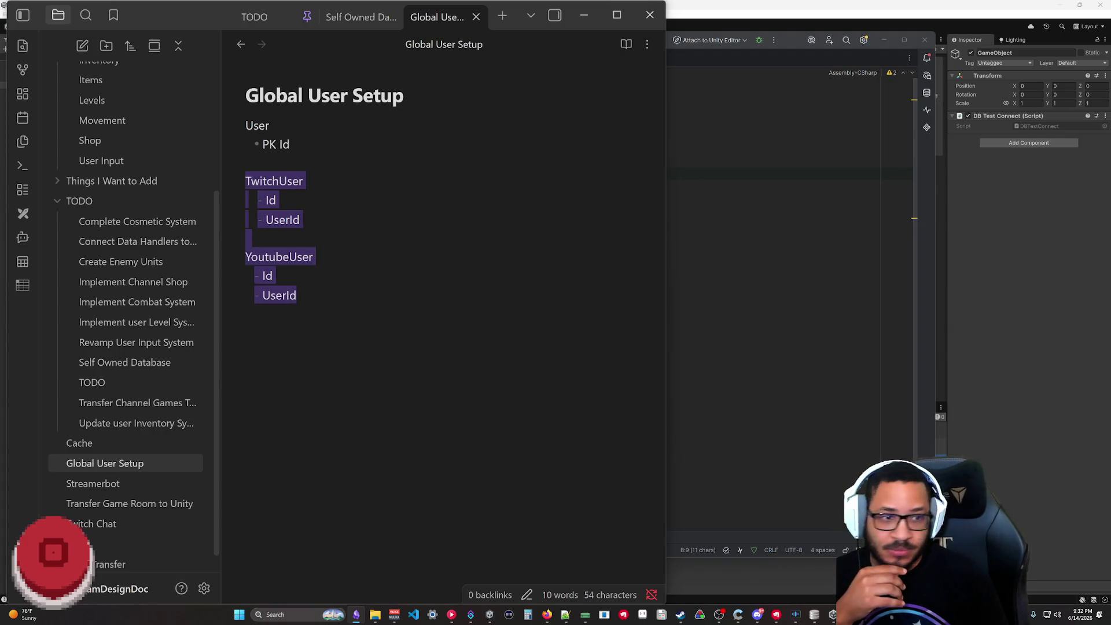
type("UserAccounts")
- Replace the two sections with User Accounts listing PK Id, FK UserId, Account Id and Account Type
key("Return")
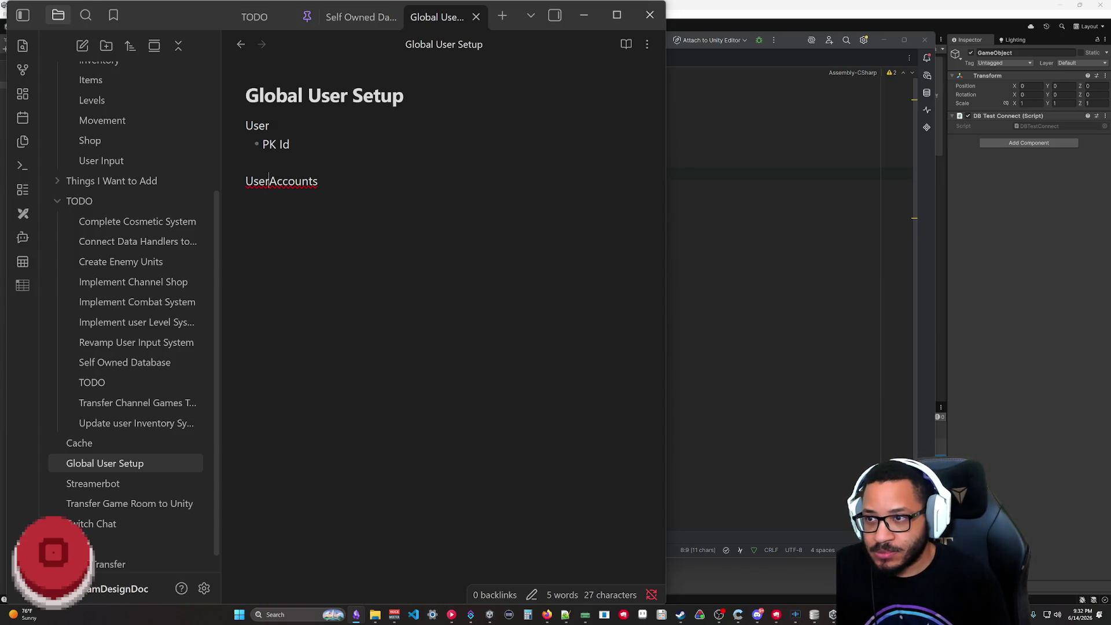
key("Down")
type("- ")
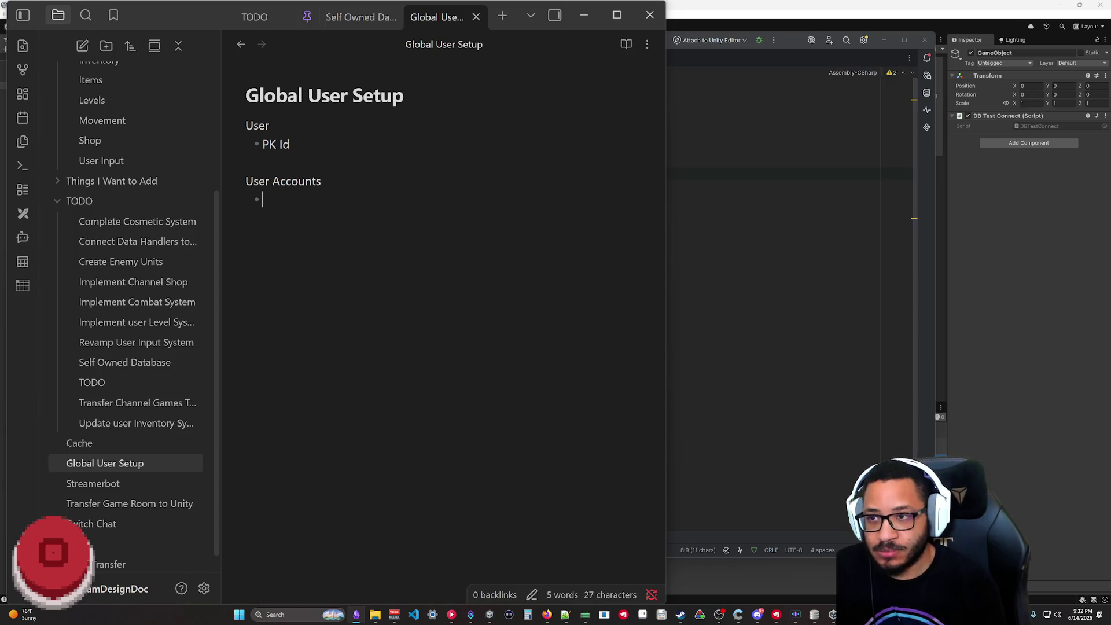
type("Id")
type("K")
key("Return")
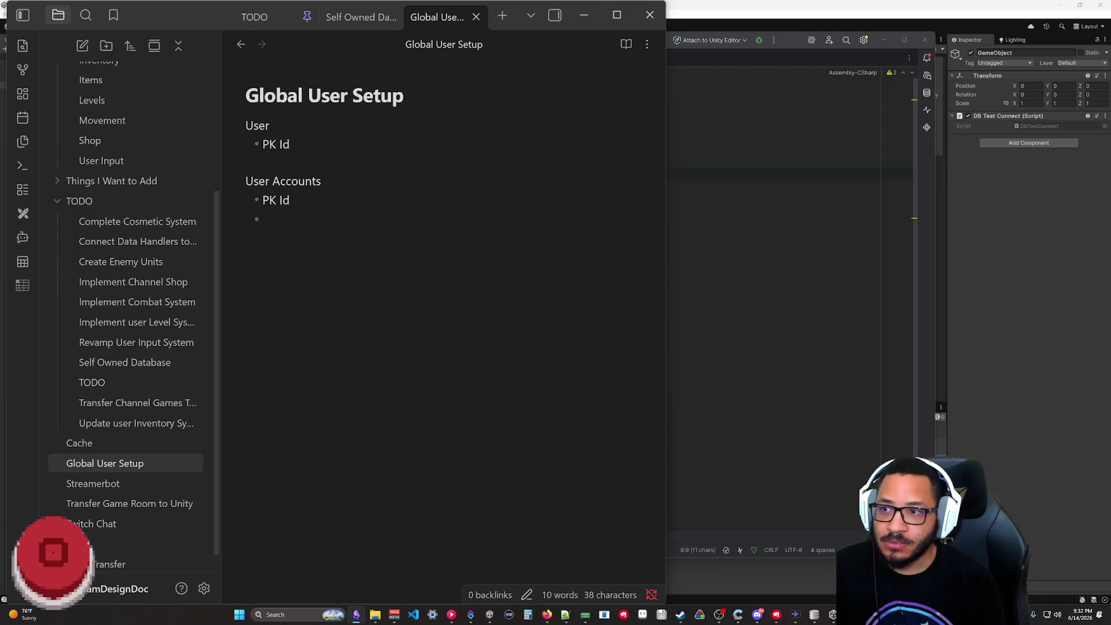
type("Account ")
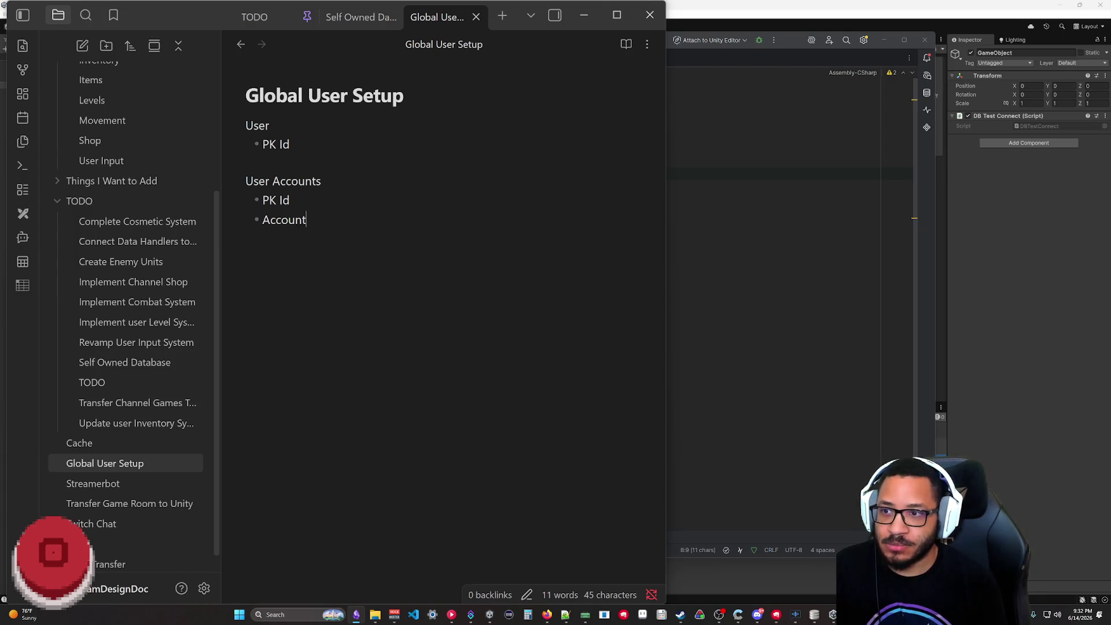
type("Id")
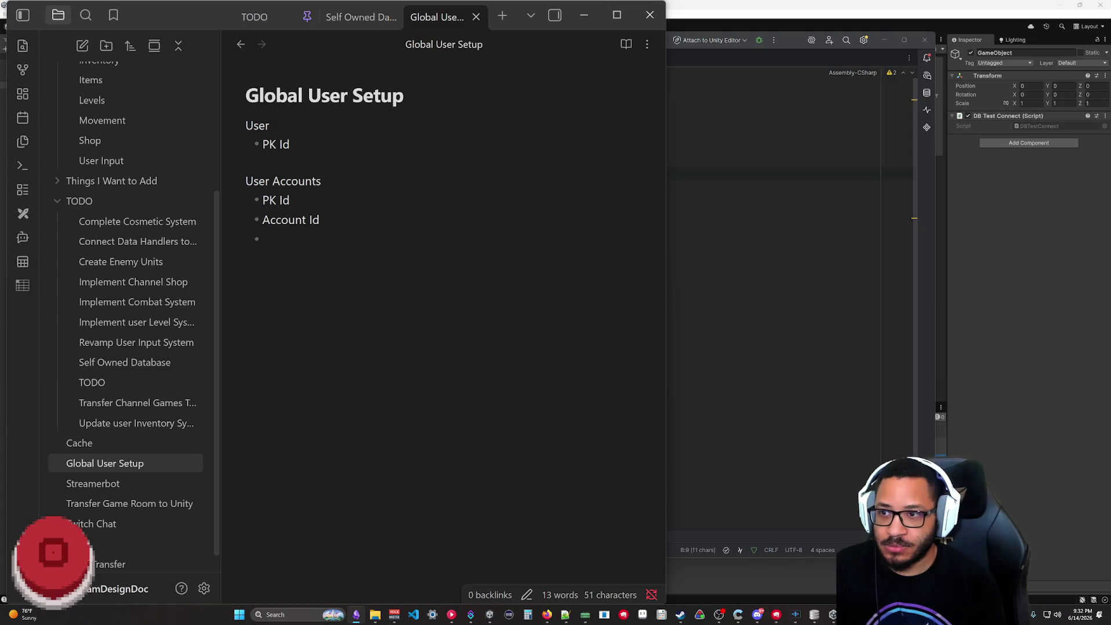
type(" • Account ")
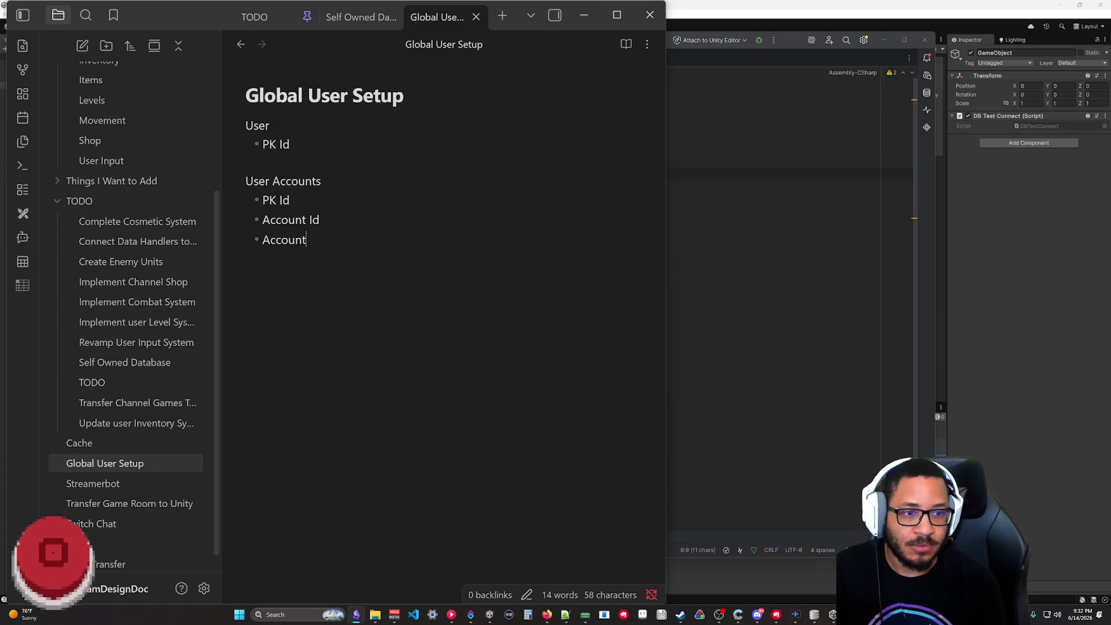
type("Type")
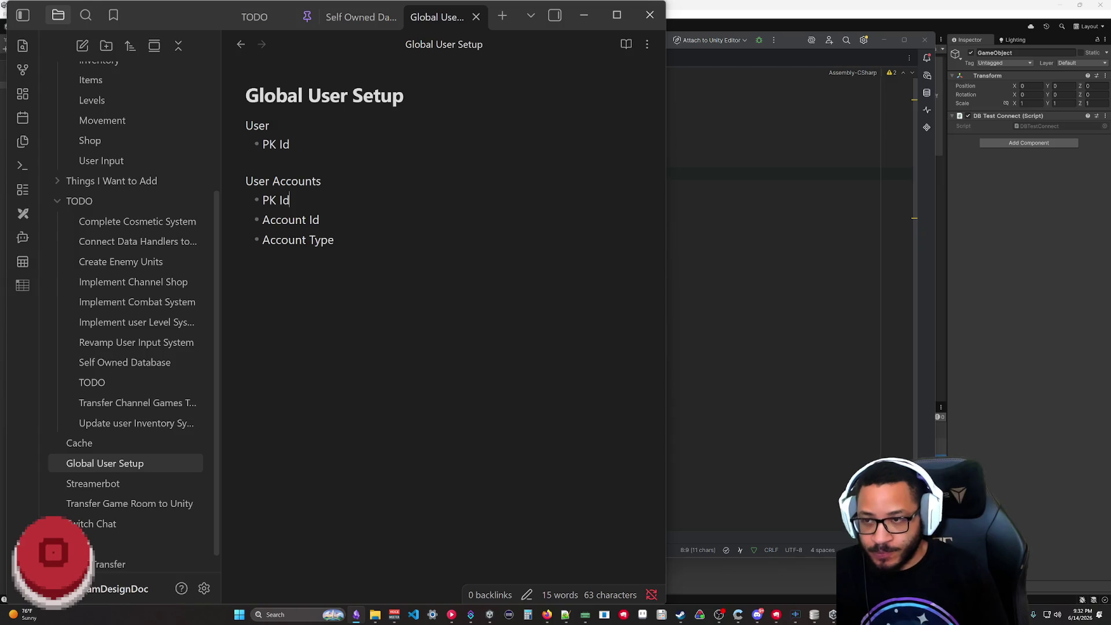
key("Return")
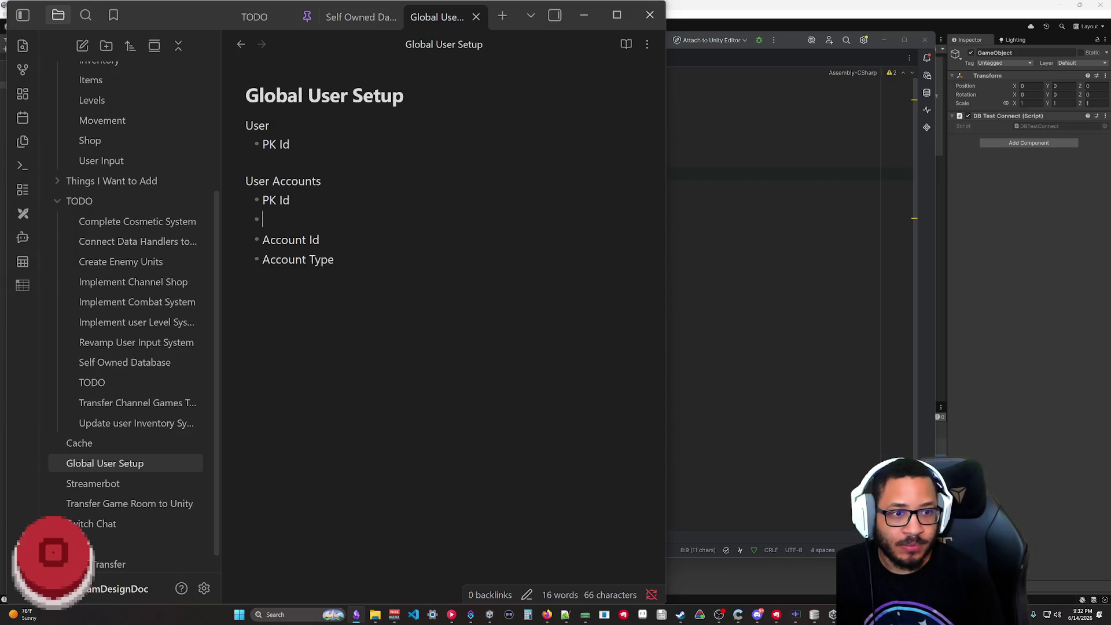
type("FK User")
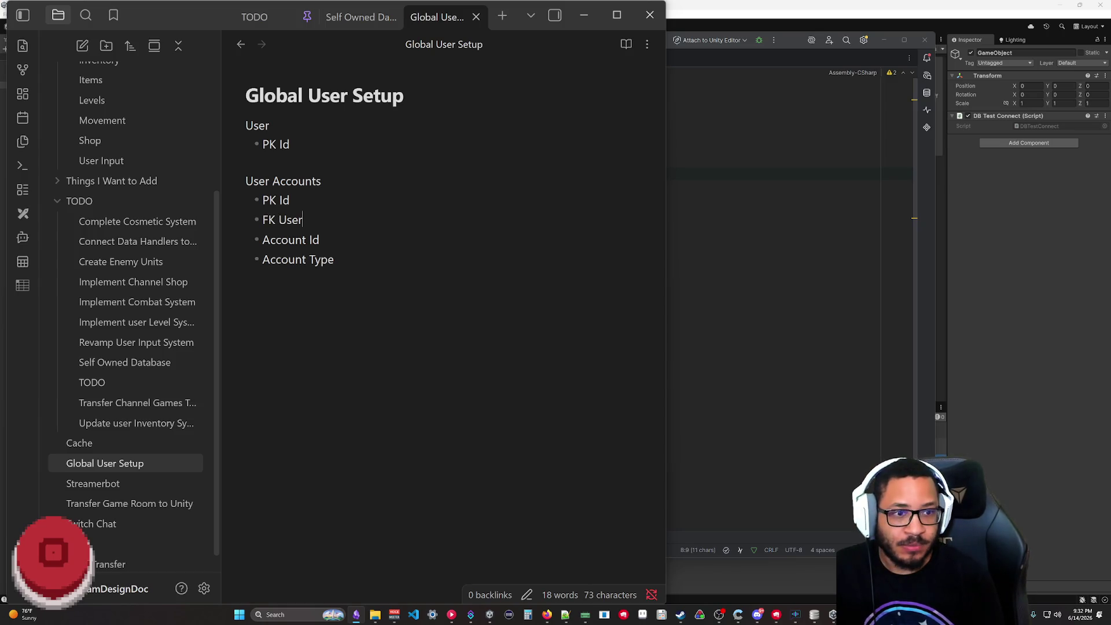
type("ID")
key("BackSpace")
type("d")
key("Down")
key("Down")
key("End")
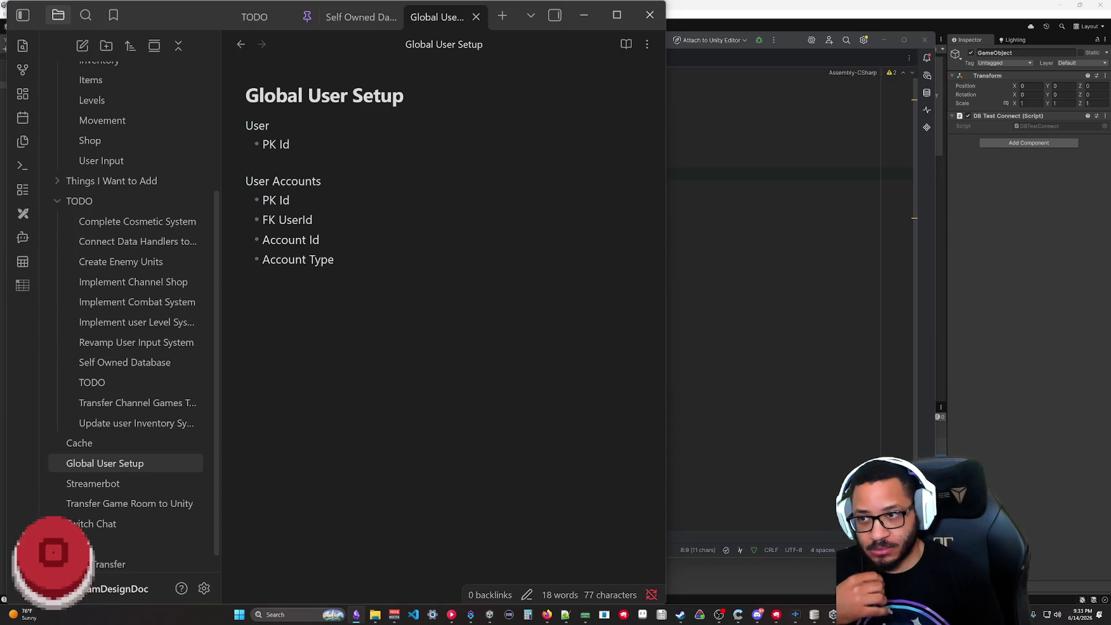
type("Twitch ")
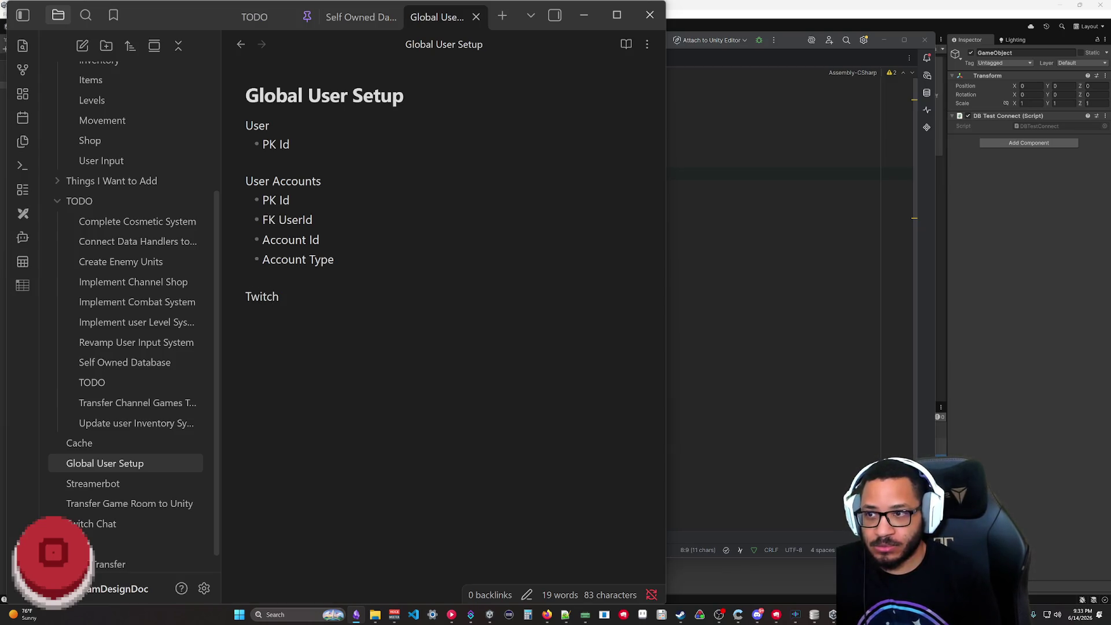
type("User")
- Add a Twitch User section with PK Id, FK Account Id, Twitch Id and Twitch Icon bullets
key("Return")
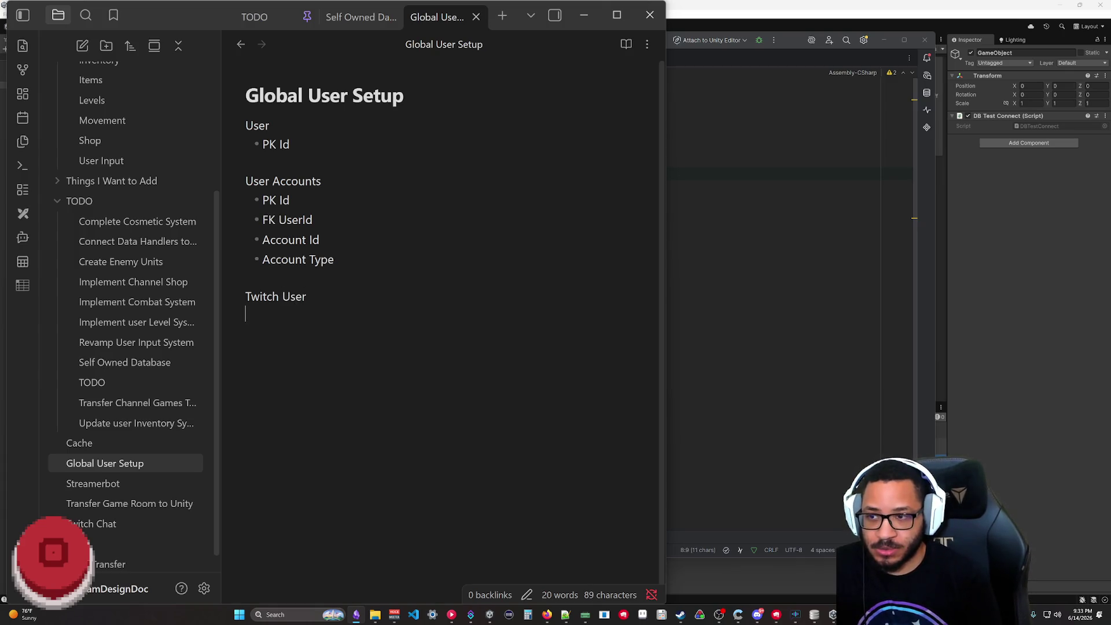
type("- ")
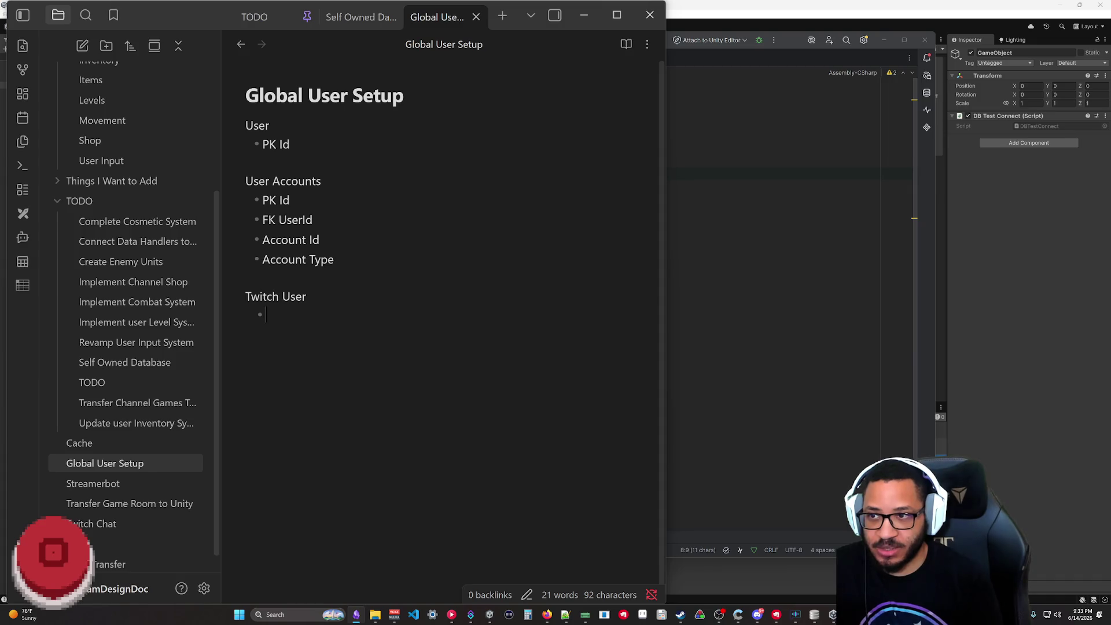
type("PKId")
key("Return")
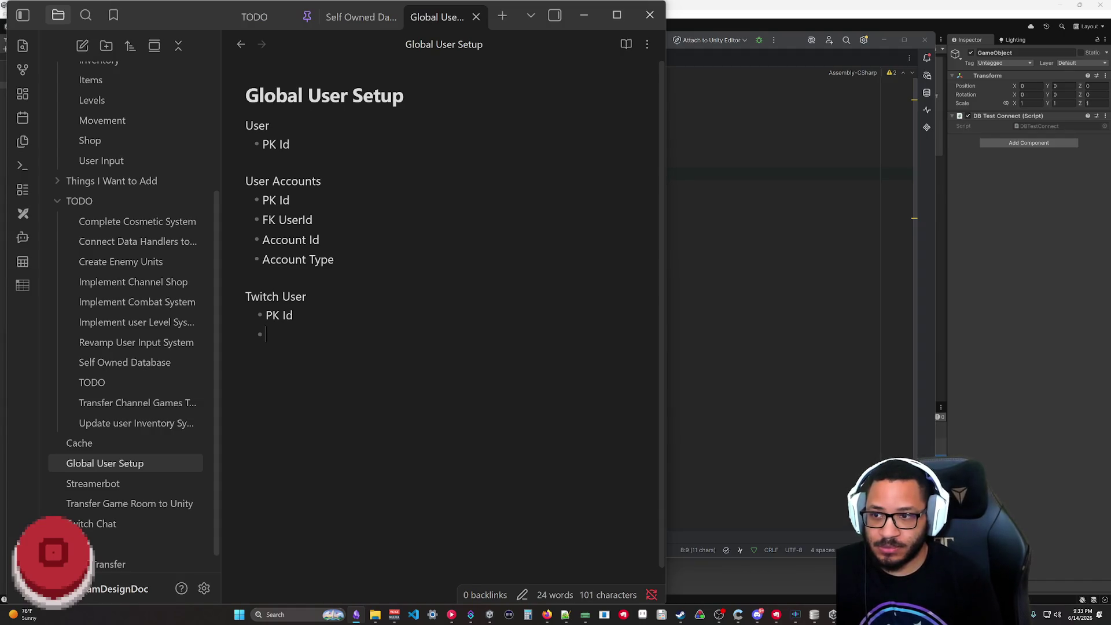
type("TwitchId")
key("Return")
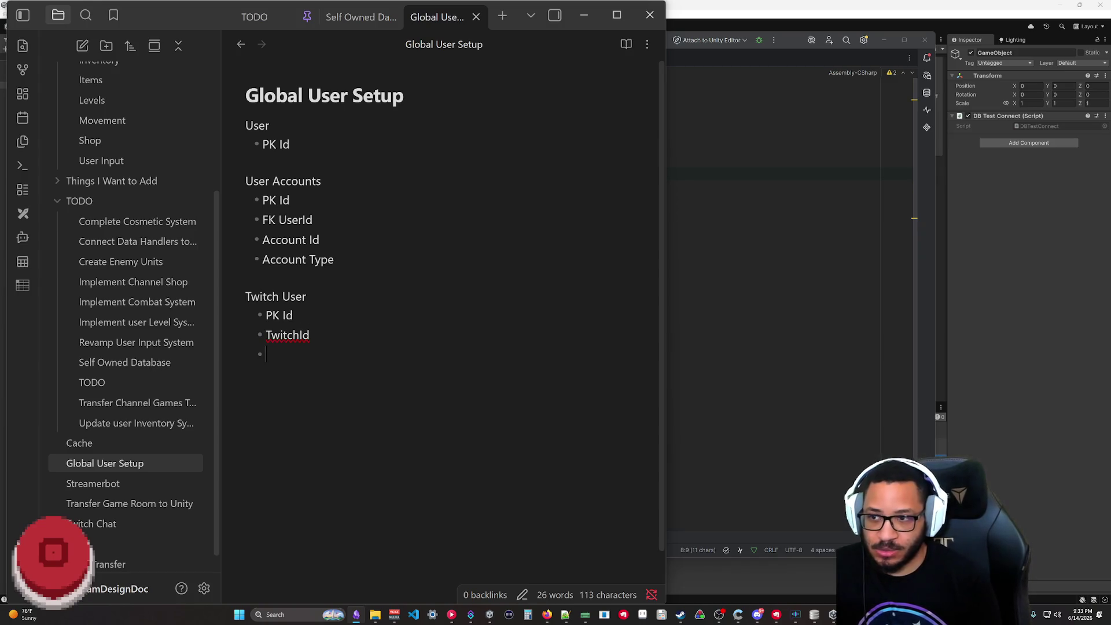
key("Return")
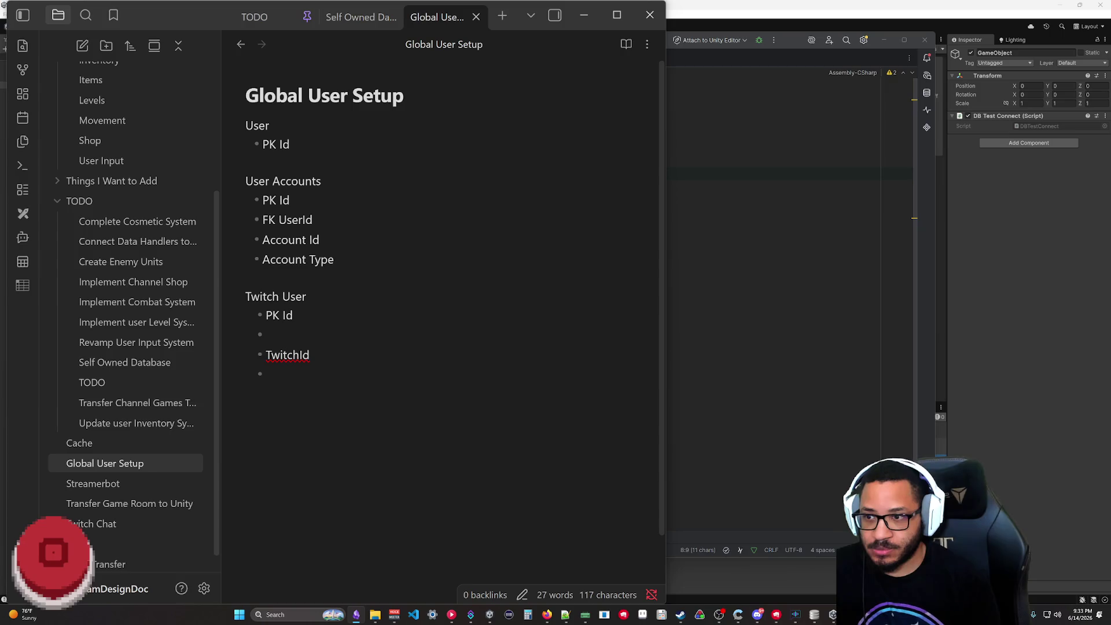
type("FKUserId")
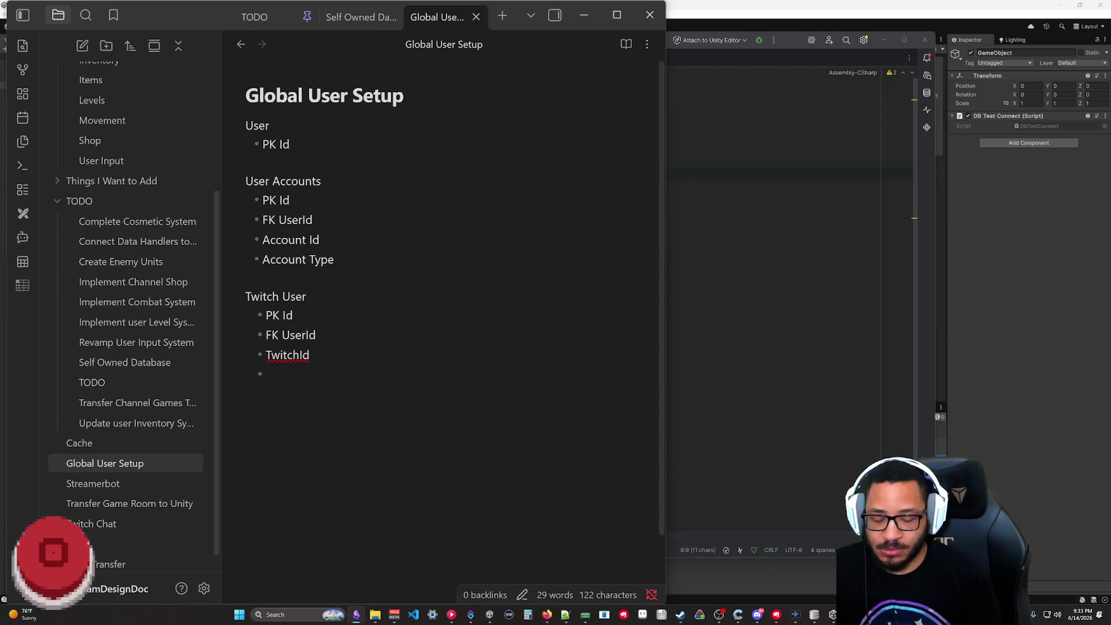
type("wit")
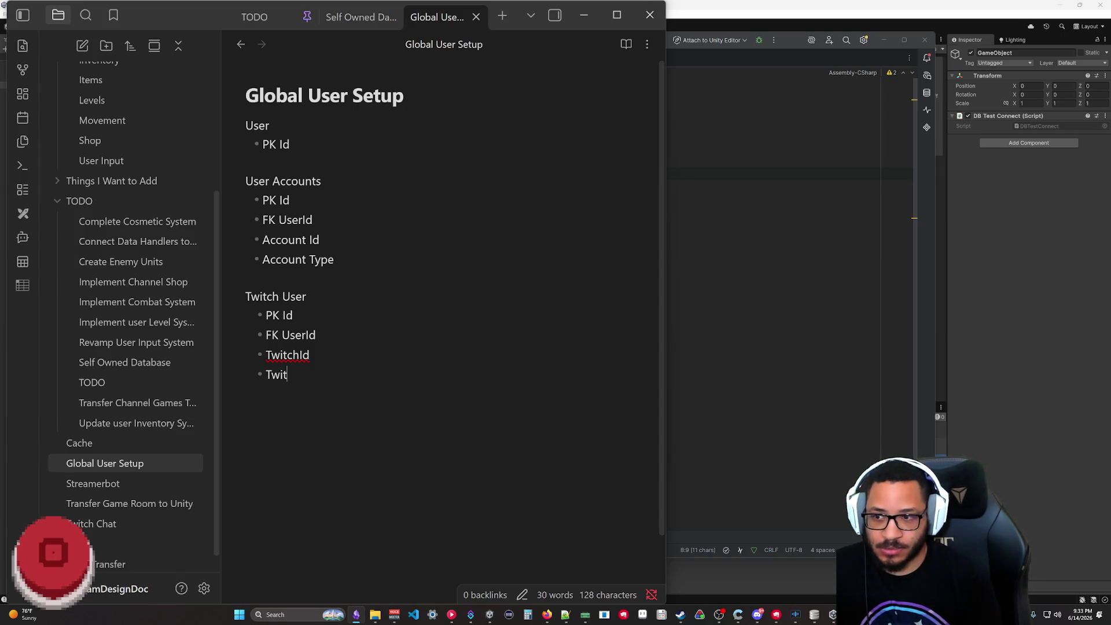
type("ch Icon")
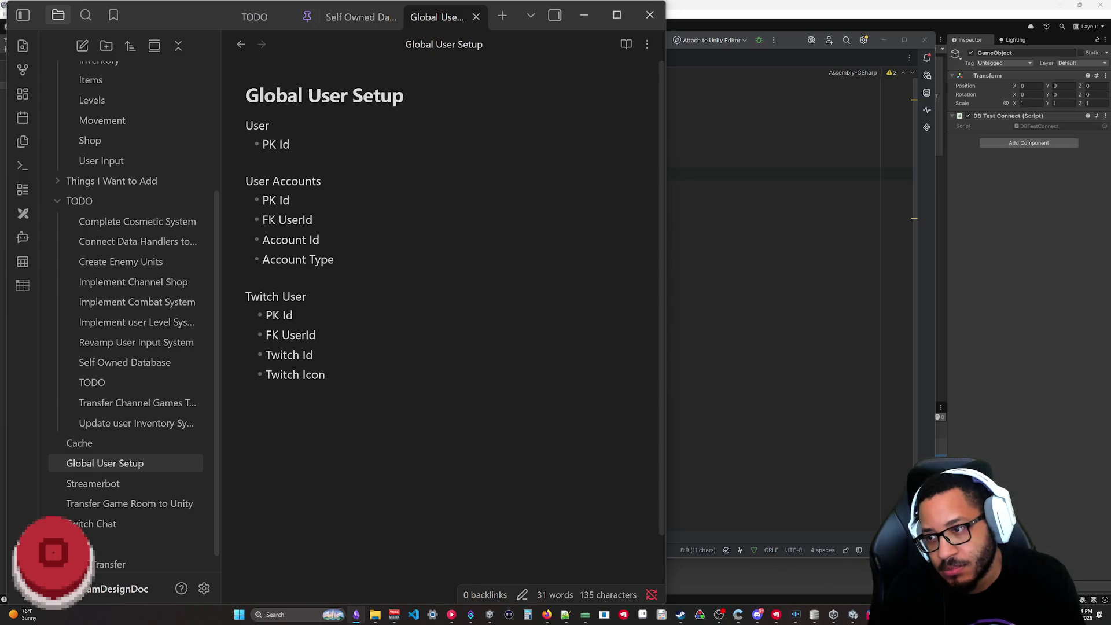
left_click_drag(283, 336, 305, 336)
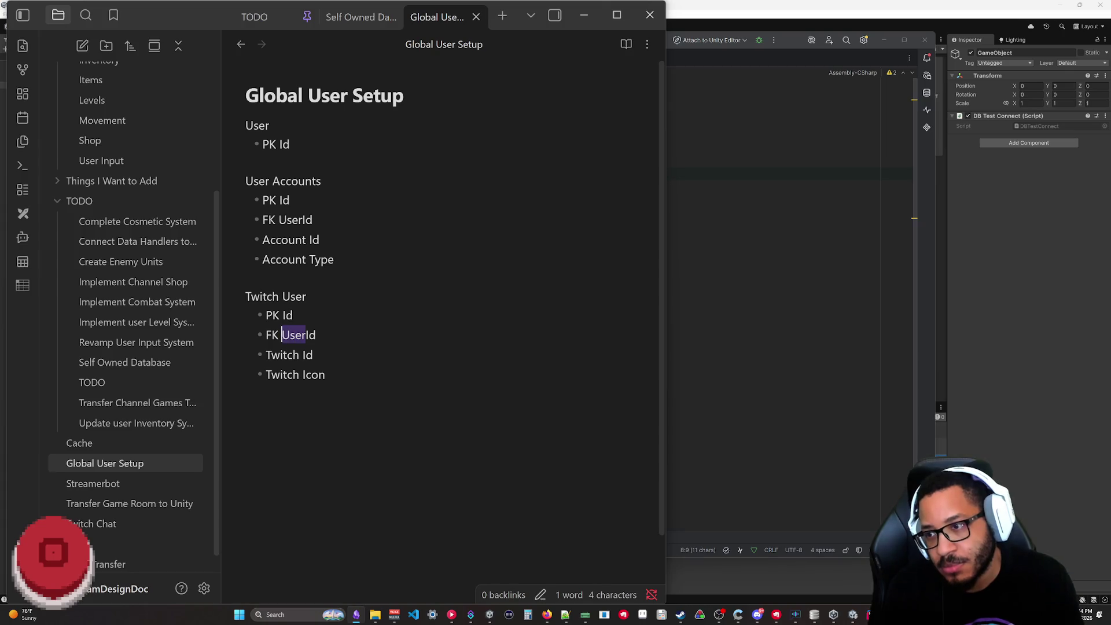
type("Account")
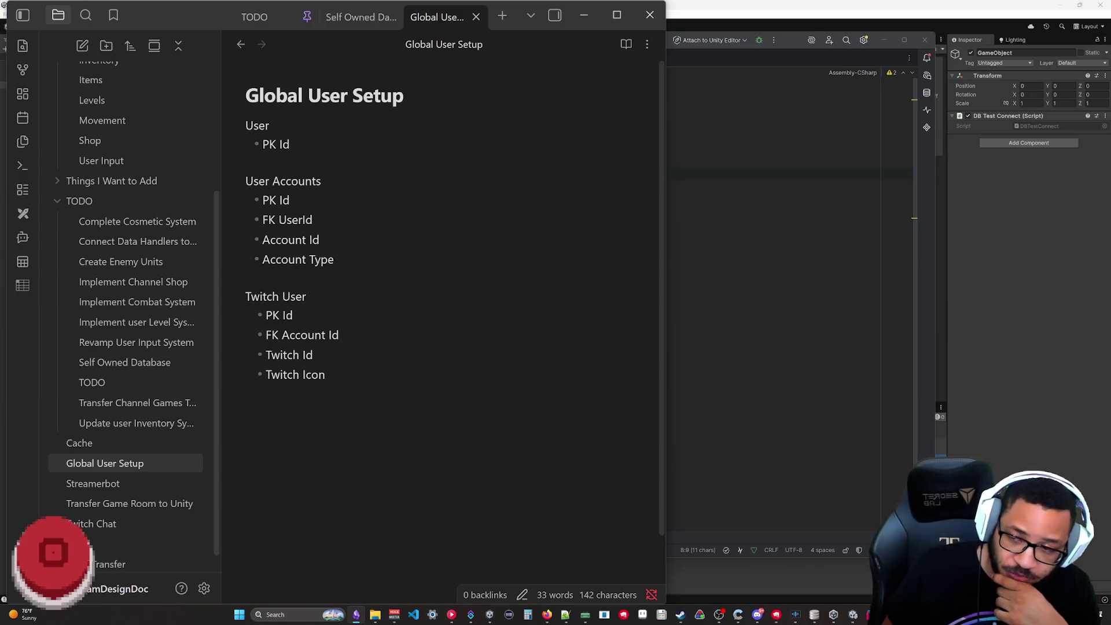
key("Return")
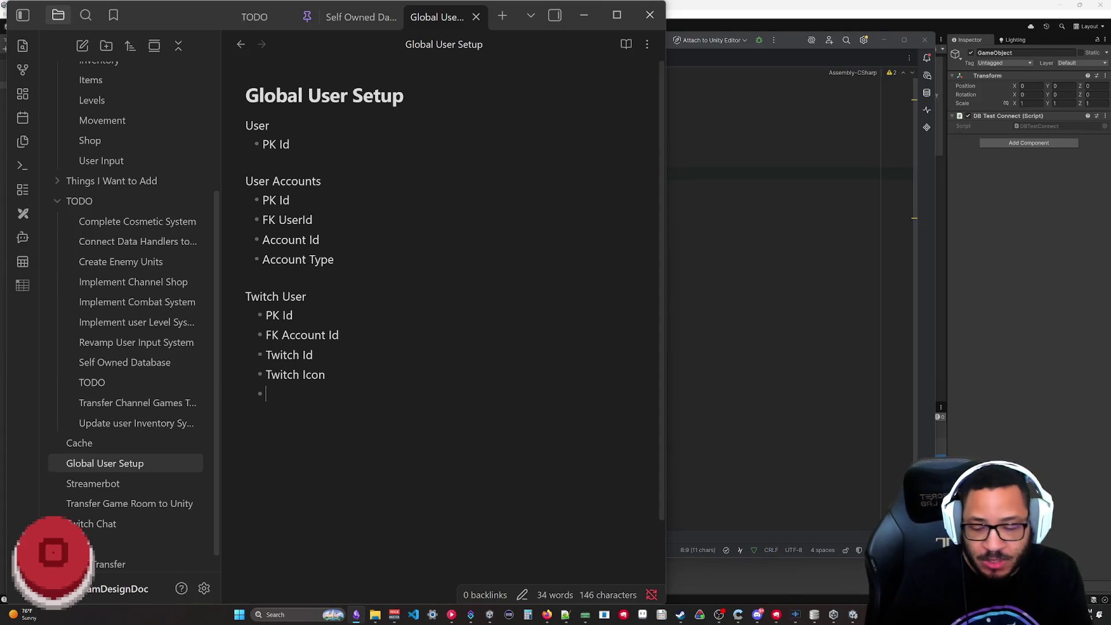
- Delete the whole Twitch User block from the note
left_click_drag(266, 393, 229, 274)
key("BackSpace")
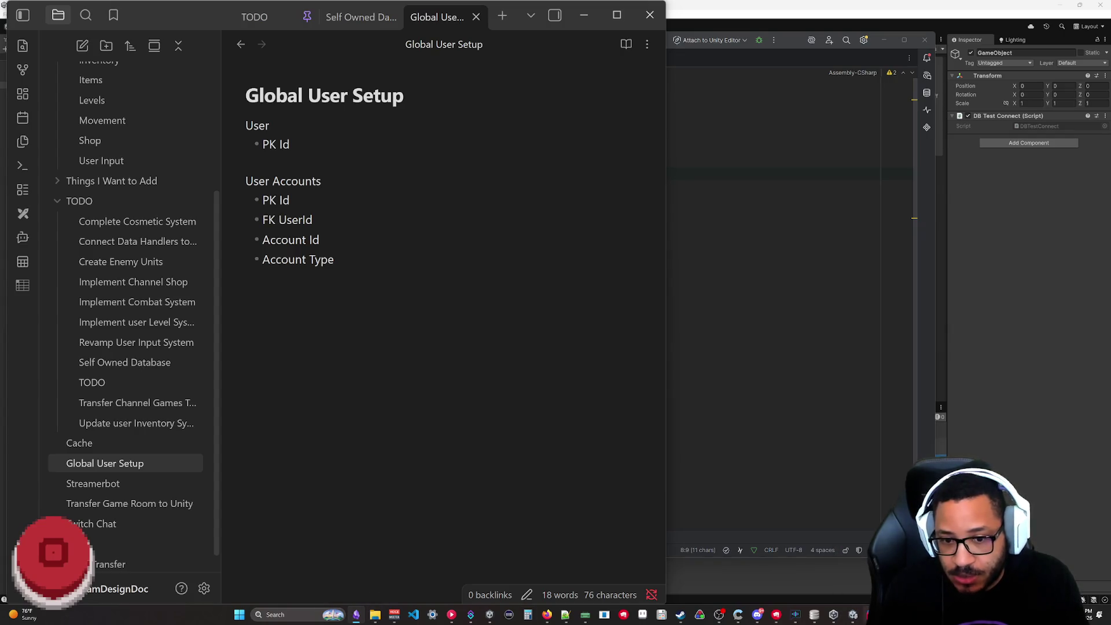
- Open the recent Stream Project solution from Rider's Start menu recent projects
key("alt+Tab")
left_click(241, 615)
right_click(401, 330)
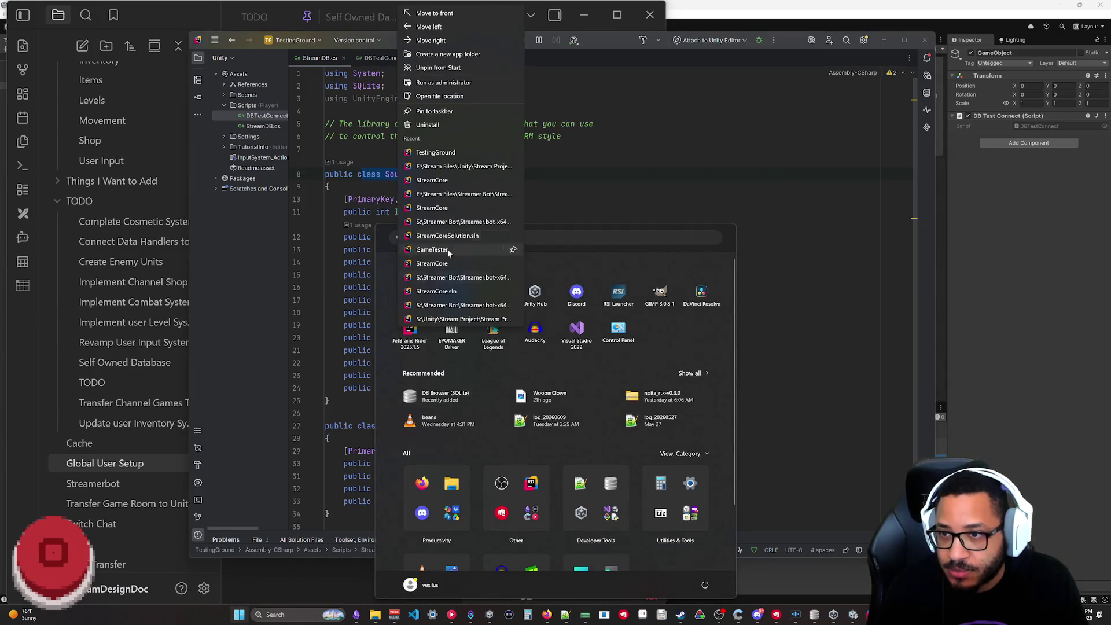
left_click(455, 166)
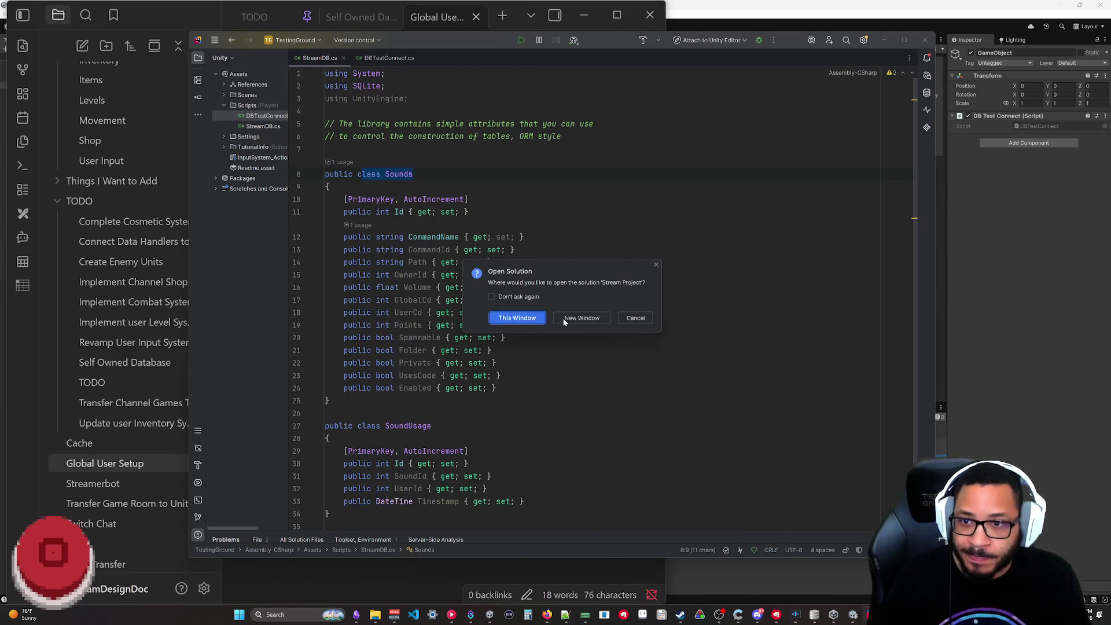
- Open Stream Project in a new Rider window and expand the Plugins StreamerBot folder
left_click(566, 318)
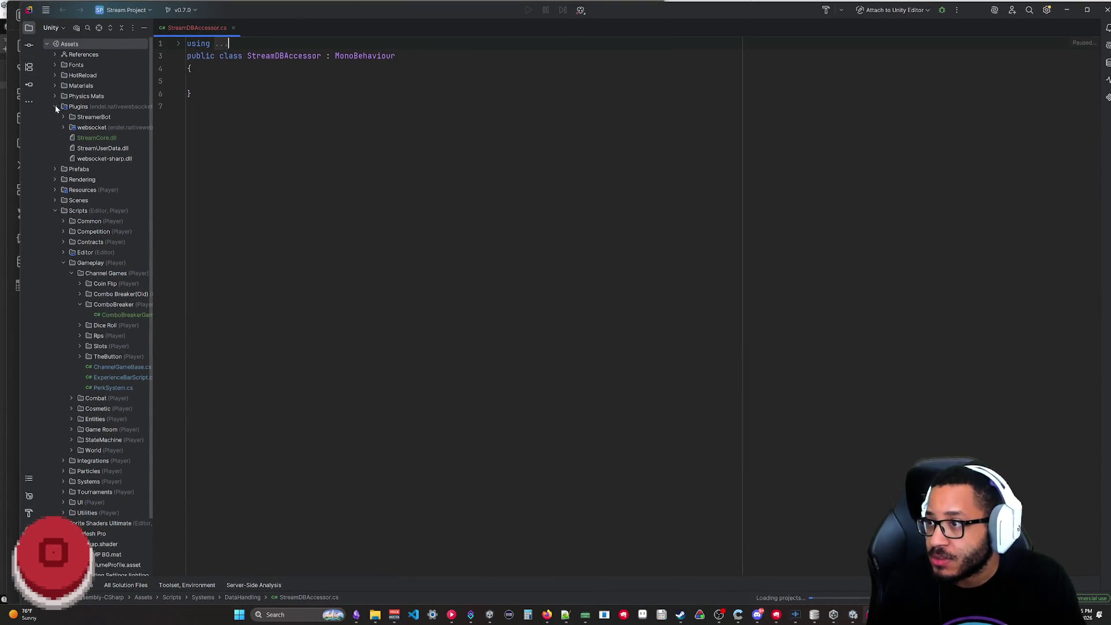
left_click(54, 211)
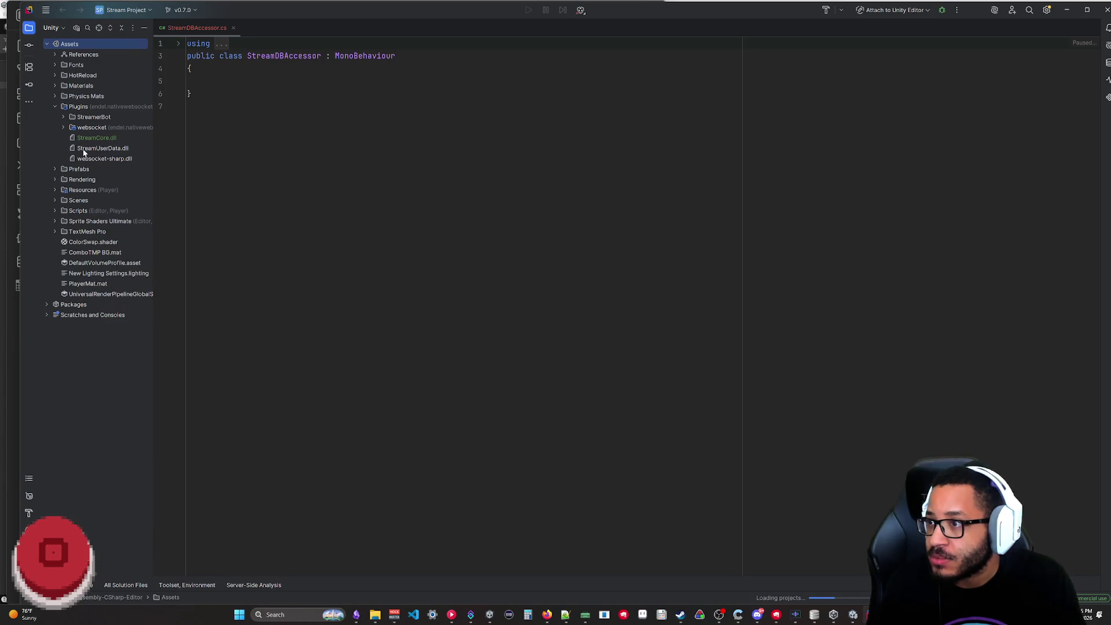
left_click(64, 117)
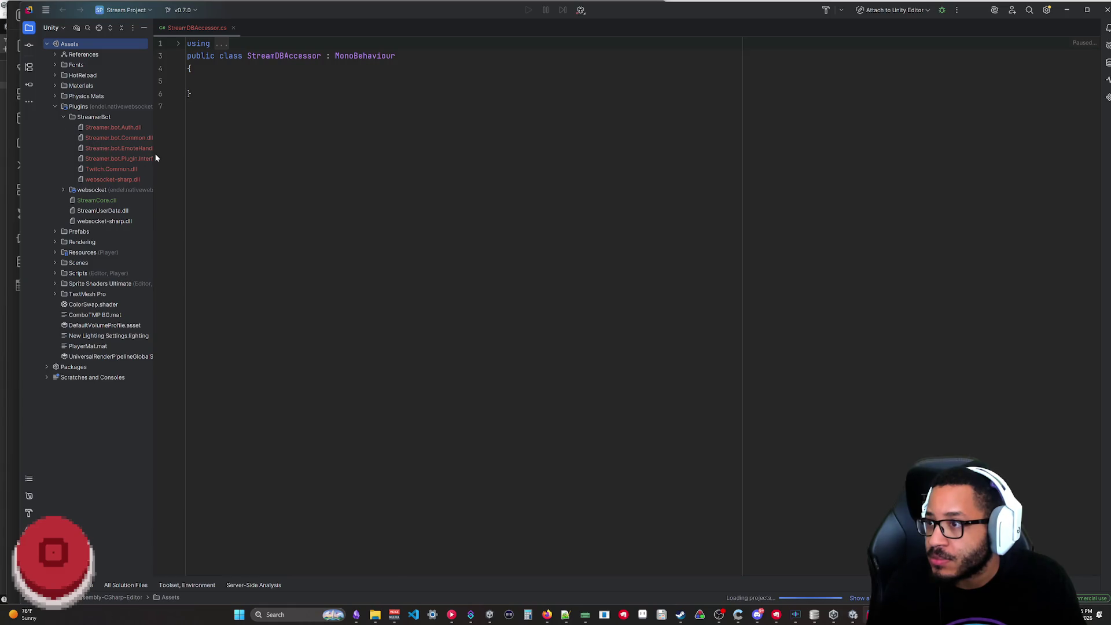
left_click_drag(154, 158, 218, 154)
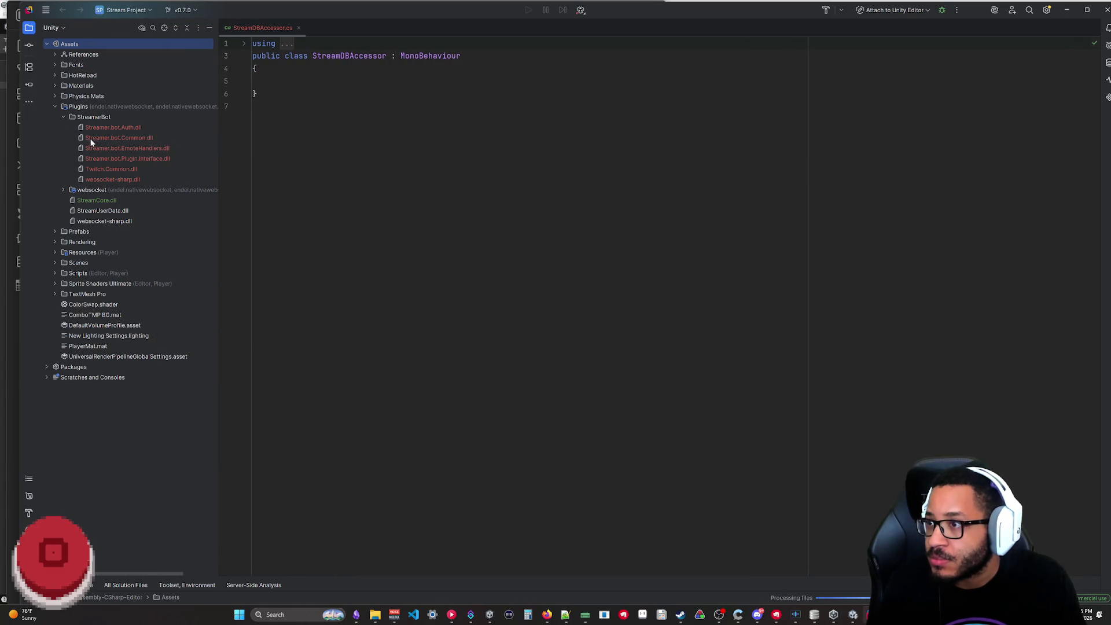
- View Twitch.Common.dll in the Assembly Explorer
left_click(102, 169)
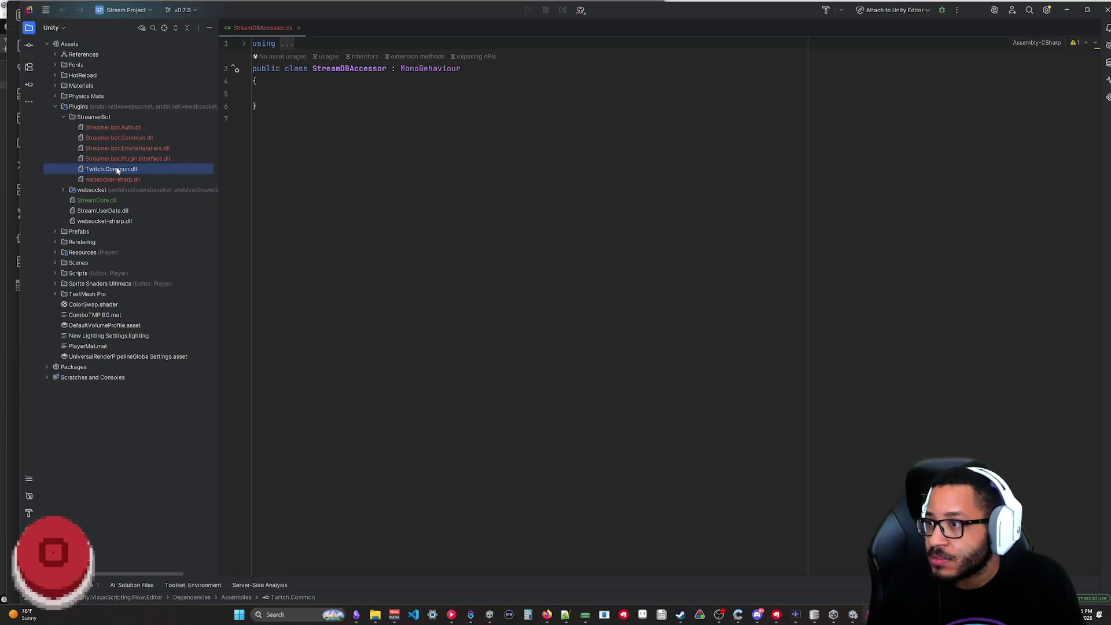
right_click(116, 171)
mouse_move(136, 174)
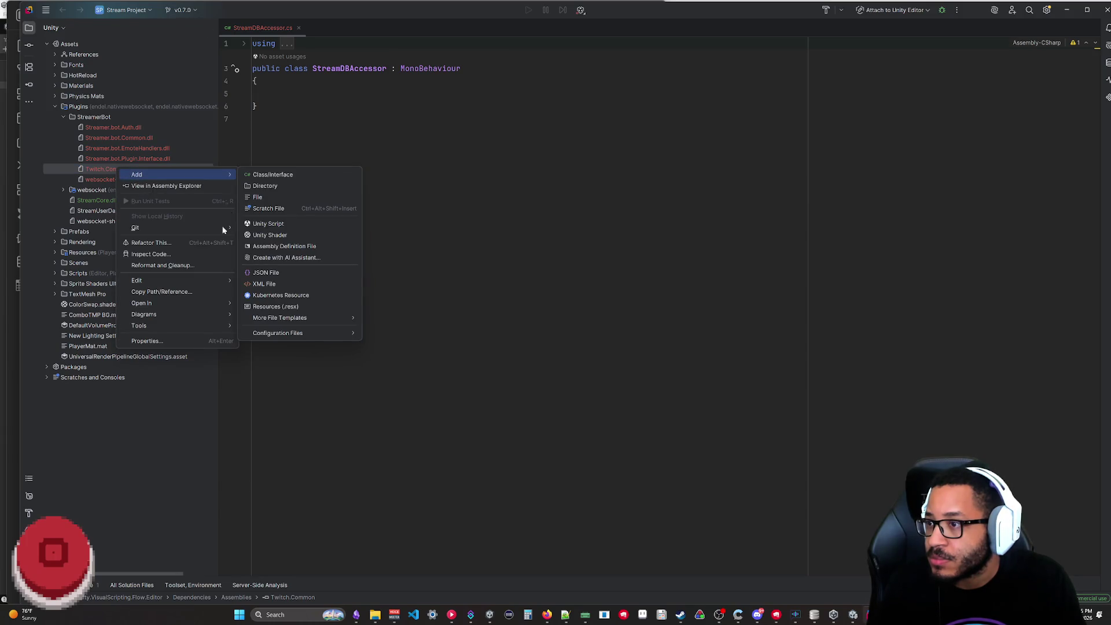
left_click(171, 188)
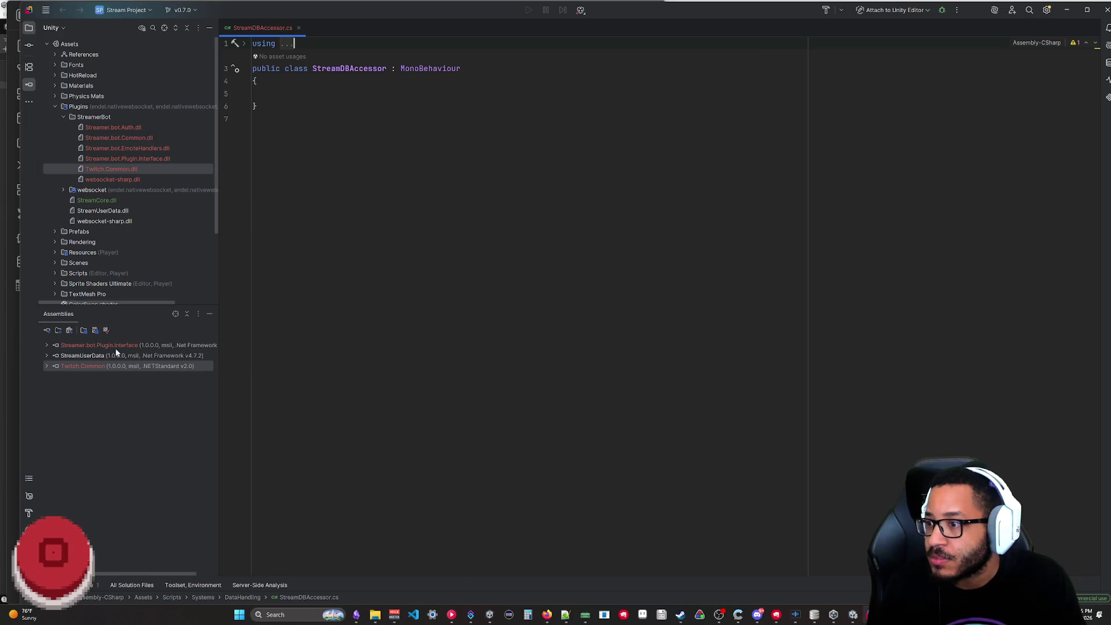
- Expand Twitch.Common.Models in the decompiled assembly and open the TwitchUser class source
double_click(46, 367)
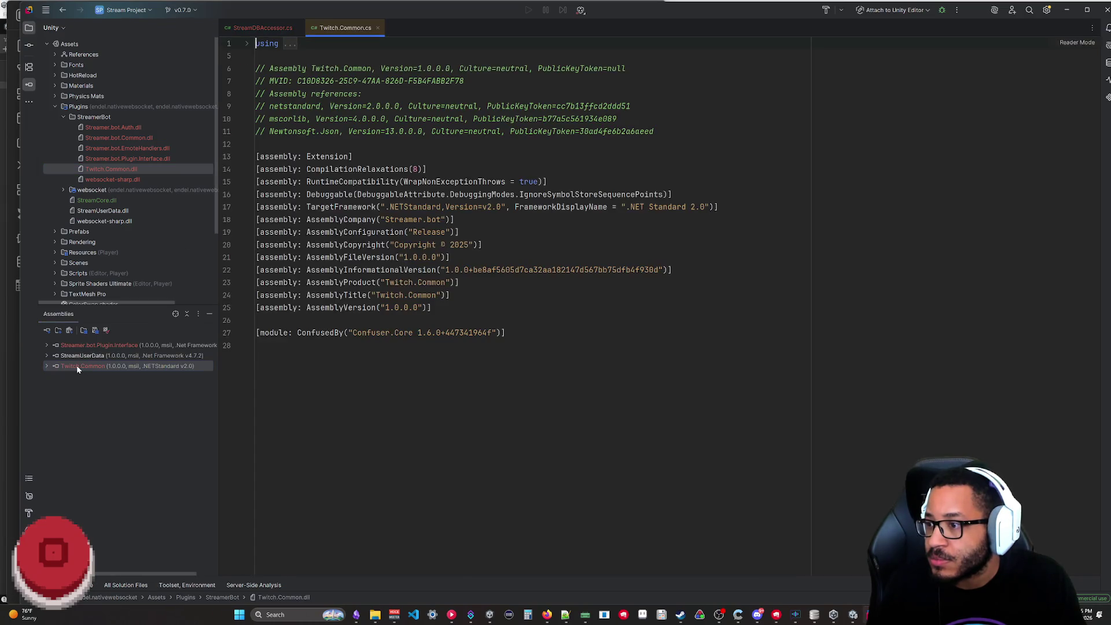
left_click(47, 366)
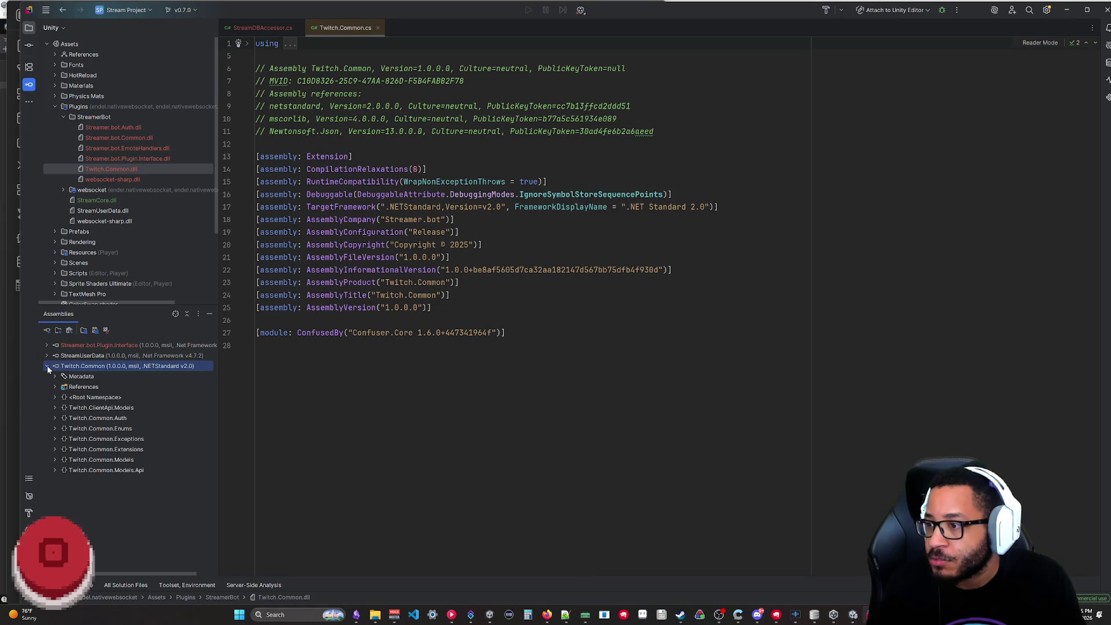
left_click(55, 459)
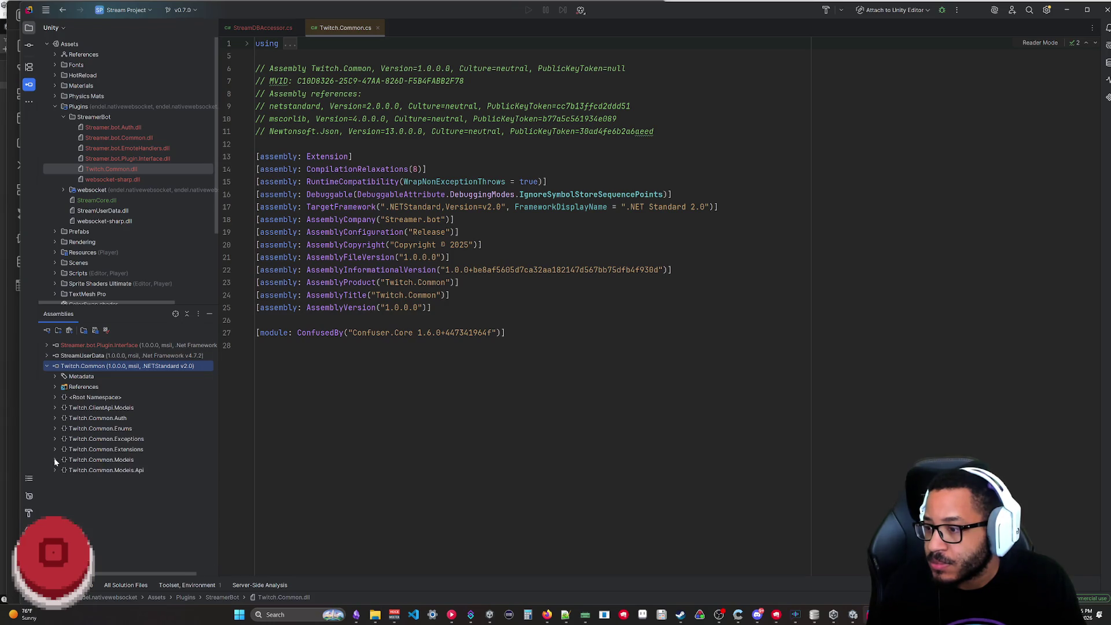
double_click(103, 552)
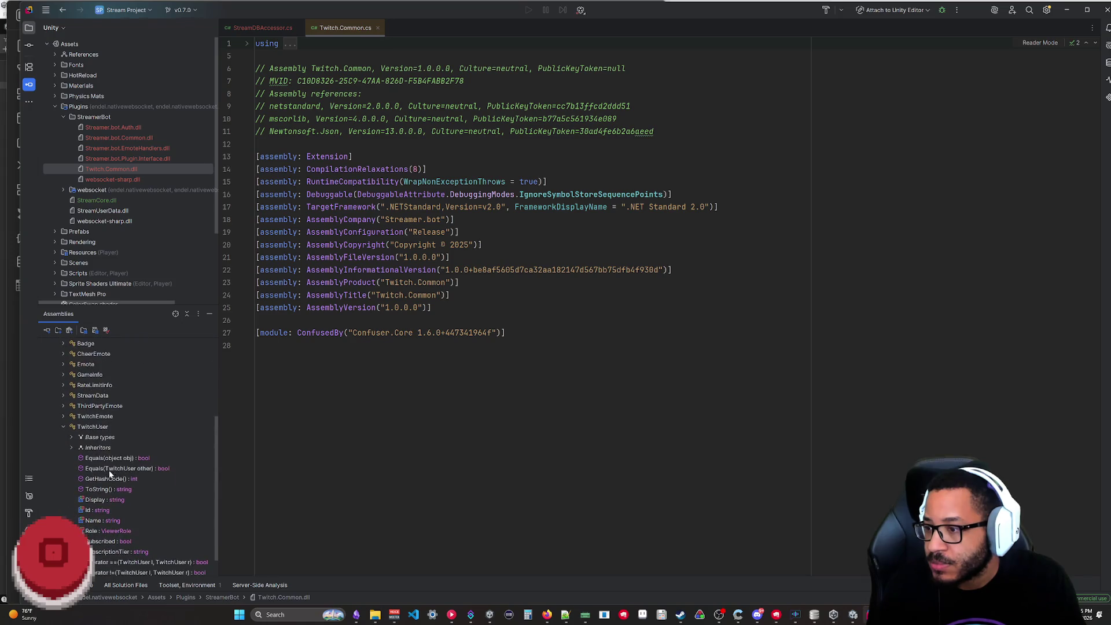
left_click(93, 426)
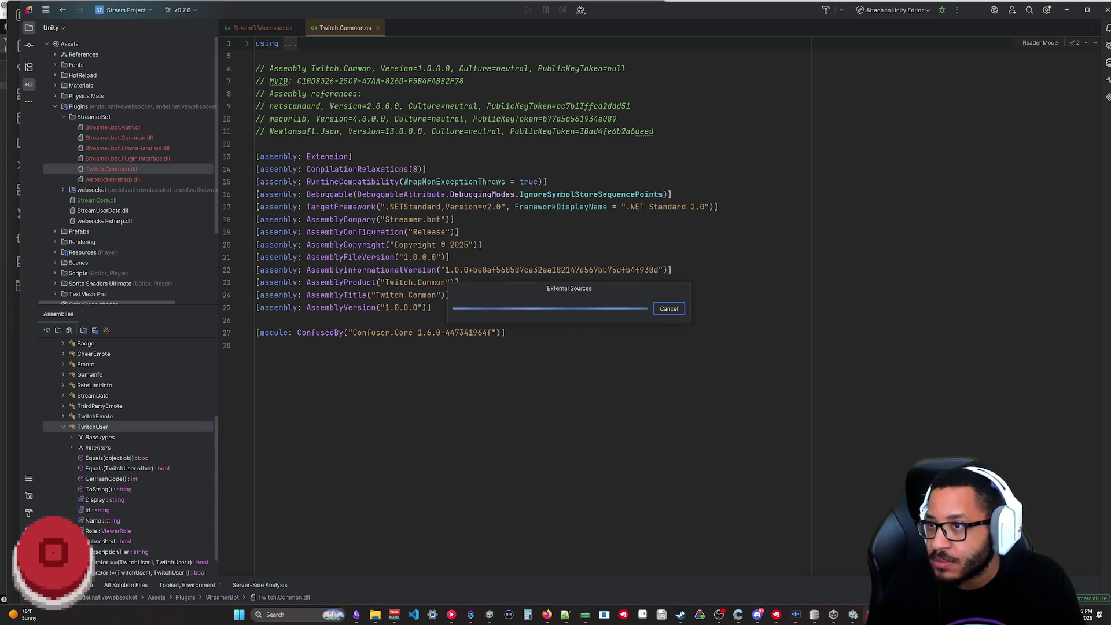
- Review the decompiled TwitchUser properties (Id, Name, Display, Subscribed, Role) and restore the Rider window size
left_click(379, 29)
scroll(521, 304, "down", 3)
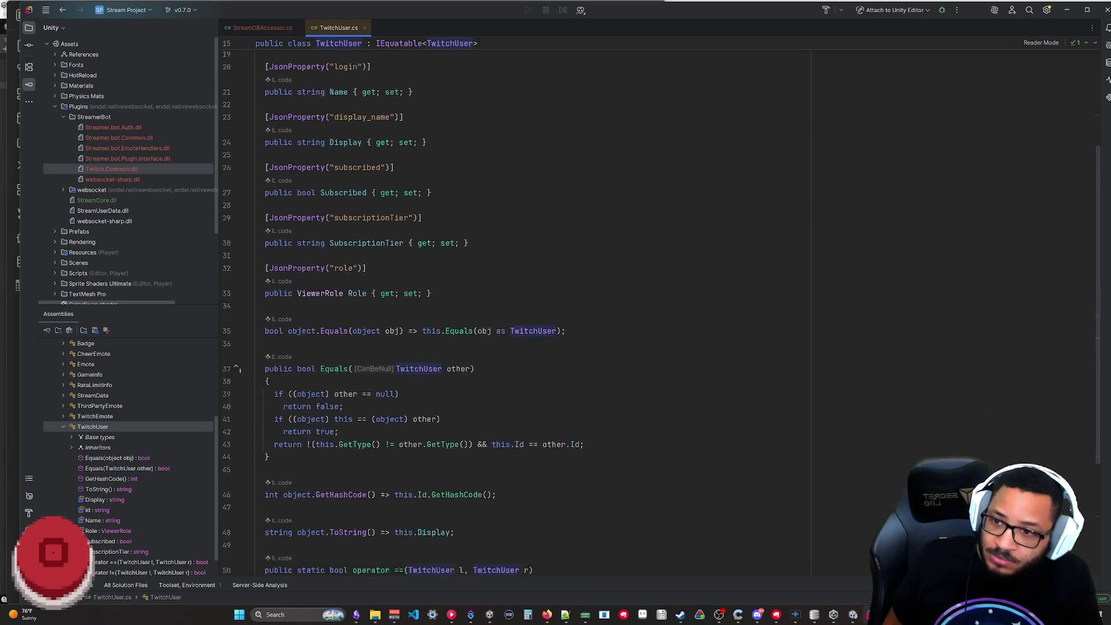
scroll(520, 305, "down", 2)
scroll(521, 304, "down", 4)
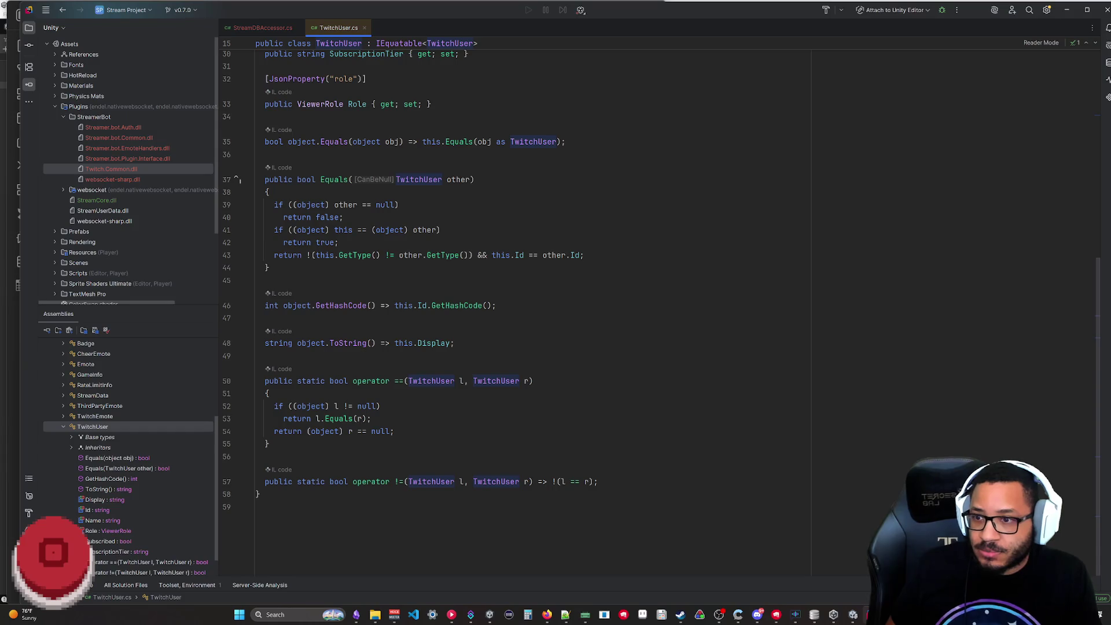
scroll(521, 303, "up", 5)
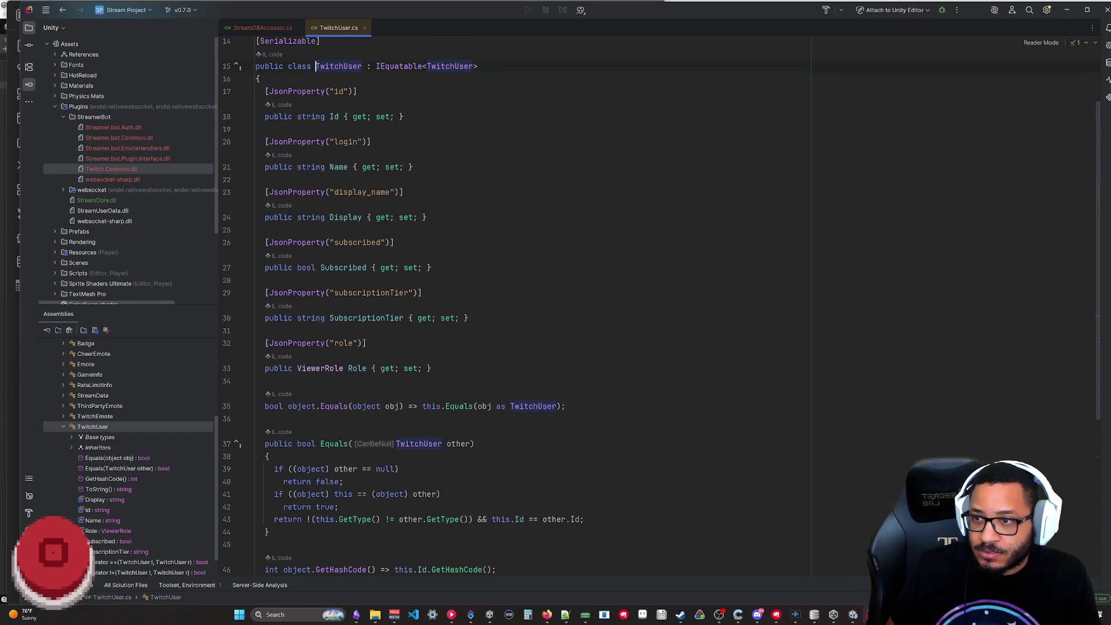
scroll(521, 304, "up", 1)
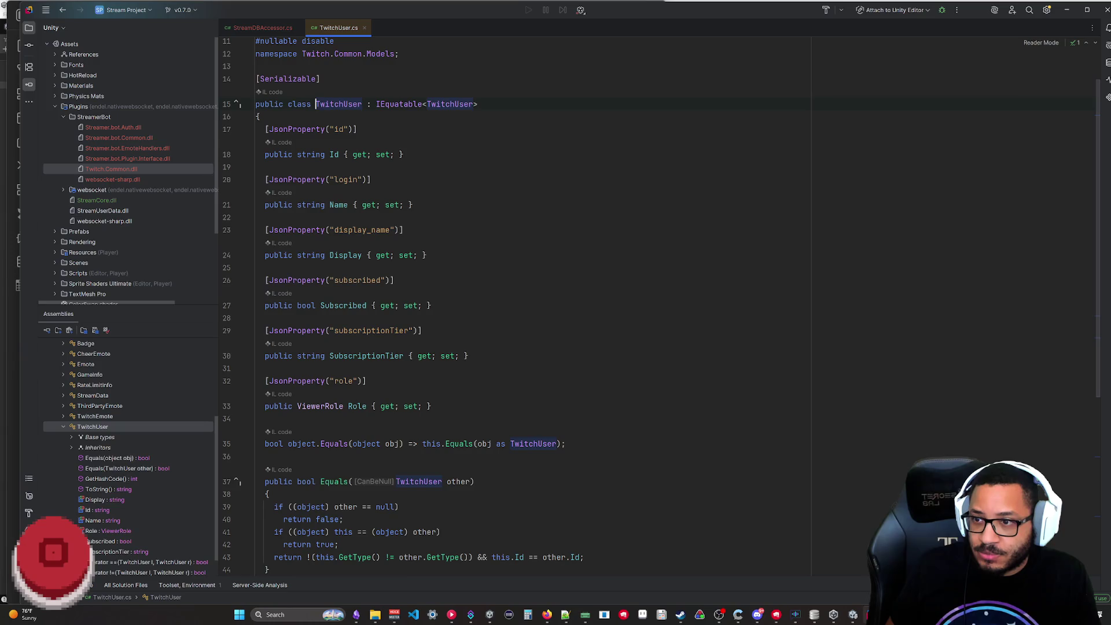
left_click_drag(431, 406, 256, 117)
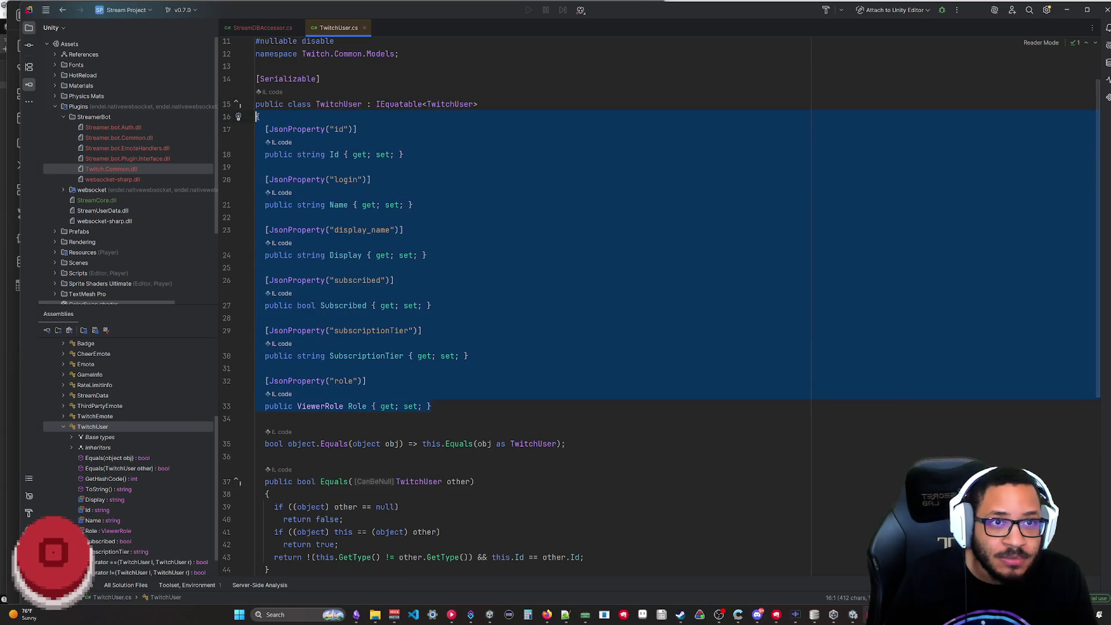
left_click(995, 444)
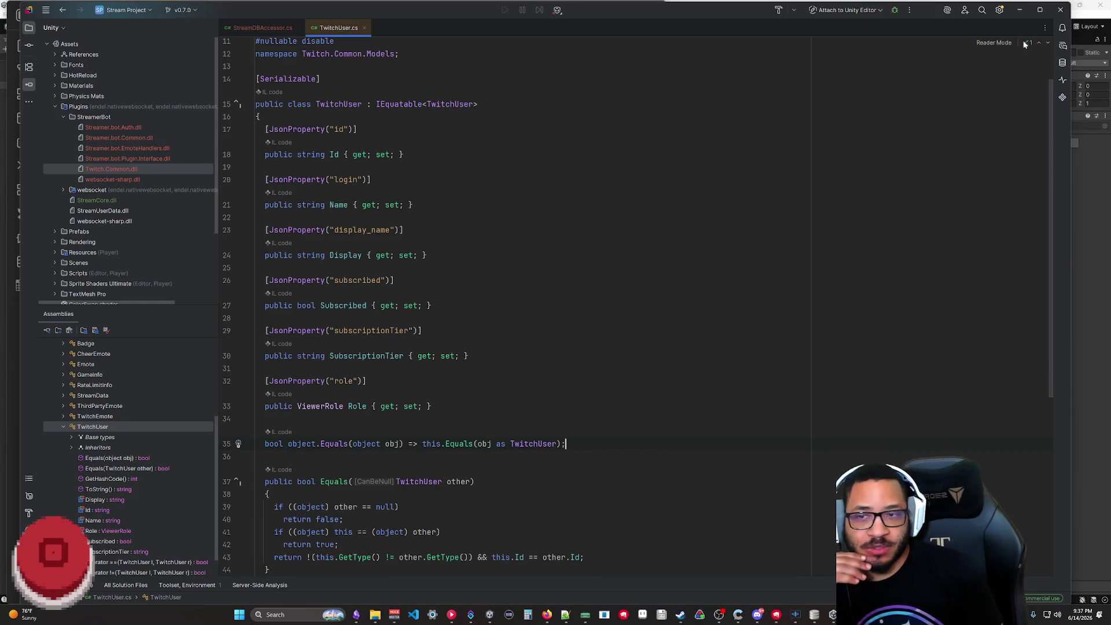
left_click(1040, 9)
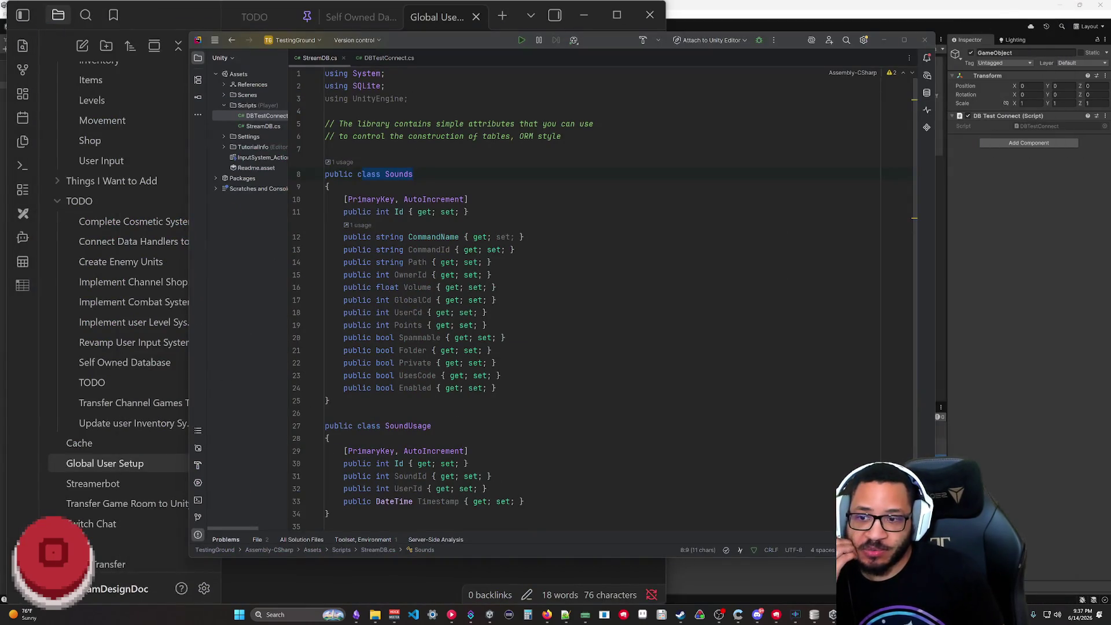
- Add a Display Name bullet after FK UserId in the User Accounts list
left_click(402, 587)
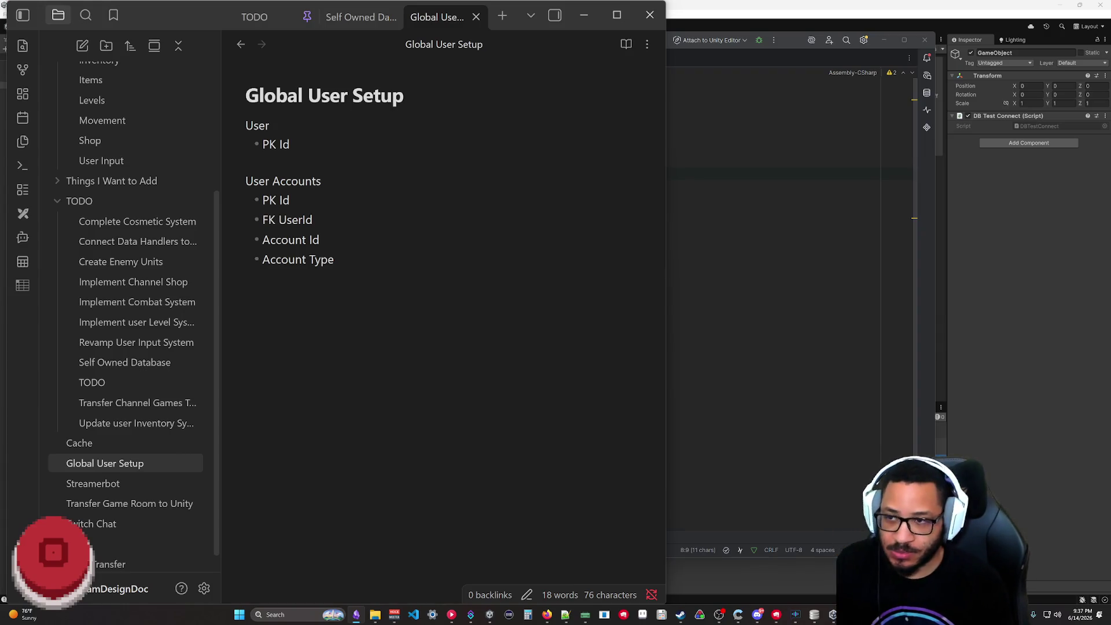
key("Return")
type("Display Name")
key("Return")
key("Return")
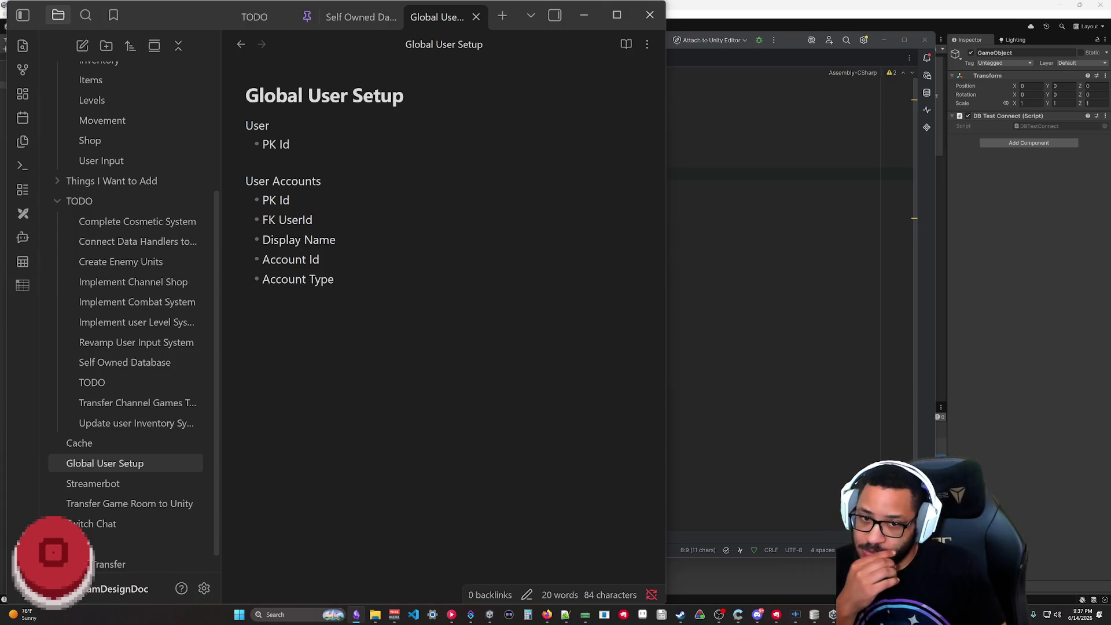
- Close TwitchUser.cs, minimize Rider and bring the browser with the SQLite chat forward
left_click(815, 615)
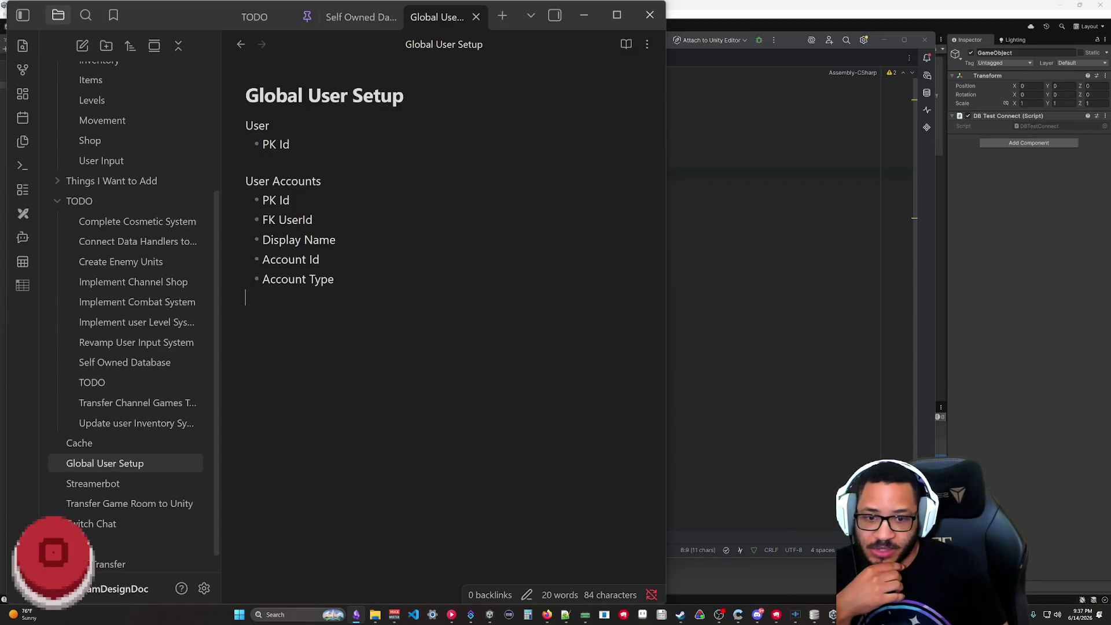
left_click(814, 614)
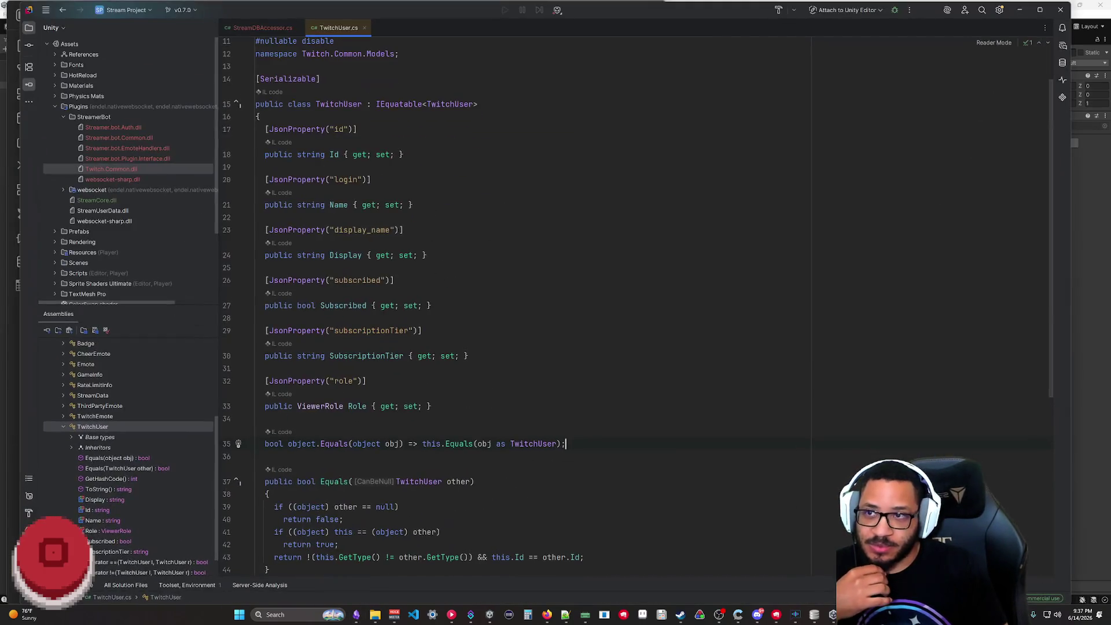
left_click(365, 28)
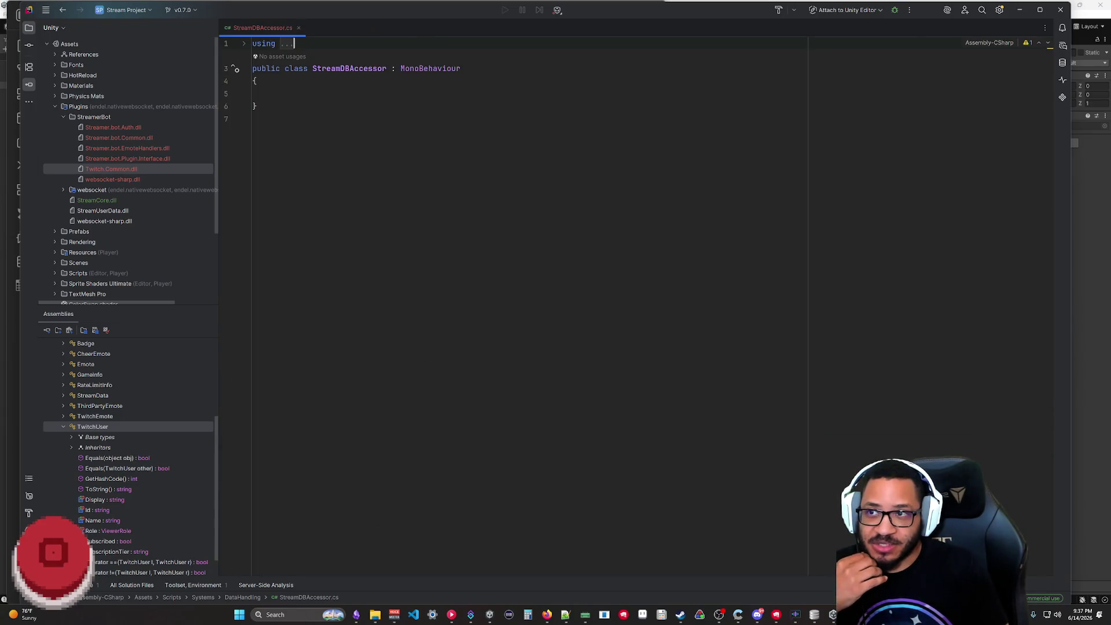
left_click(1018, 11)
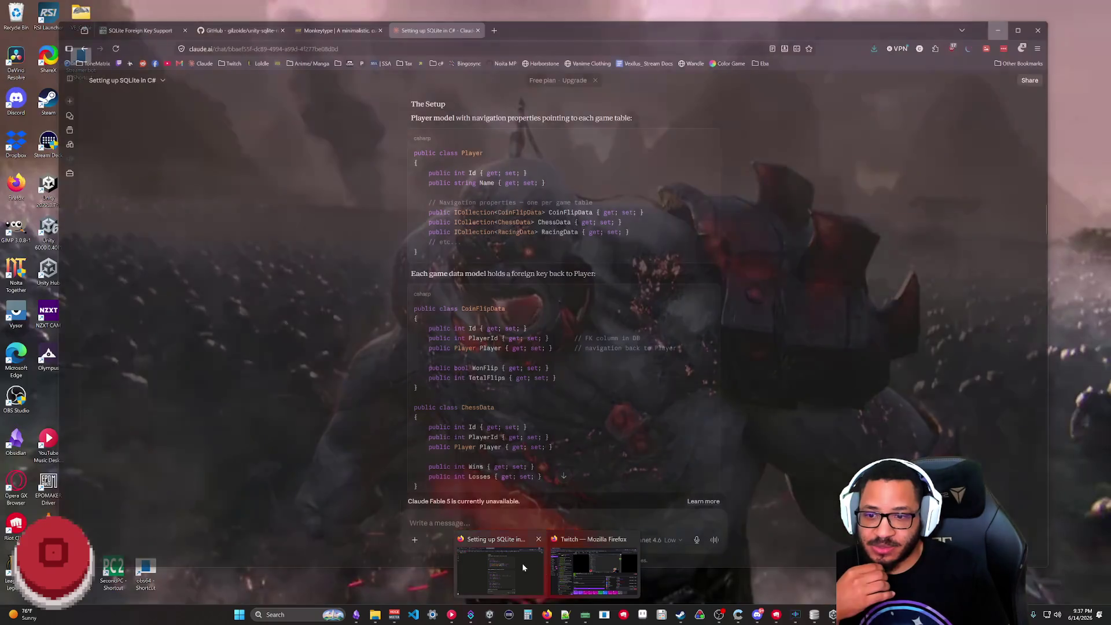
mouse_move(547, 616)
left_click(521, 564)
- Search for the Streamer.bot docs and navigate API > C# Code to the C# Classes list
key("ctrl+t")
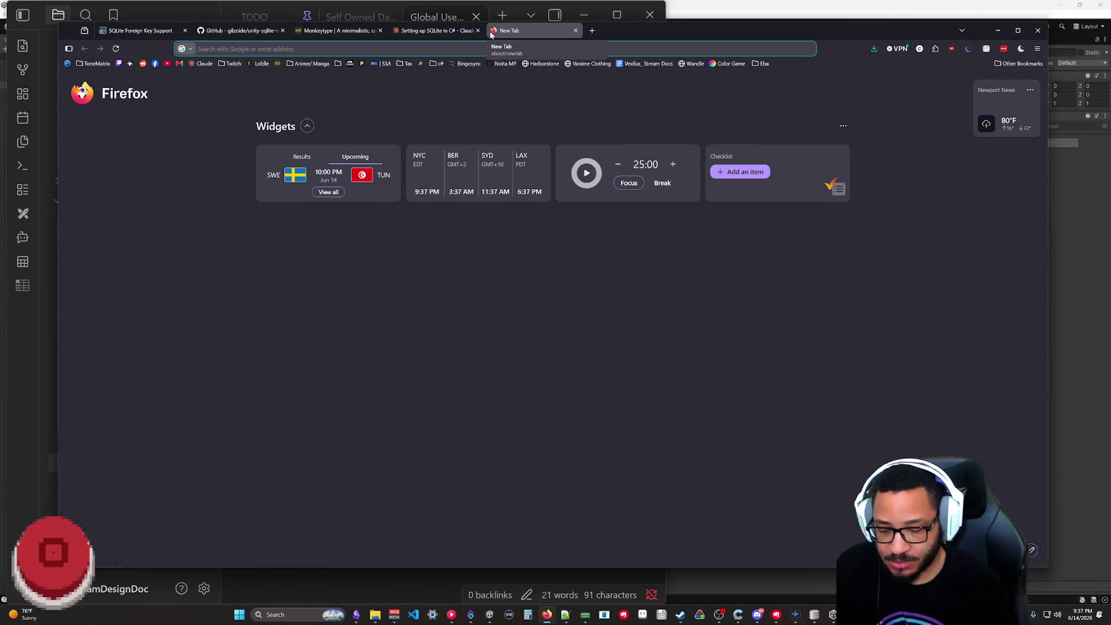
type("streamerbot doc")
key("Return")
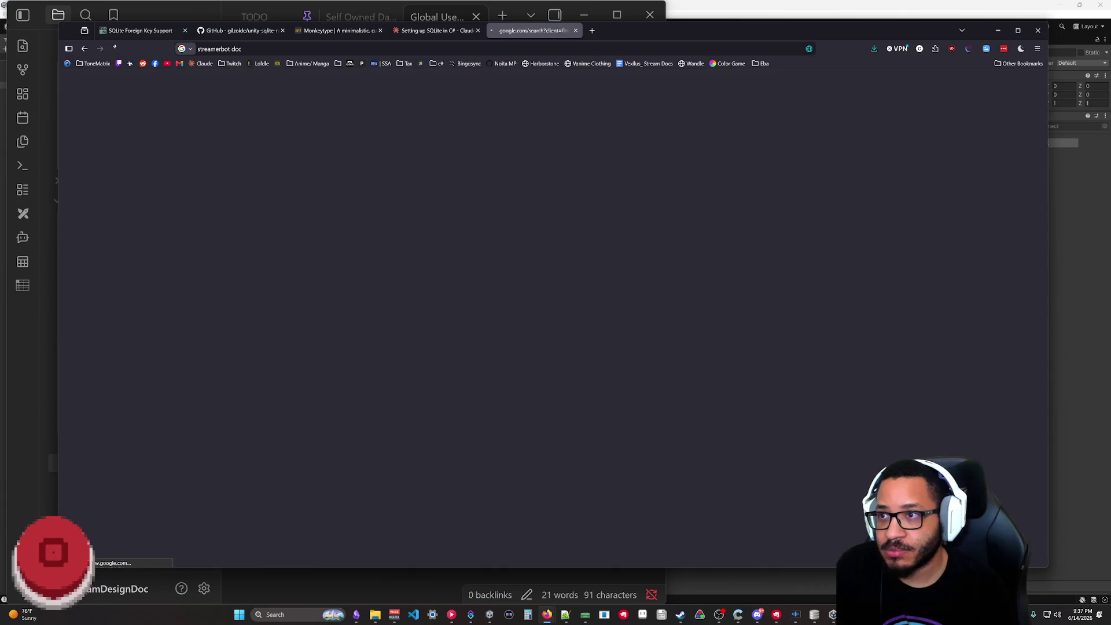
left_click(179, 212)
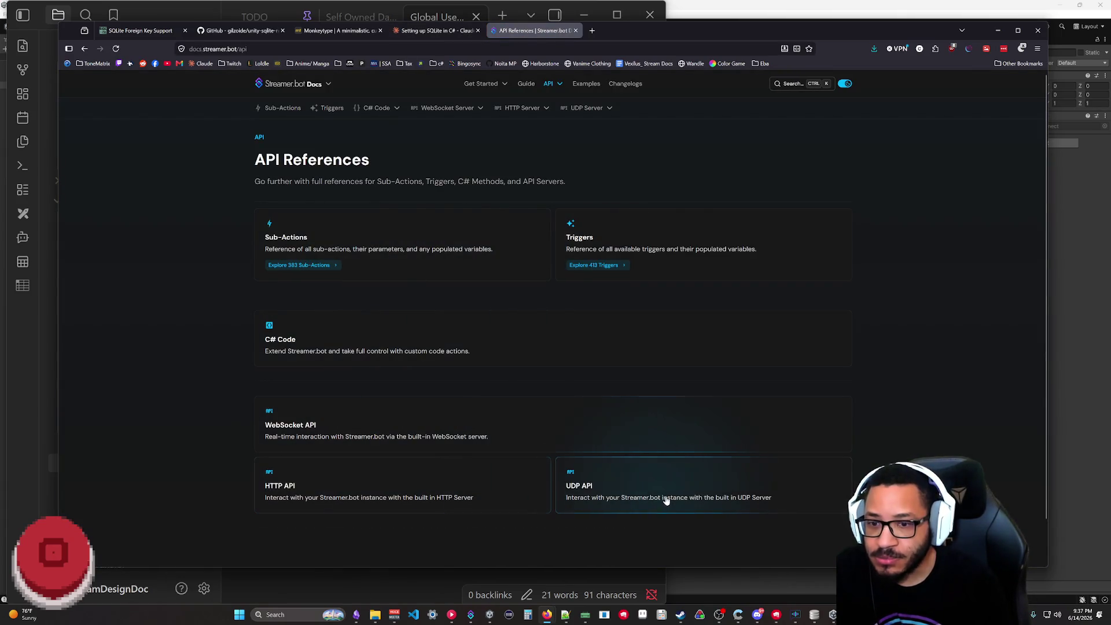
mouse_move(549, 84)
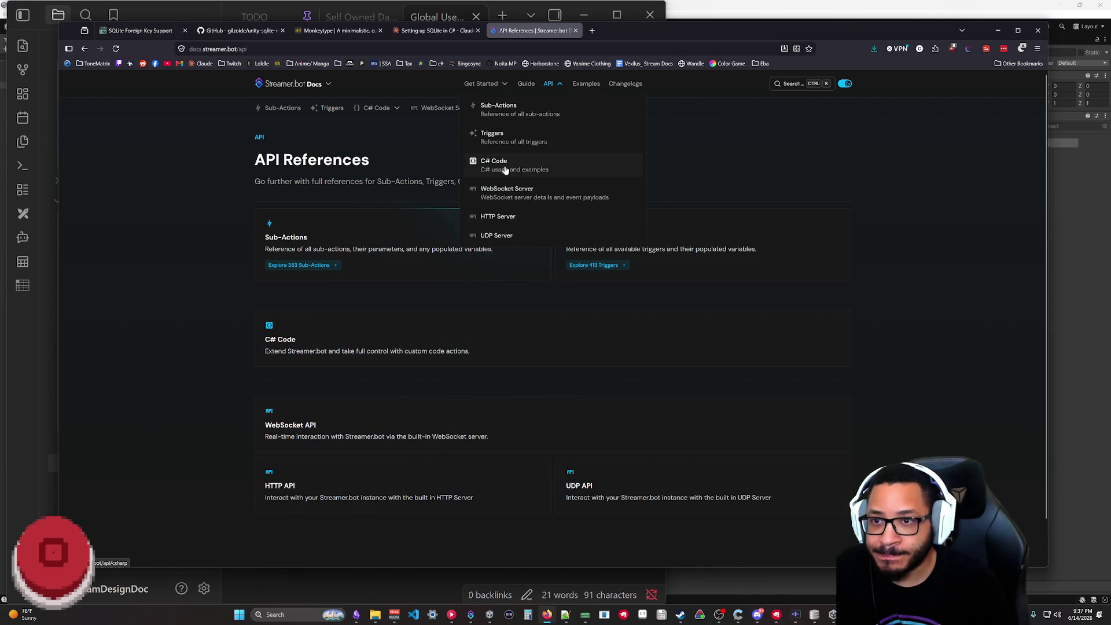
left_click(505, 167)
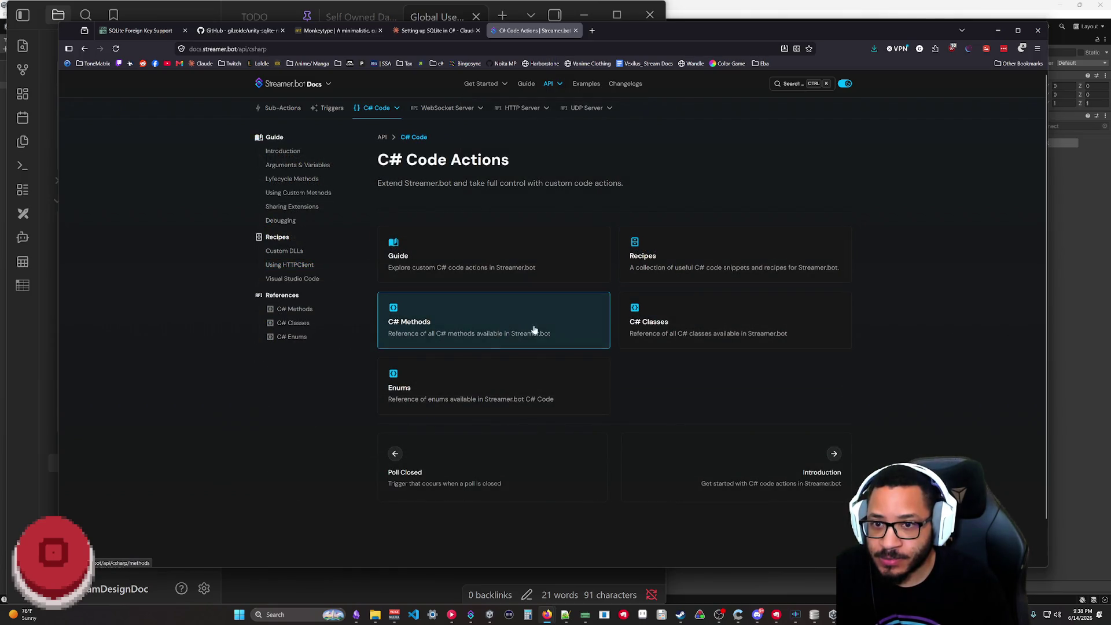
left_click(680, 323)
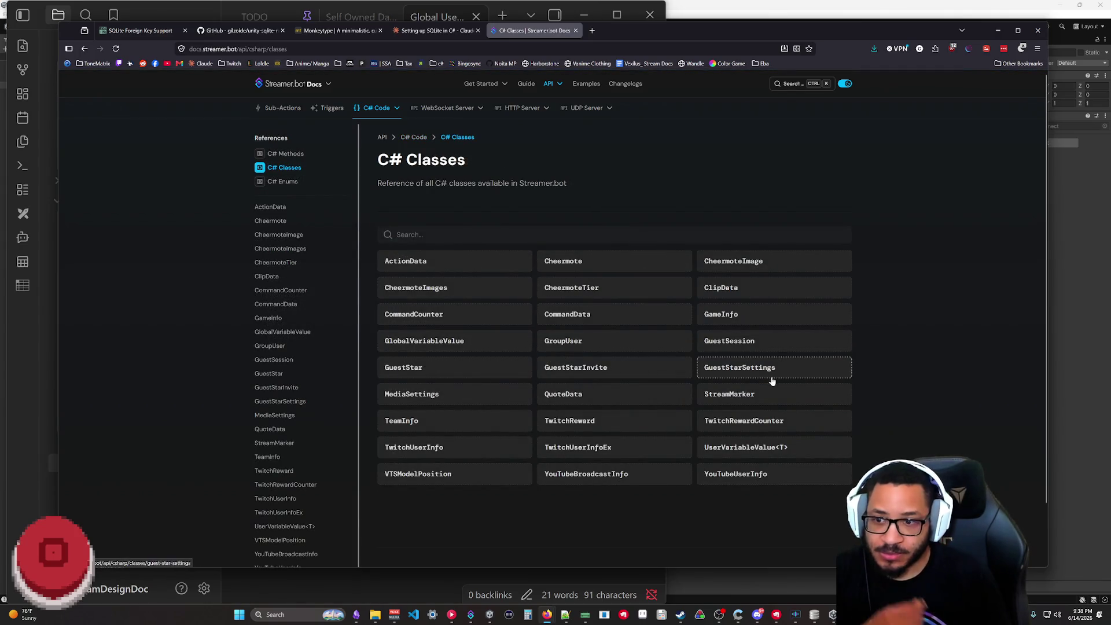
- View the YouTubeUserInfo class definition, return to the classes list and switch back to the note
left_click(735, 474)
left_click(555, 393)
mouse_move(553, 361)
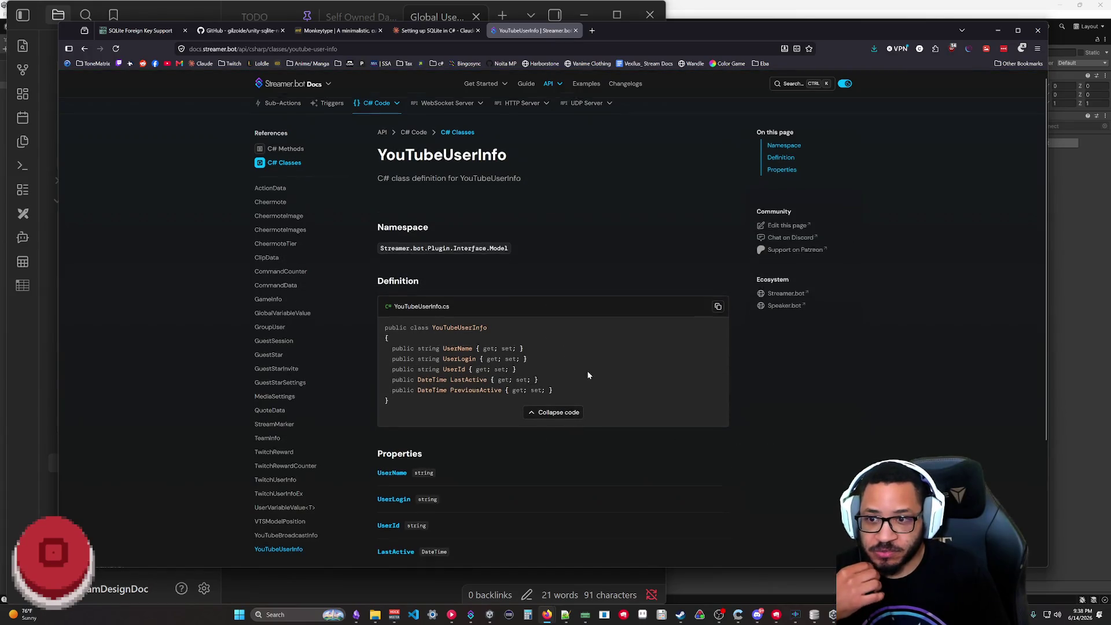
scroll(521, 348, "down", 2)
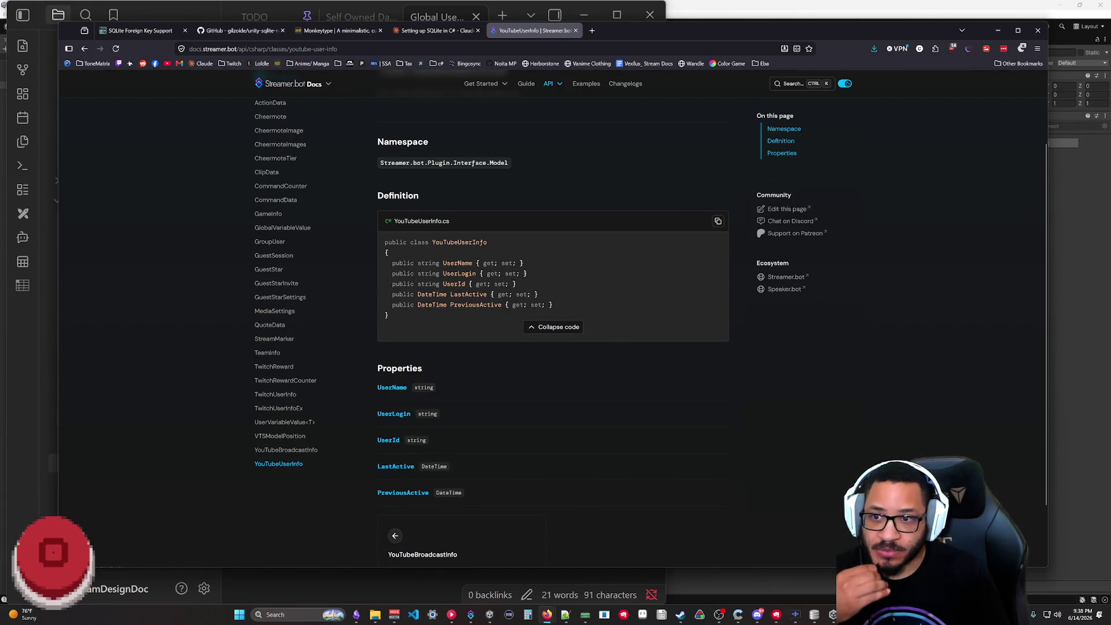
left_click(84, 49)
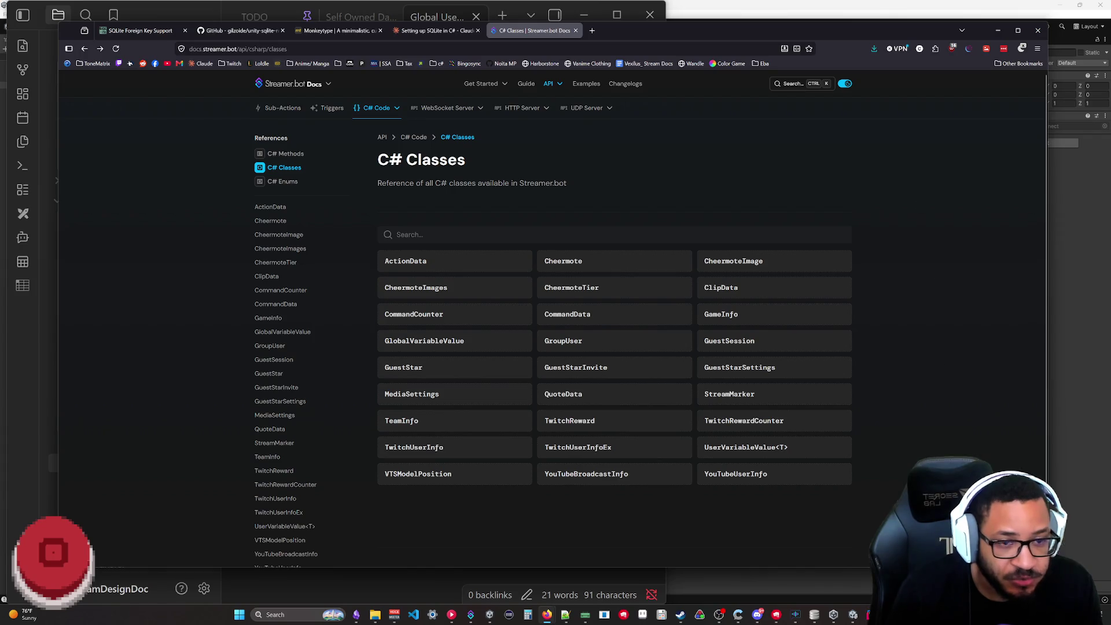
key("alt+Tab")
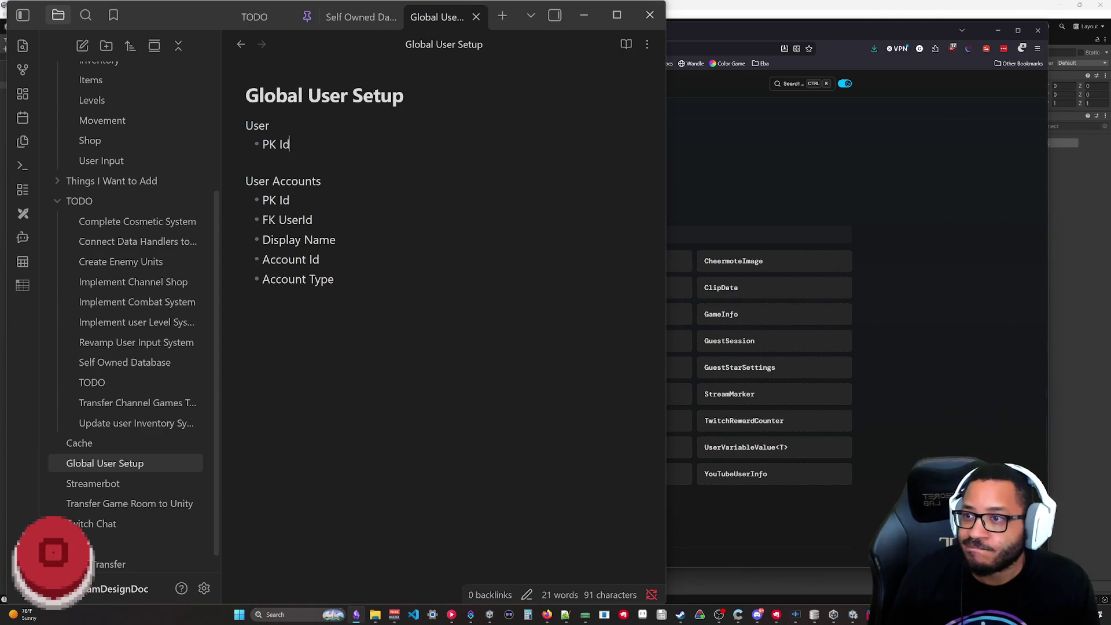
- Add a Display Name field below PK Id in the User section, then move to the end of the note
key("Return")
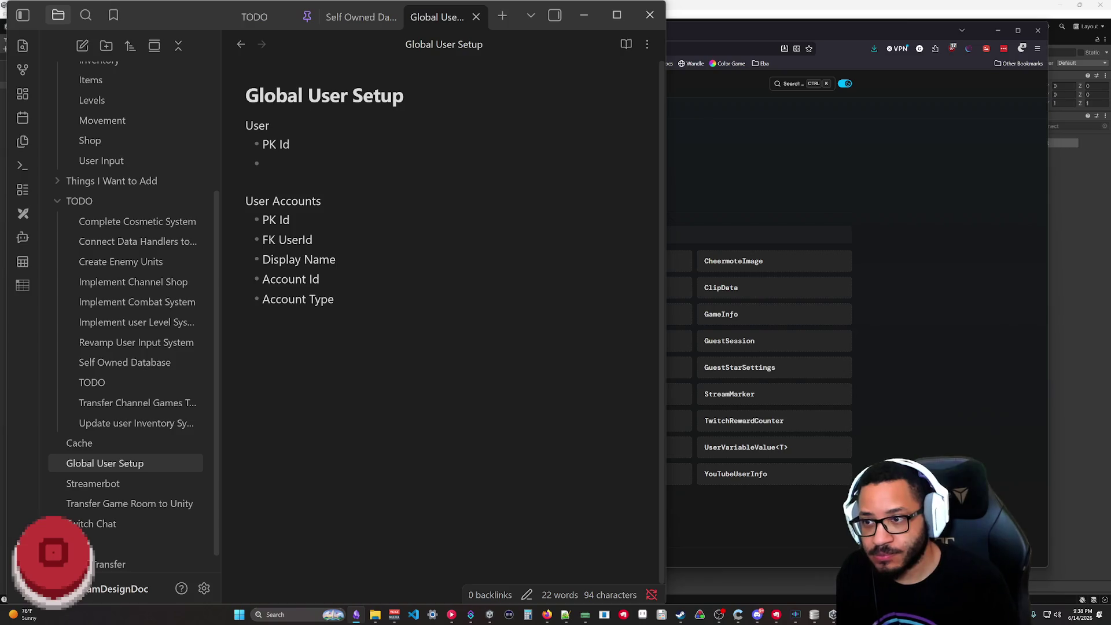
type("Display Name")
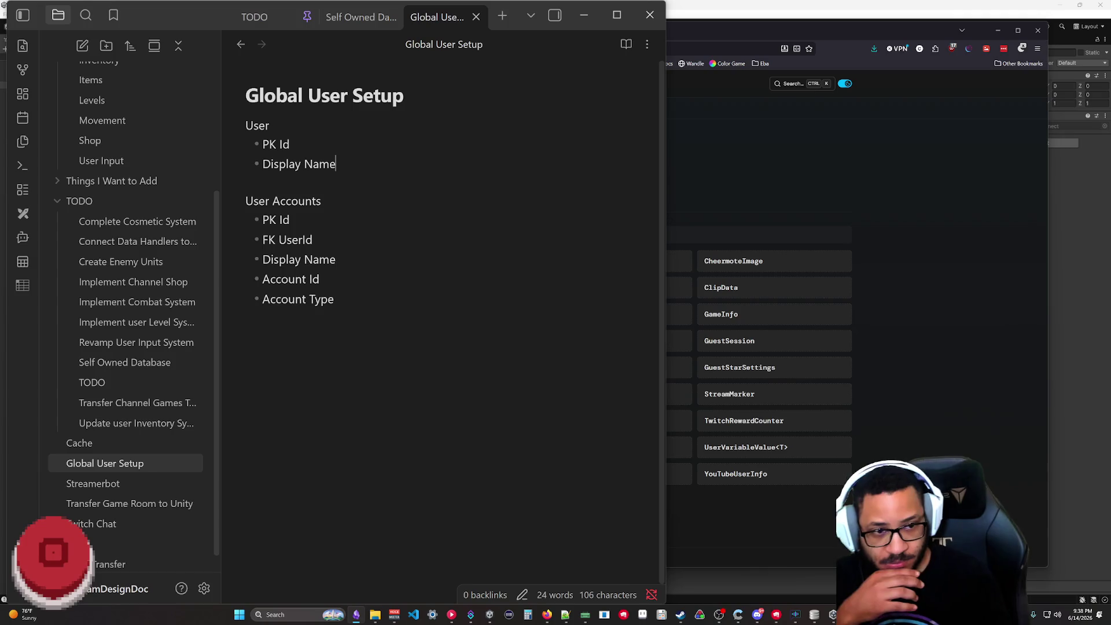
key("ctrl+End")
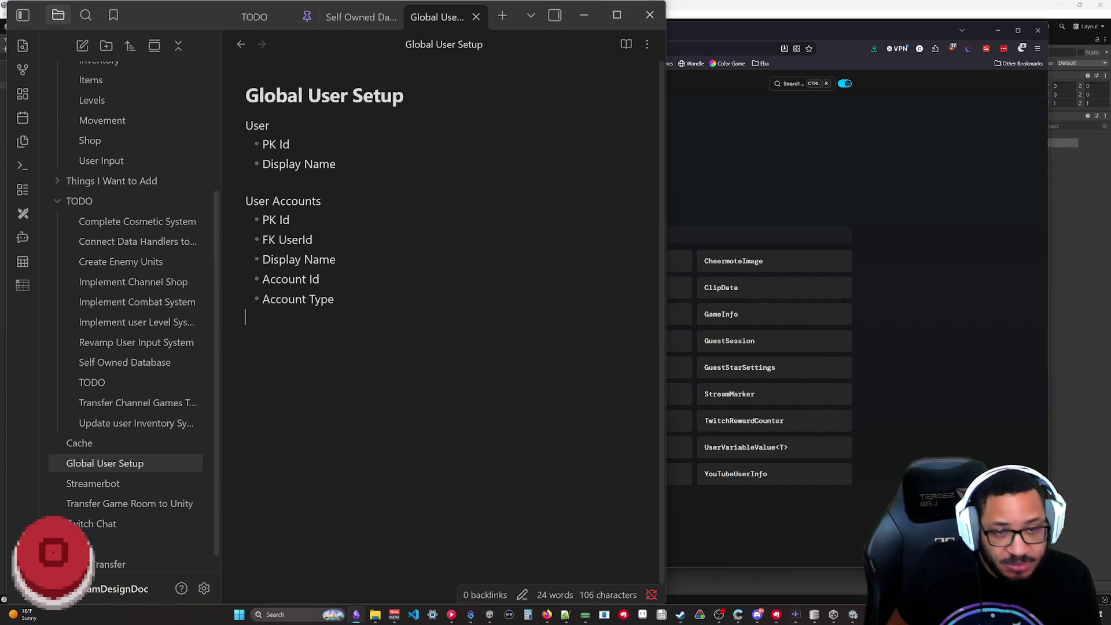
key("shift+Home")
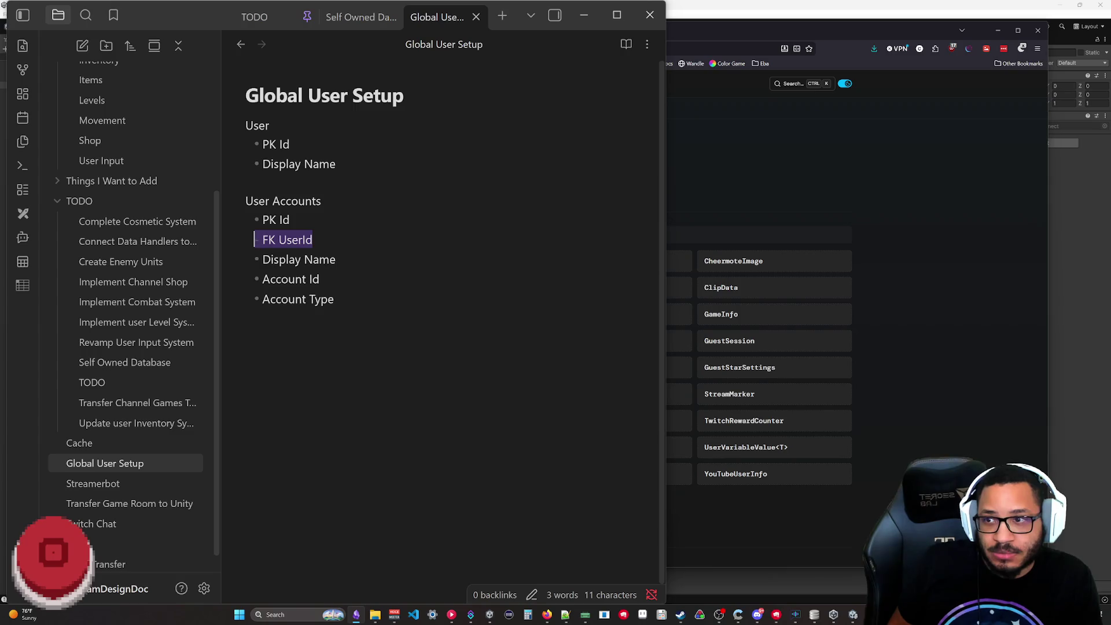
key("ctrl+End")
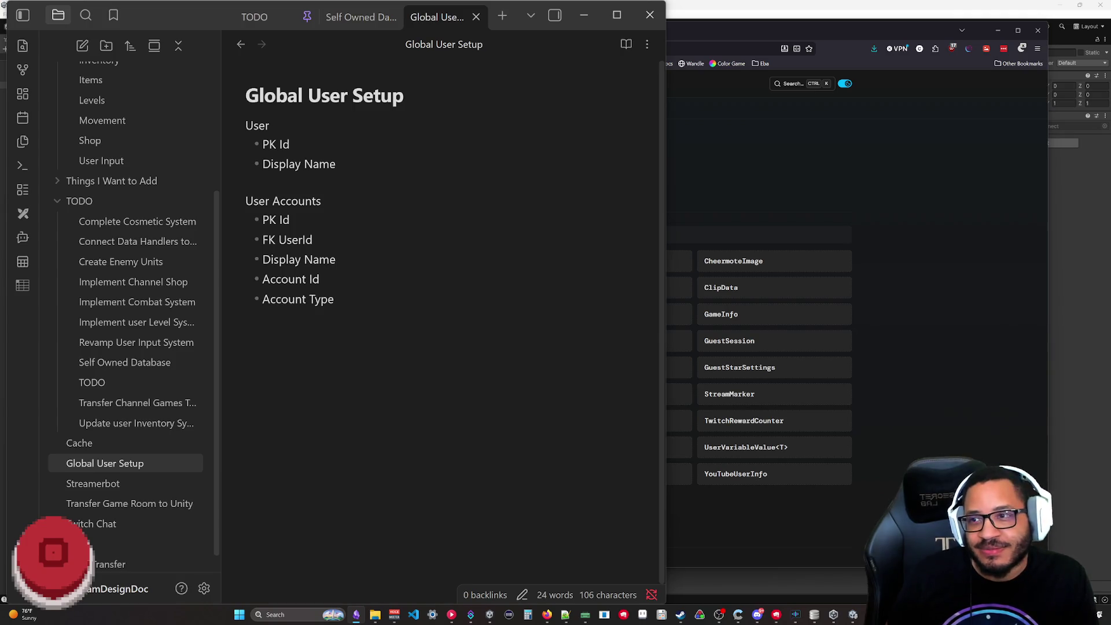
mouse_move(664, 113)
left_mouse_down()
mouse_move(889, 118)
mouse_move(712, 122)
mouse_move(728, 129)
left_mouse_up()
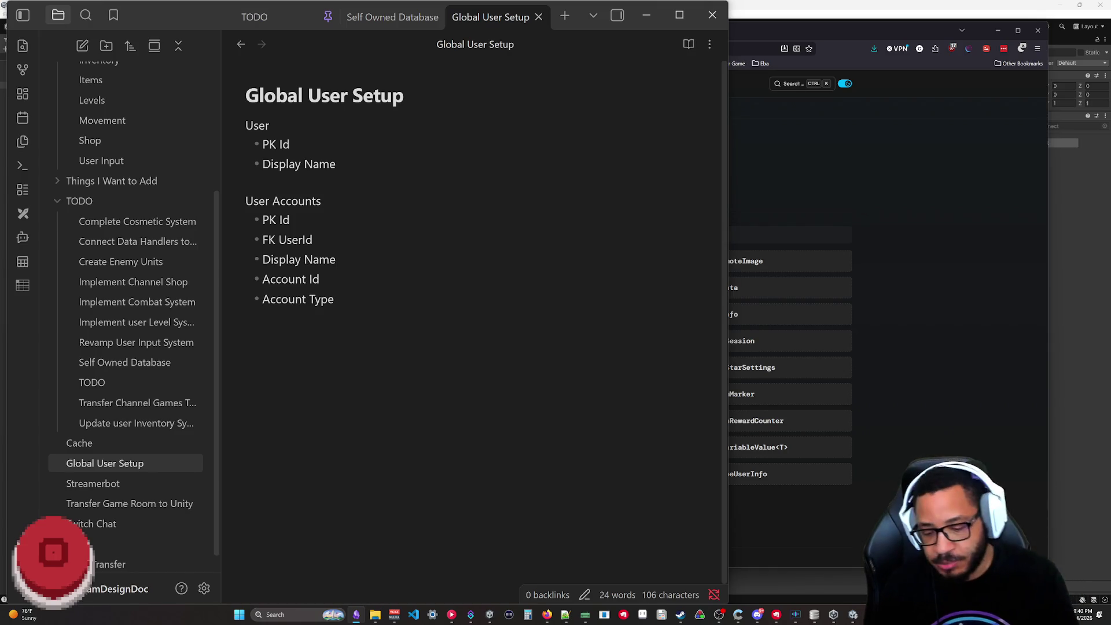
type("- ")
type("Last")
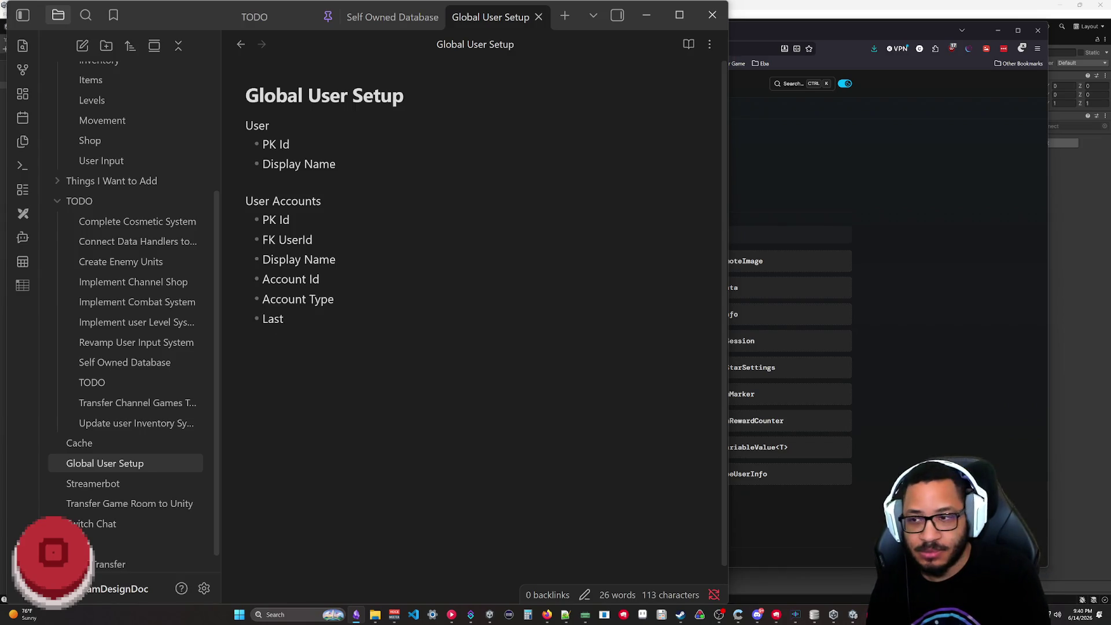
type("Upd")
- Finish the Last Updated field below Account Type in User Accounts
key("BackSpace")
key("BackSpace")
key("BackSpace")
type("Updated")
key("Return")
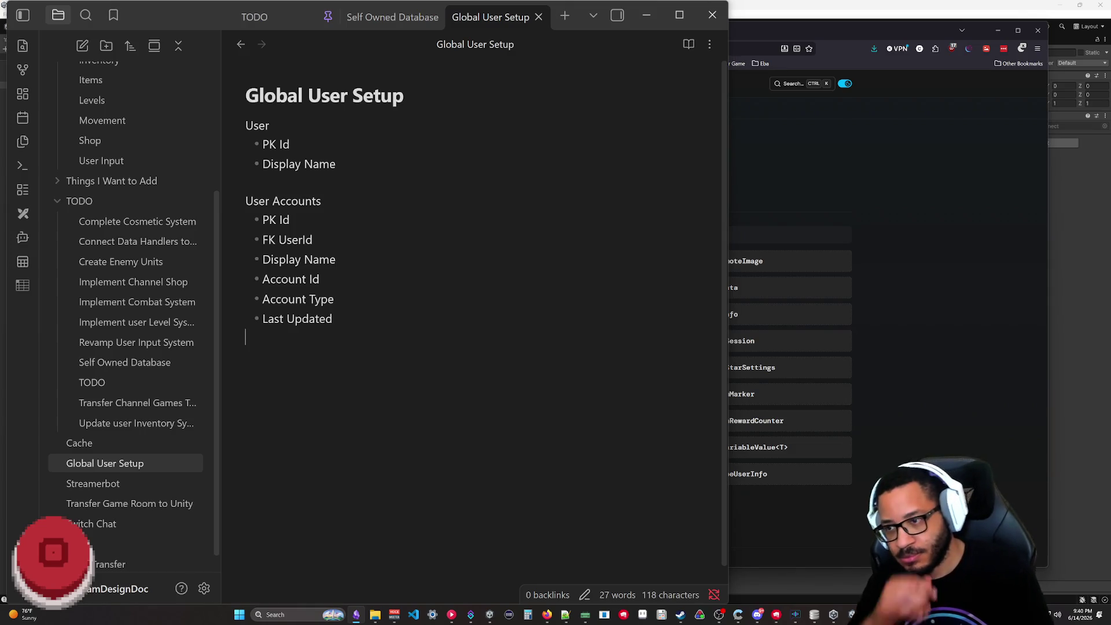
key("Return")
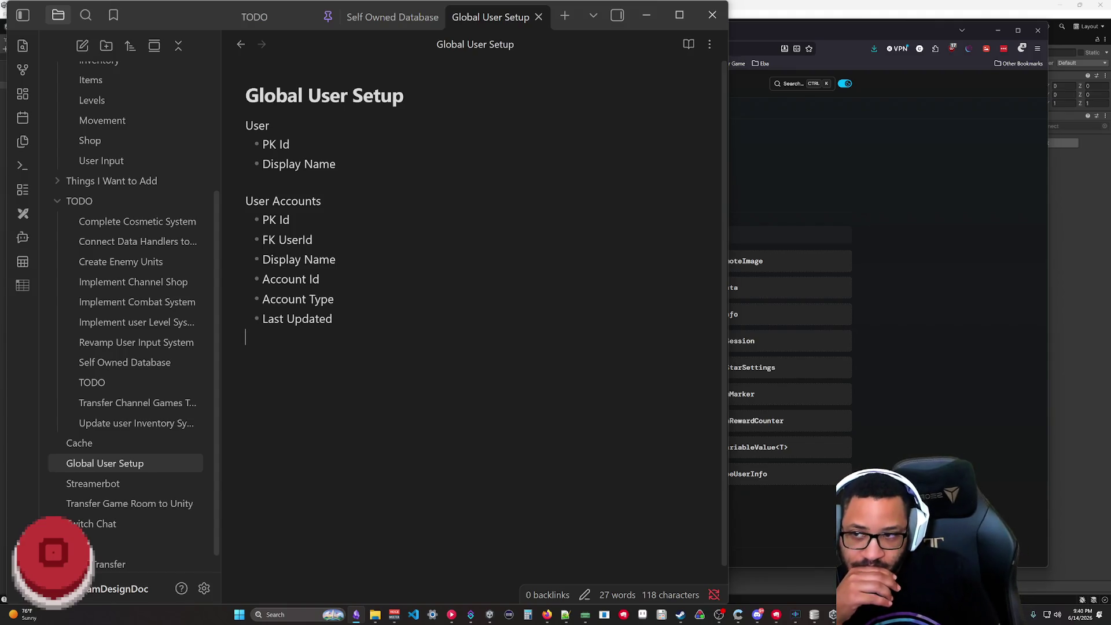
key("Up")
key("Up")
key("Up")
- Shift-select the User and User Accounts sections in turn to review them
key("shift+Up")
key("shift+Up")
key("shift+Home")
key("Right")
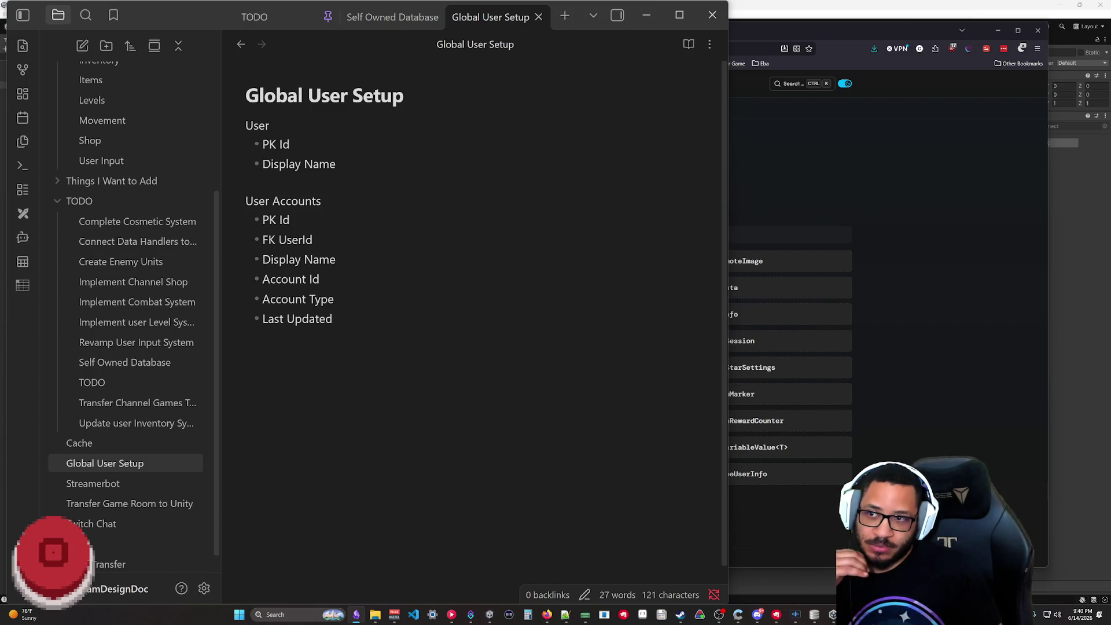
key("shift+Up")
key("shift+Up")
key("shift+Home")
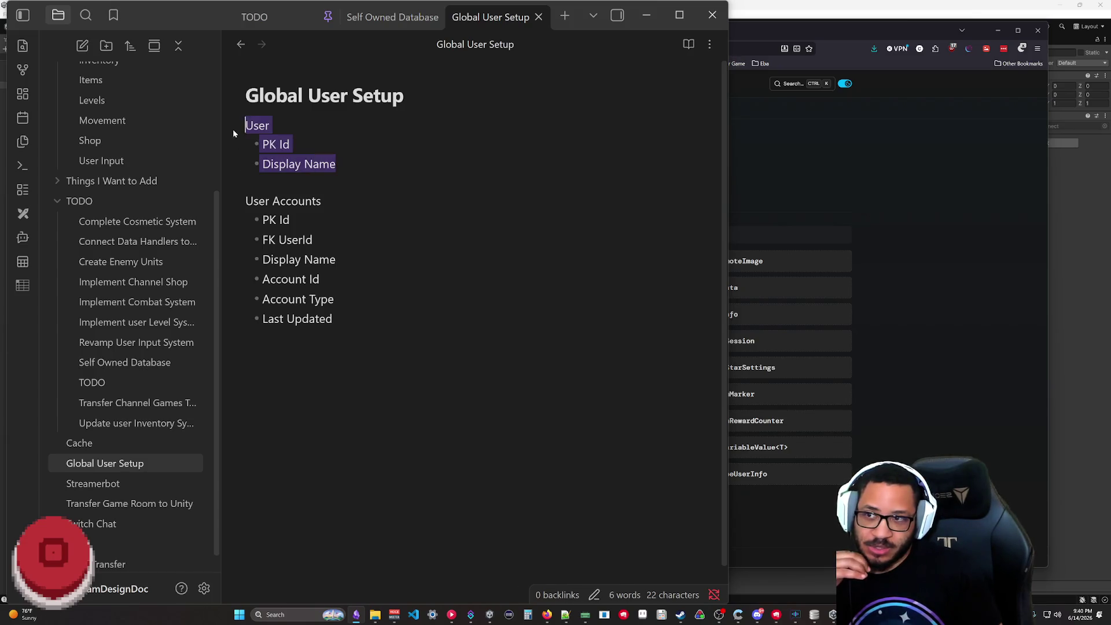
key("Right")
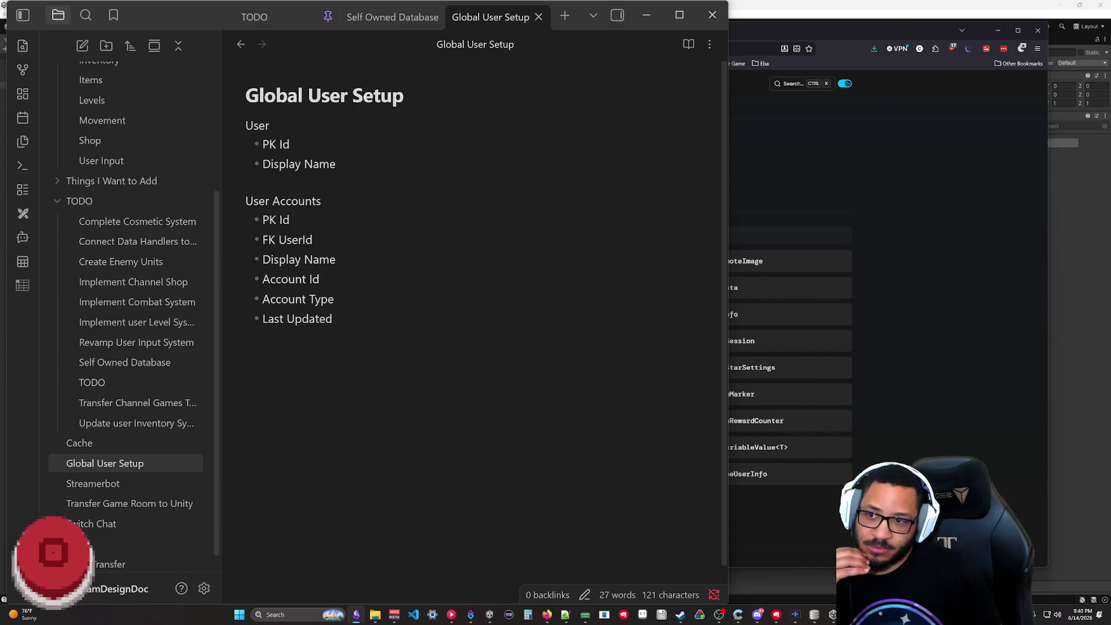
key("shift+Up")
key("shift+Up")
key("shift+Up")
key("shift+Home")
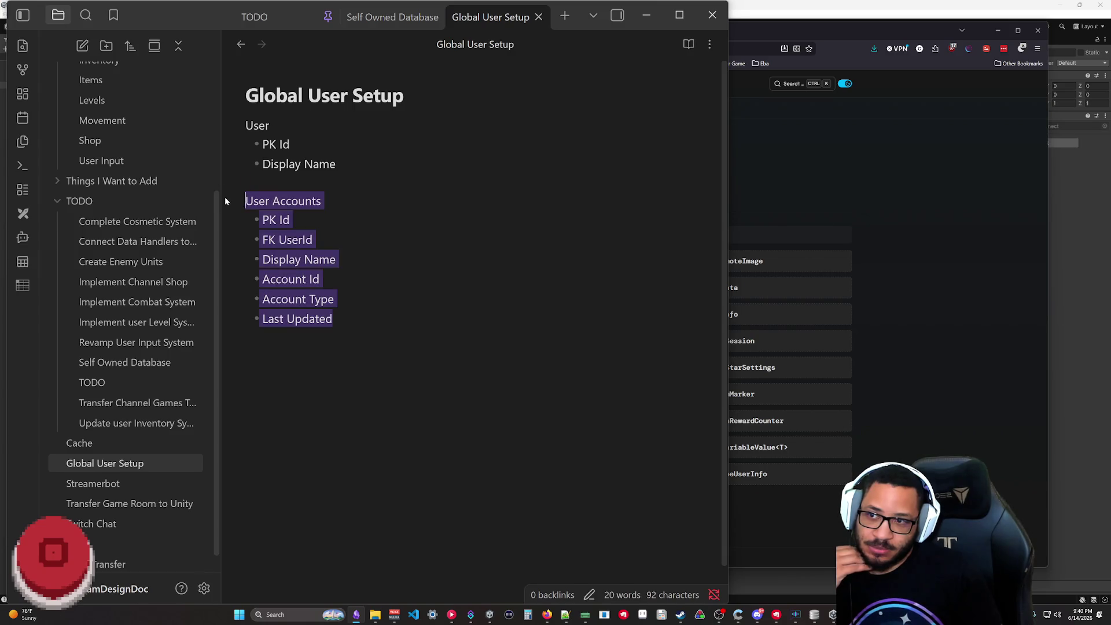
key("ctrl+v")
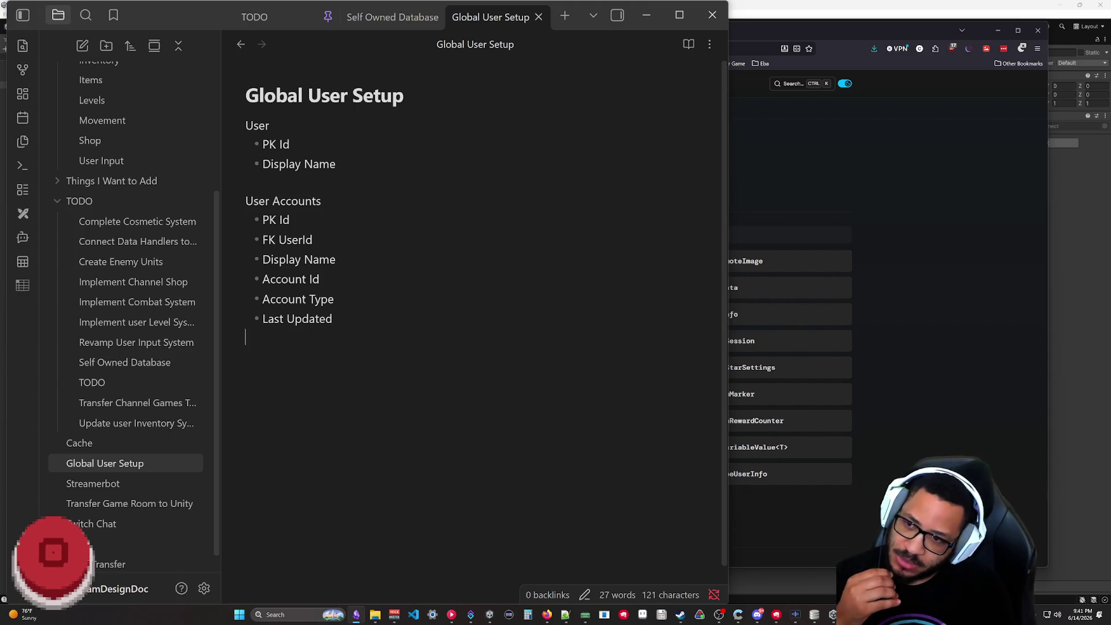
key("ctrl+shift+Left")
key("ctrl+shift+Left")
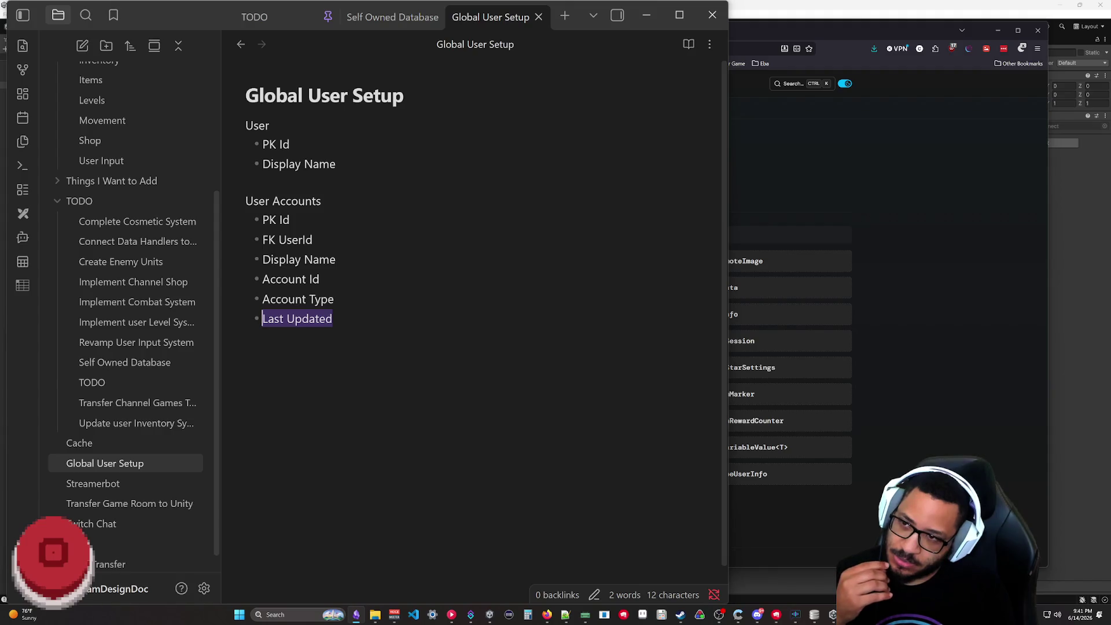
key("Up")
key("Up")
key("Up")
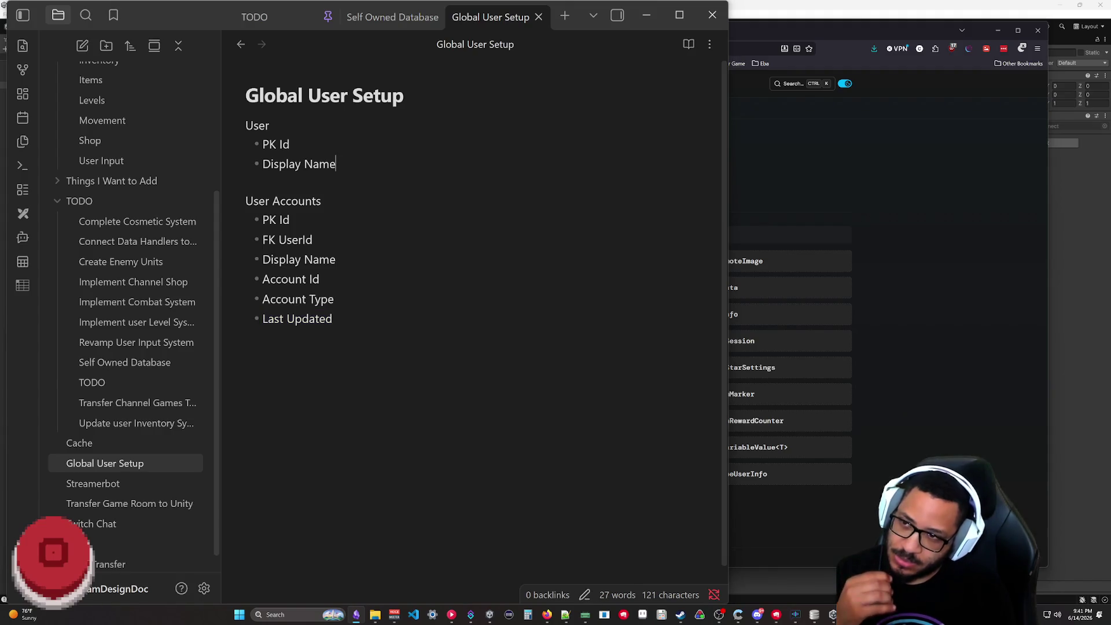
key("Return")
type("last")
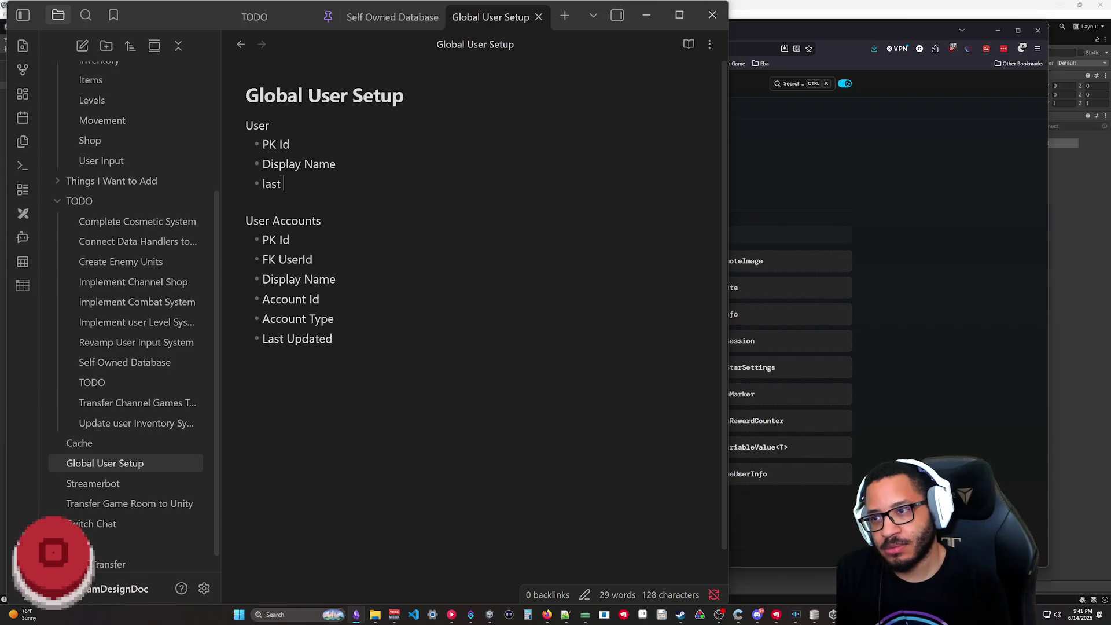
key("BackSpace")
key("BackSpace")
key("BackSpace")
key("BackSpace")
type("Last Updated")
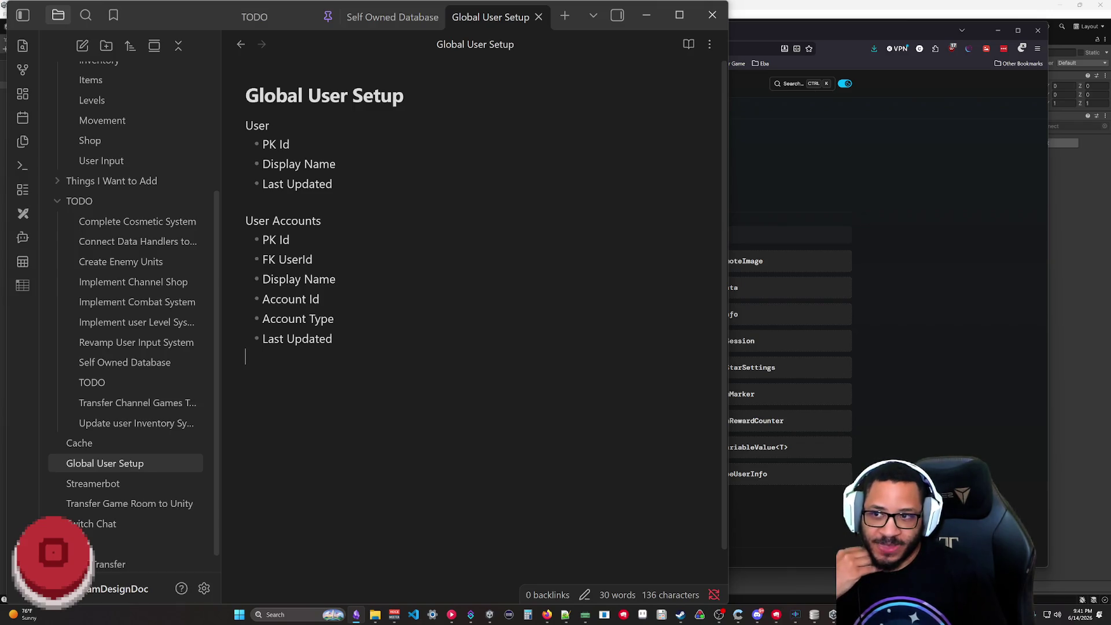
left_click_drag(245, 201, 211, 119)
left_click(261, 201)
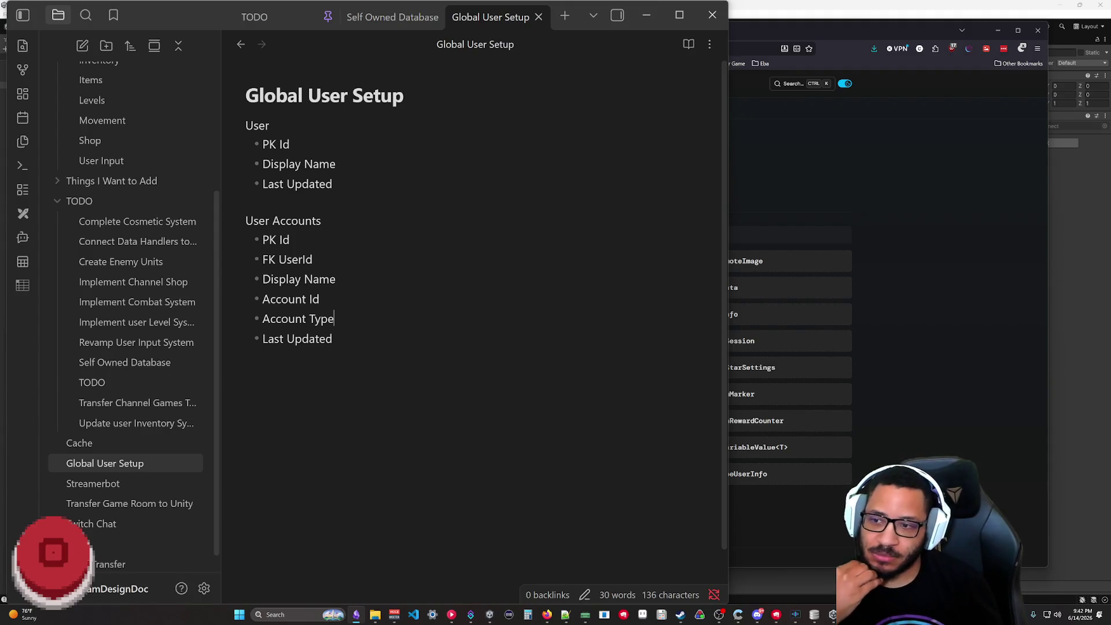
key("Return")
type("First Created")
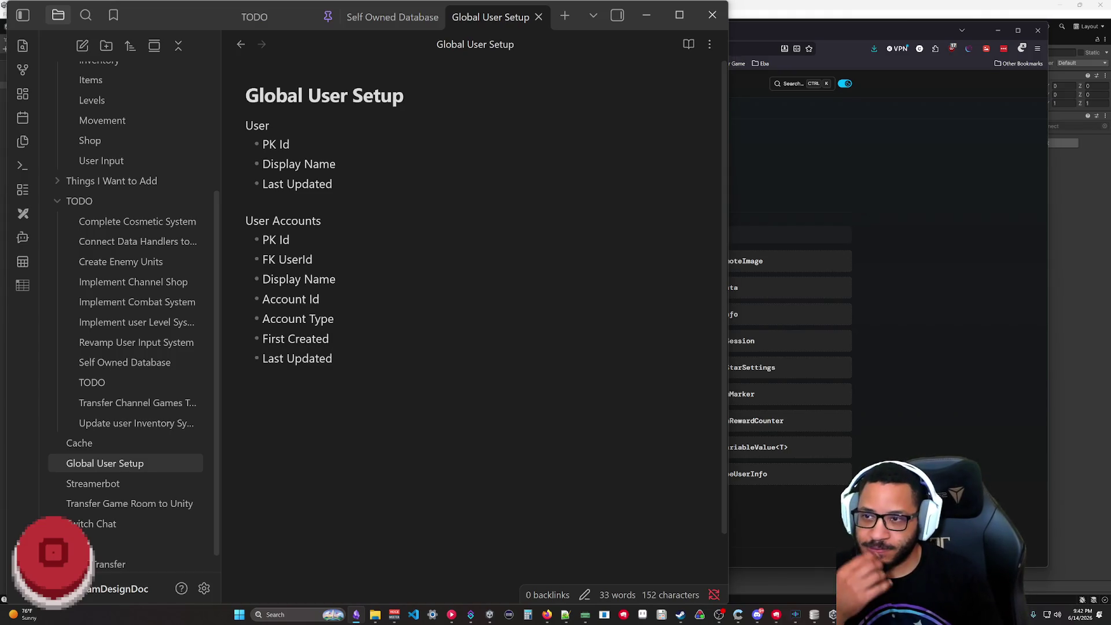
- Delete the Last Updated field from the User list
left_click_drag(332, 184, 259, 185)
key("BackSpace")
key("BackSpace")
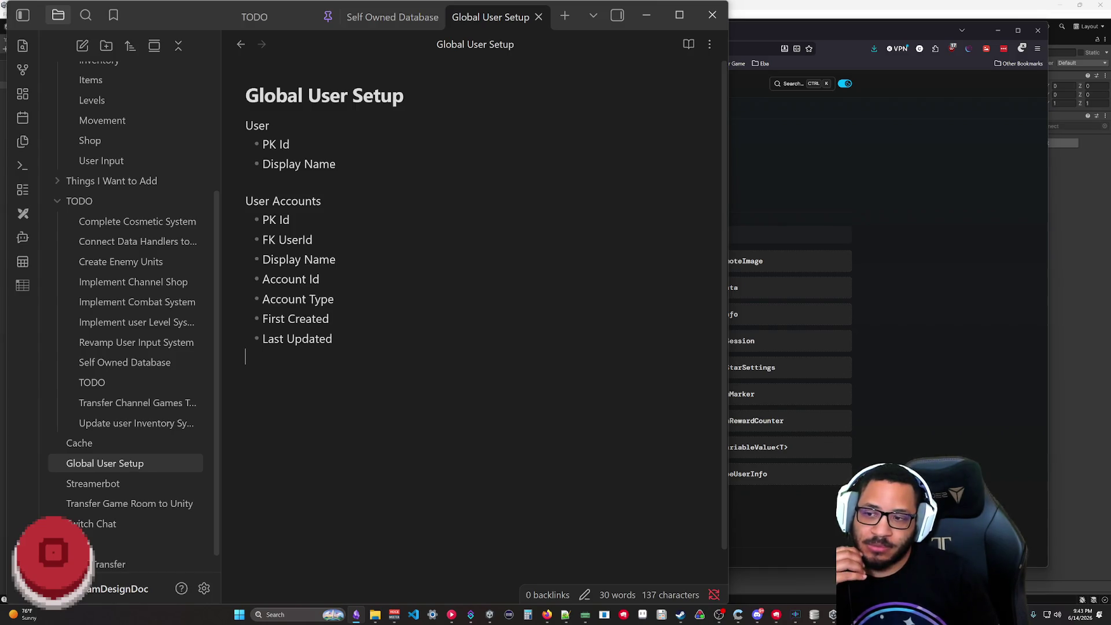
- Add a Game Data (x) heading below the User Accounts list
key("Return")
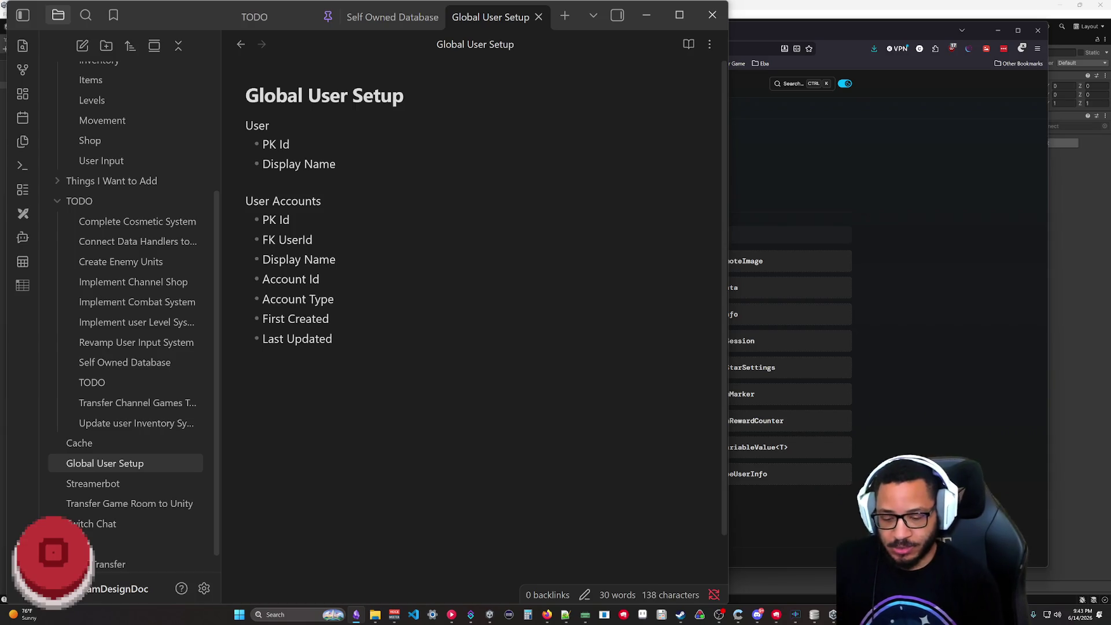
type("Game Data")
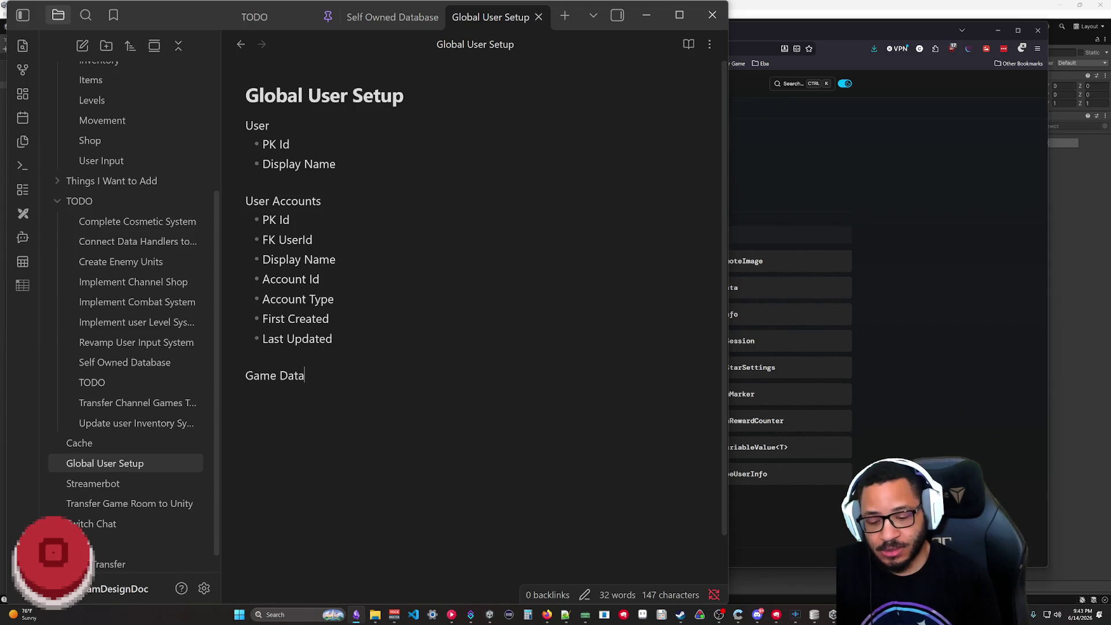
type(" <x>")
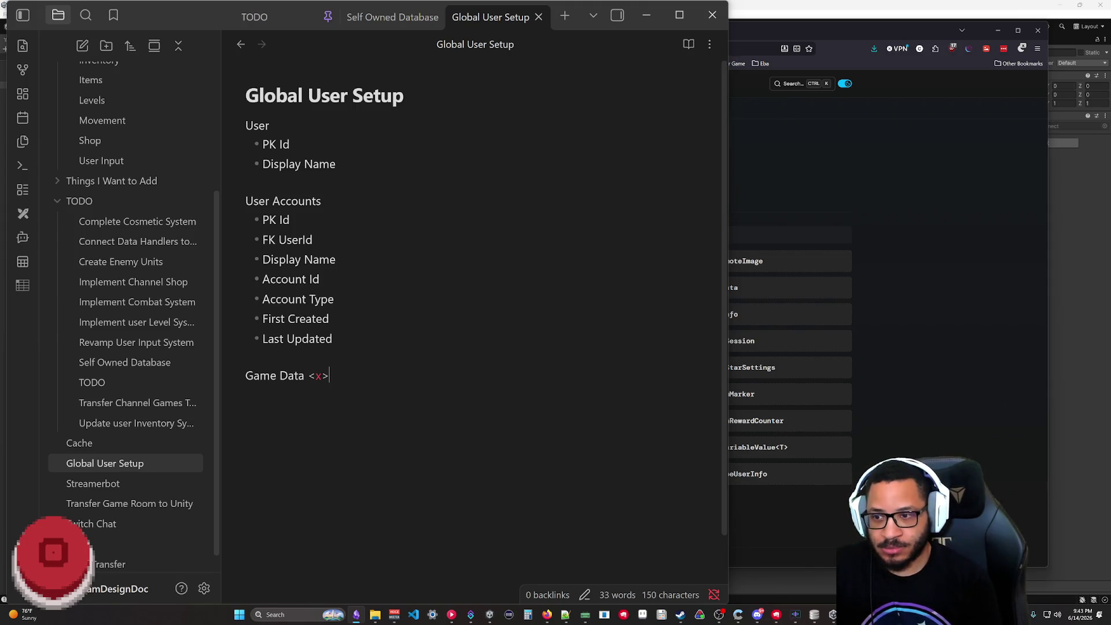
key("Return")
type("- ")
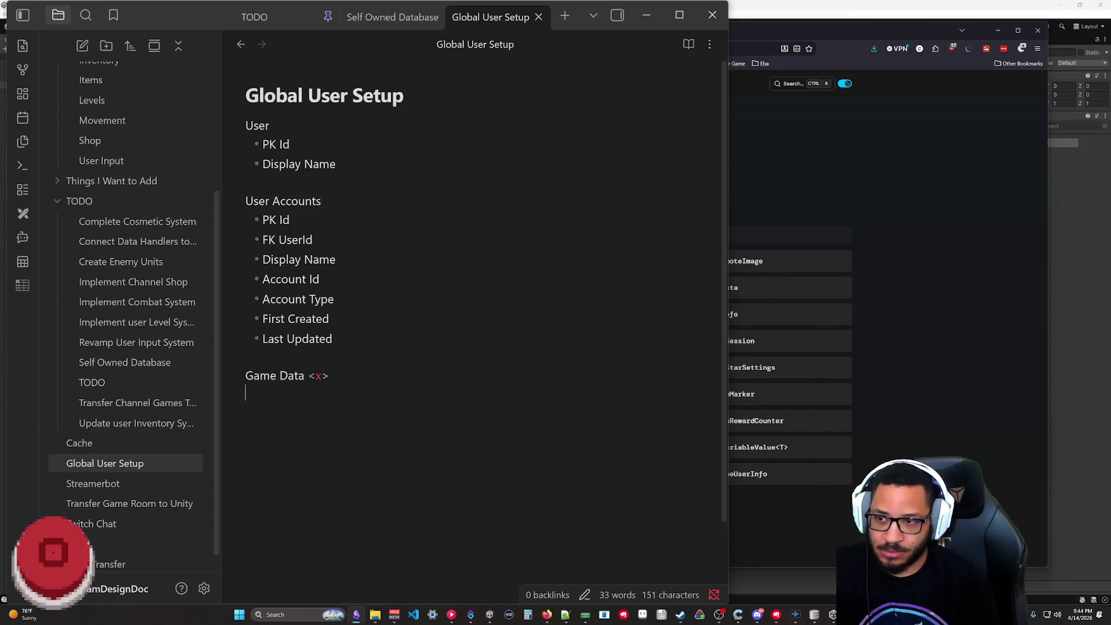
type("-")
key("BackSpace")
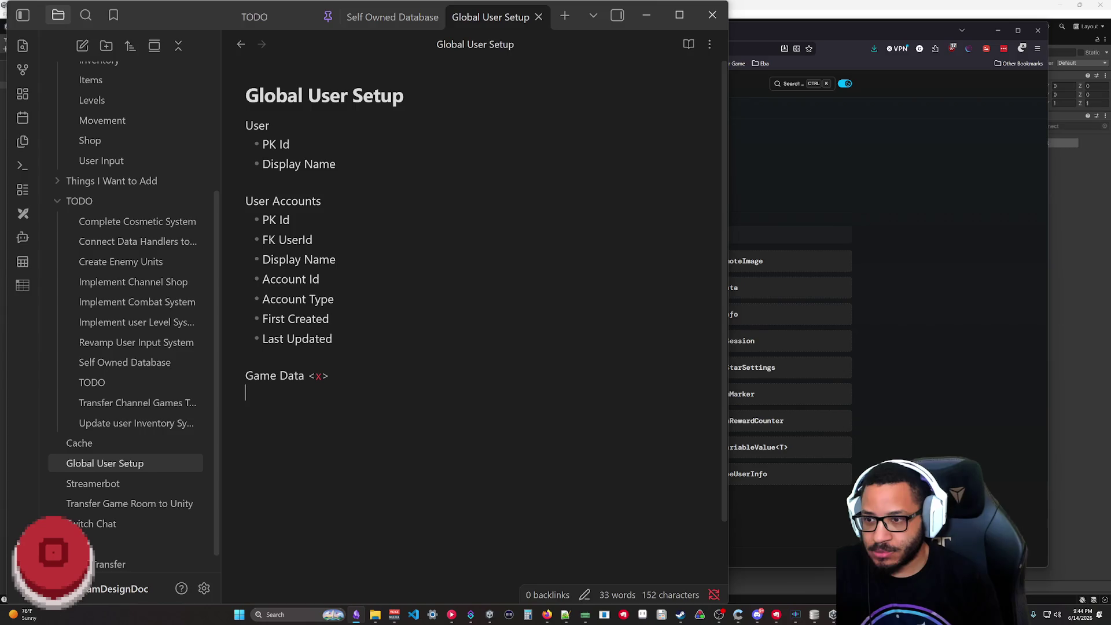
key("BackSpace")
key("BackSpace")
key("BackSpace")
key("BackSpace")
type("(x")
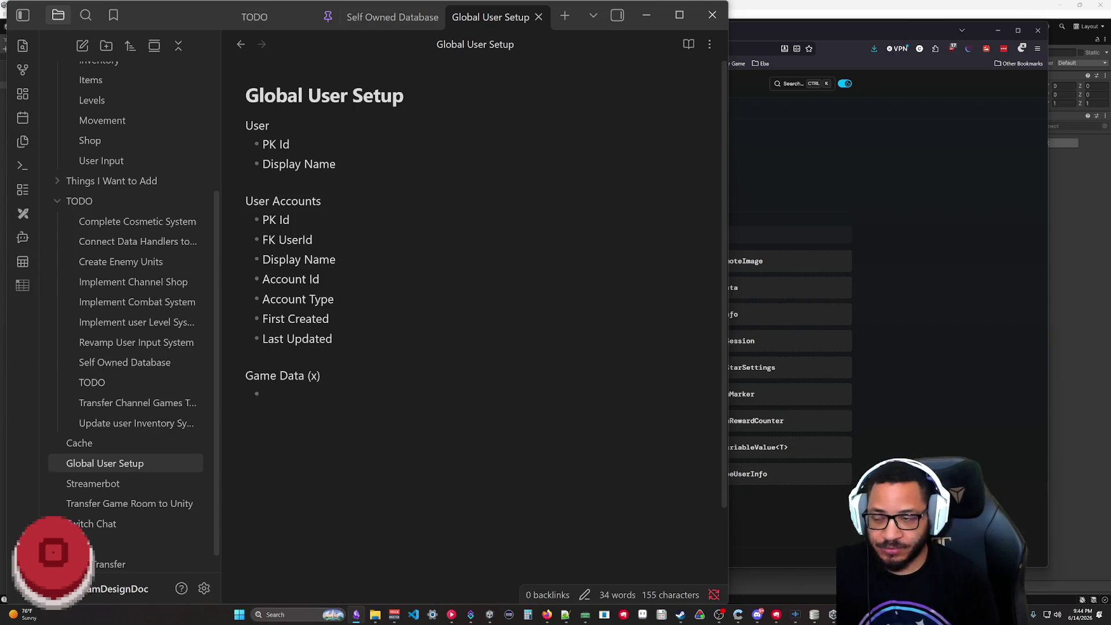
type("PK Id")
- List PK Id, FK UserId and Data bullets under Game Data (x) and review them
key("Return")
type("FK ")
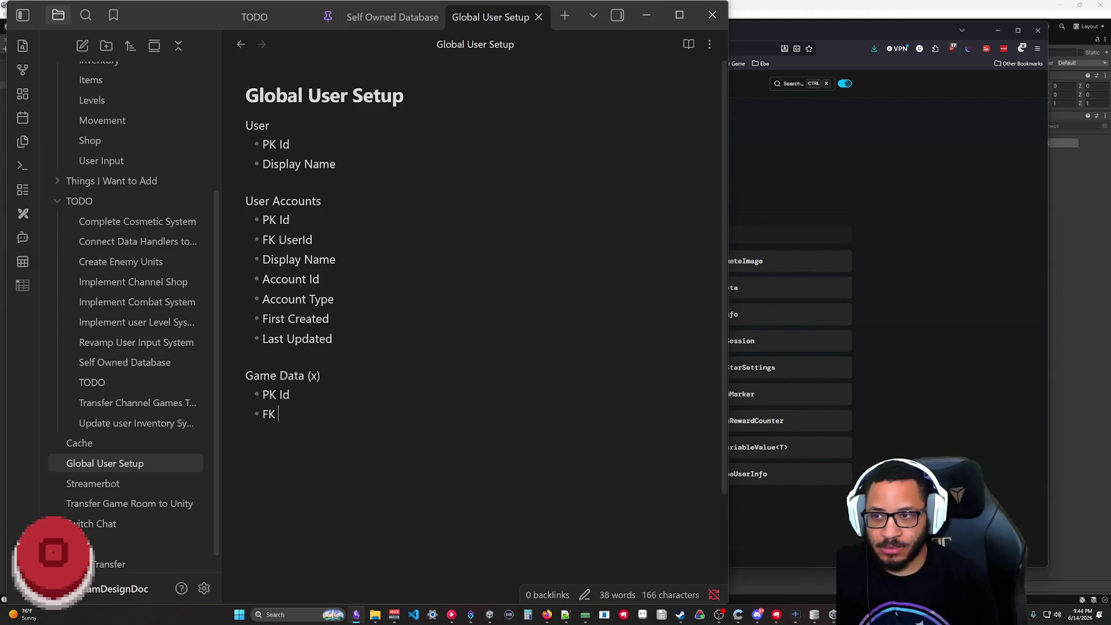
type("UserId")
key("Return")
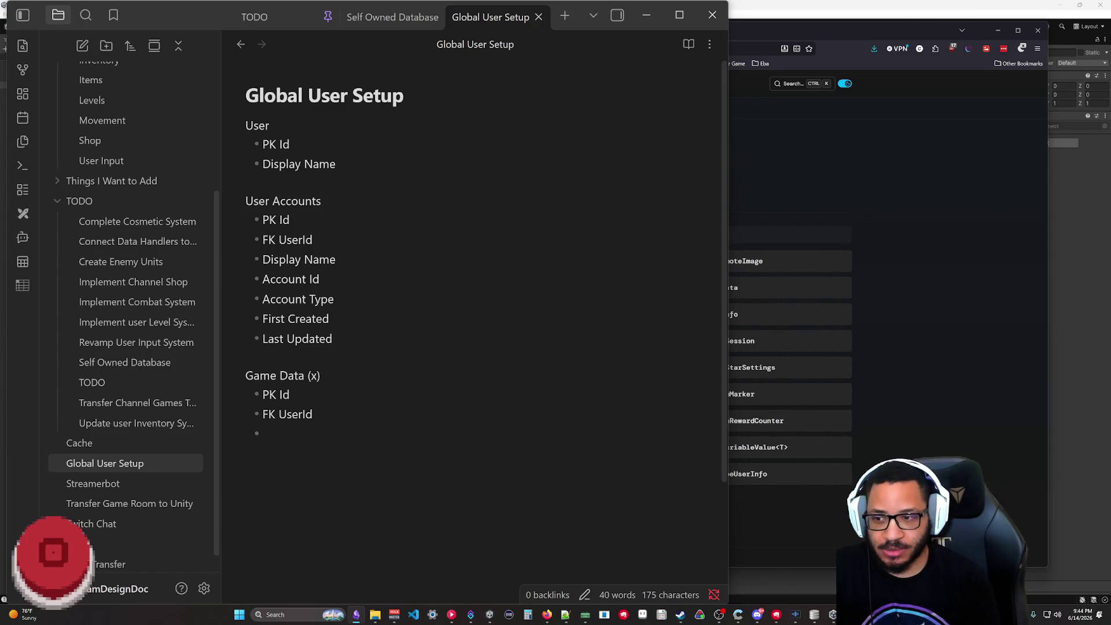
type("Data")
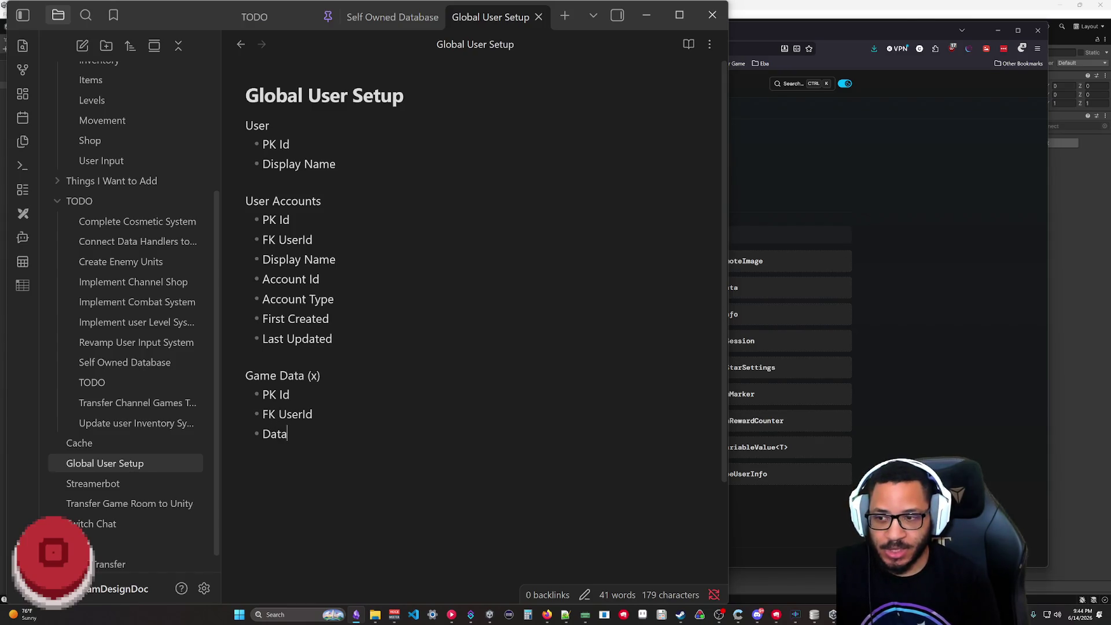
key("Return")
key("Return")
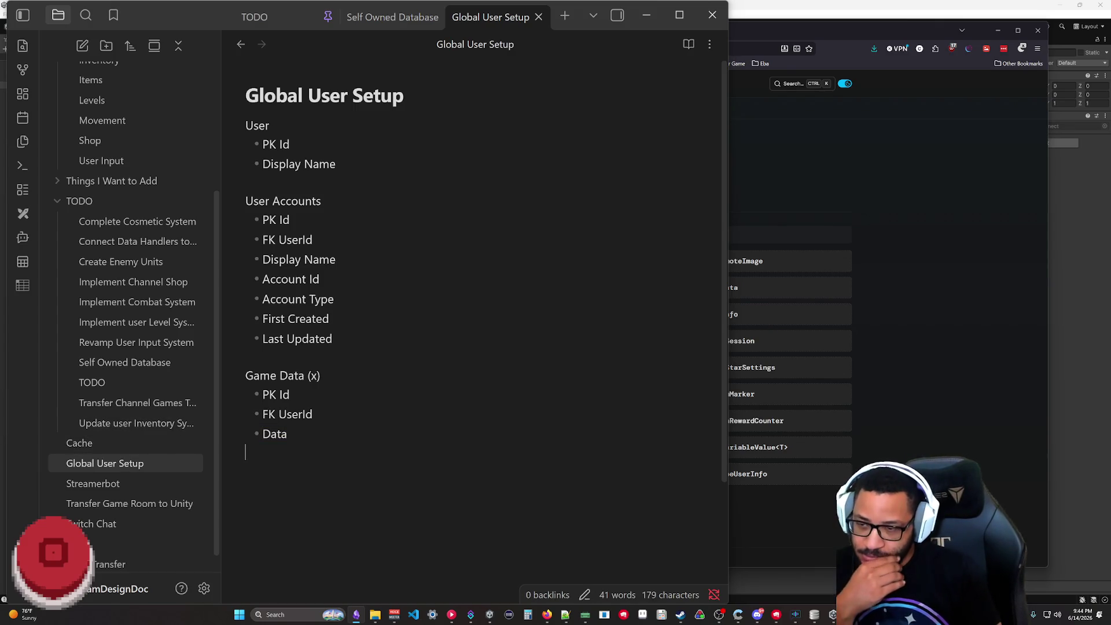
left_click_drag(290, 394, 228, 384)
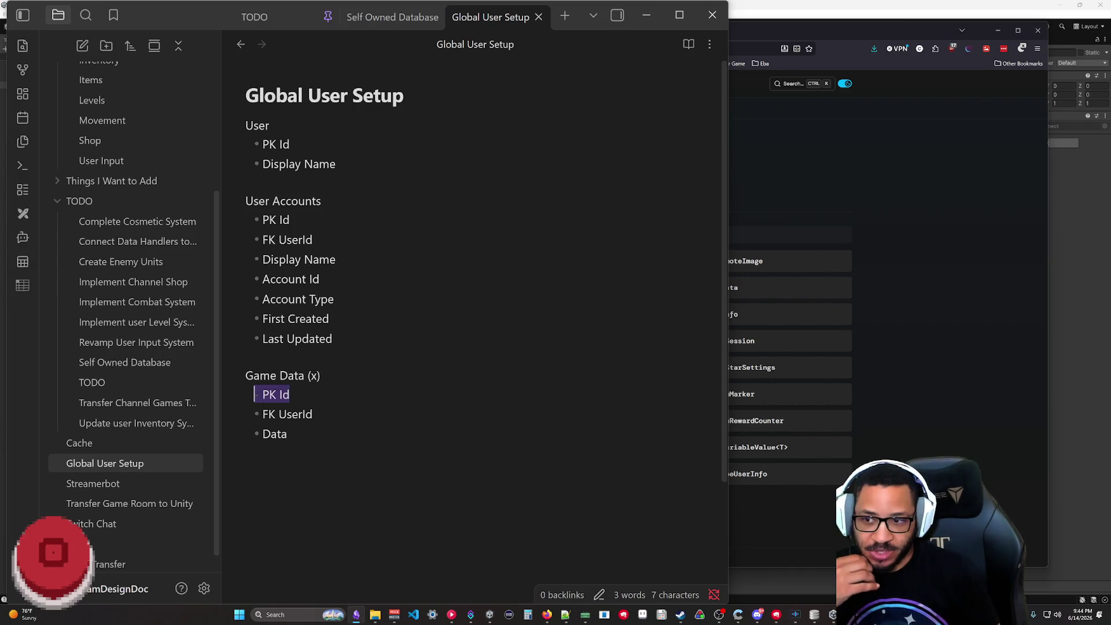
mouse_move(313, 413)
left_mouse_down()
mouse_move(240, 409)
mouse_move(253, 434)
left_mouse_up()
left_click(290, 395)
left_click(287, 434)
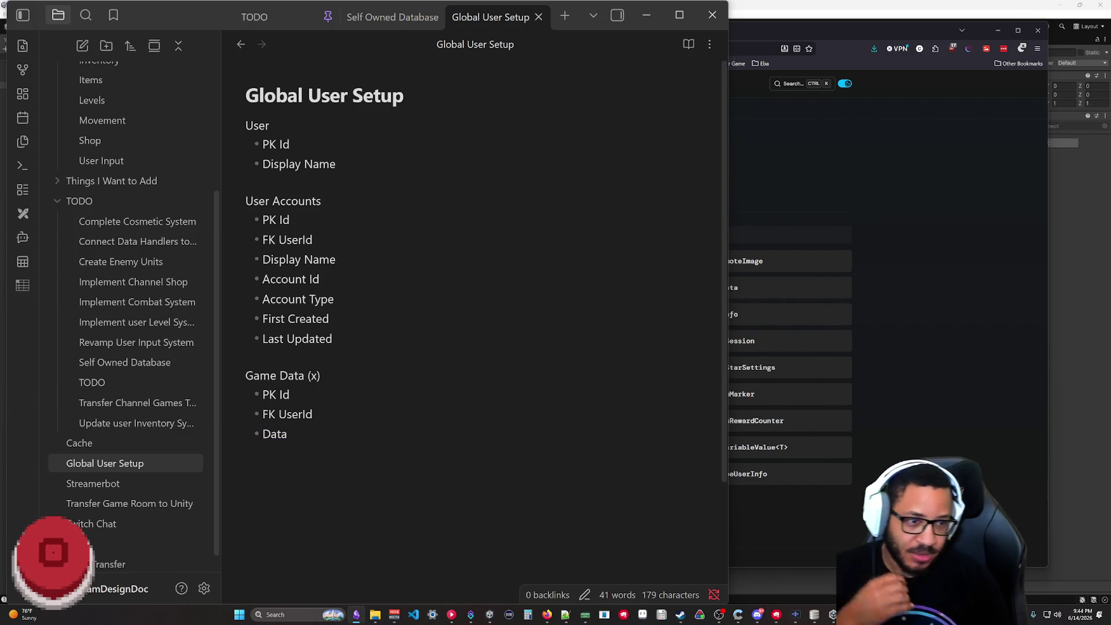
key("Return")
key("Return")
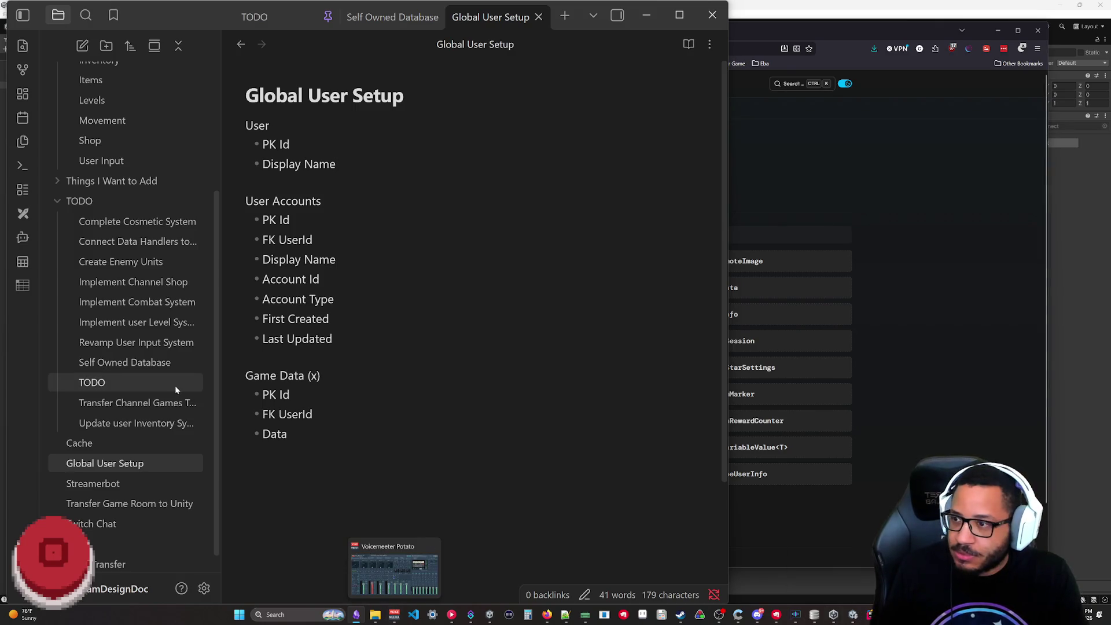
scroll(114, 533, "down", 1)
scroll(115, 531, "up", 3)
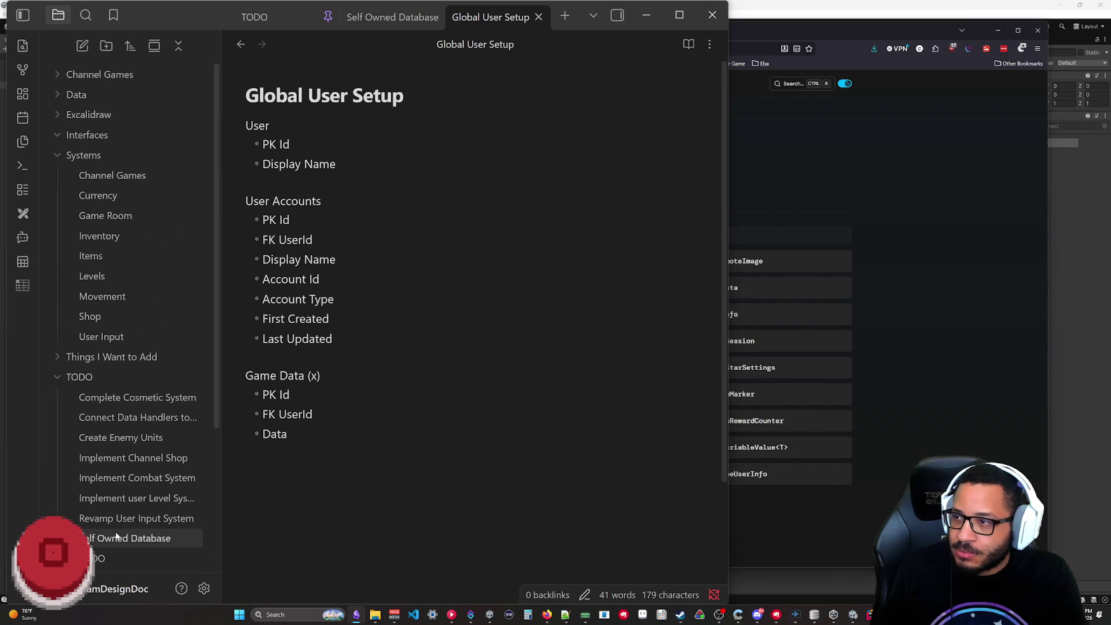
- Open VexiliteData to check its Currency field, glance at Self Owned Database, and return to Global User Setup
left_click(55, 97)
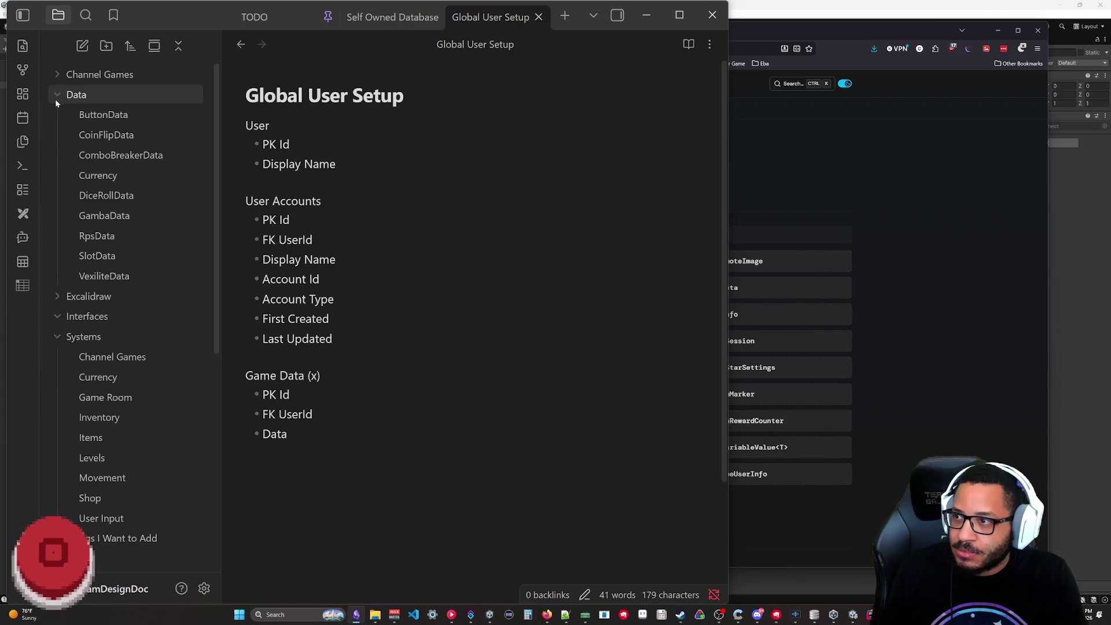
left_click(104, 278)
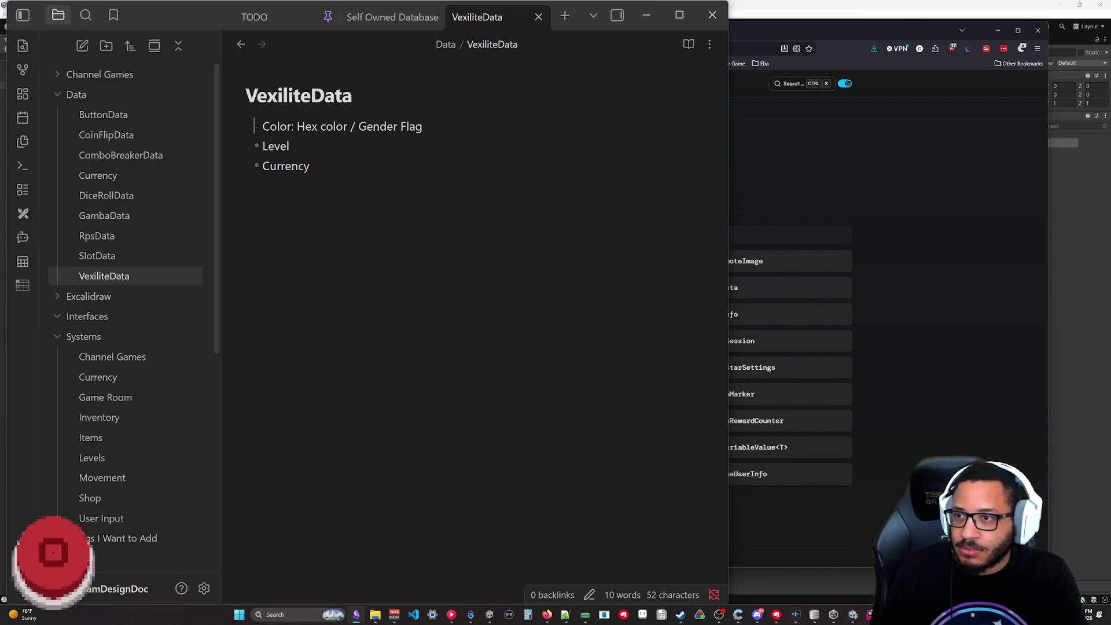
left_click_drag(310, 166, 270, 166)
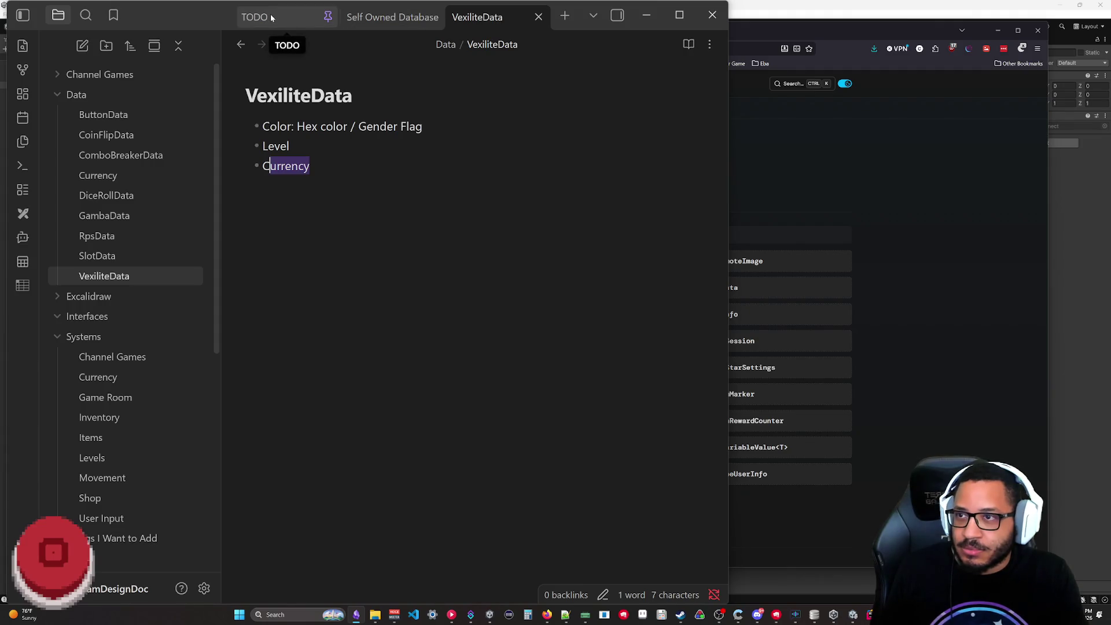
left_click(391, 17)
scroll(108, 399, "down", 4)
scroll(130, 496, "down", 1)
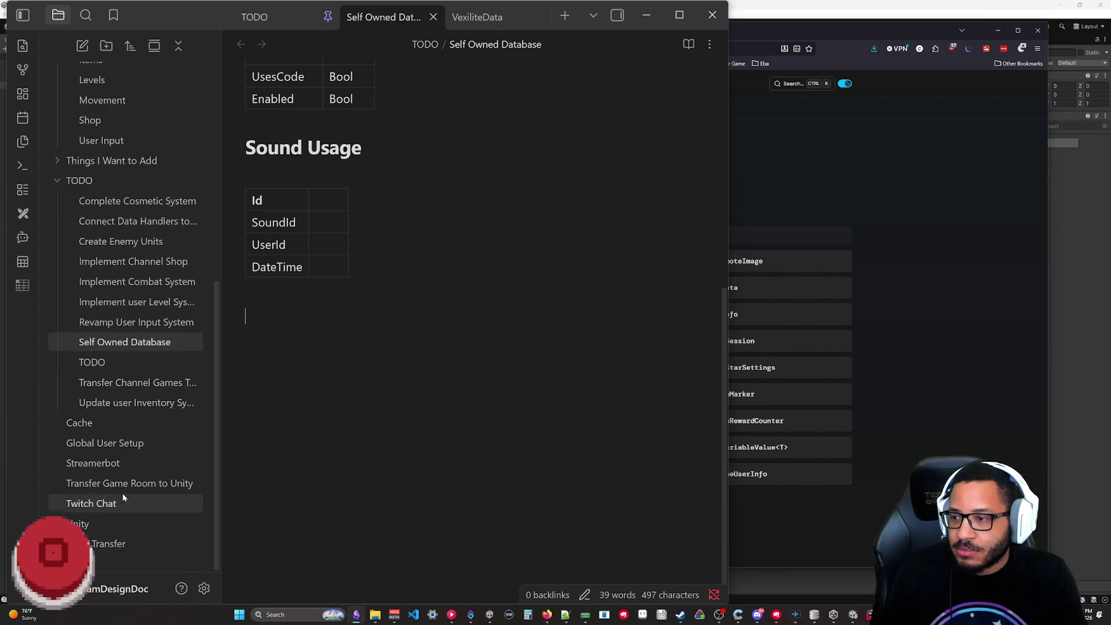
left_click(109, 443)
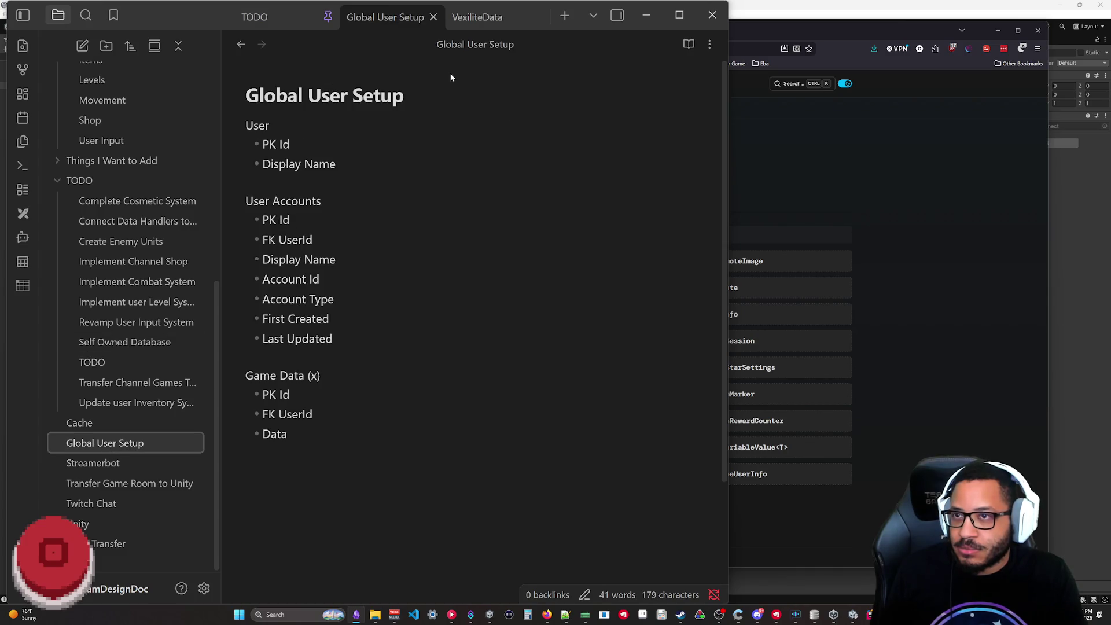
- Add an empty bullet under Display Name in the User list
left_click(336, 165)
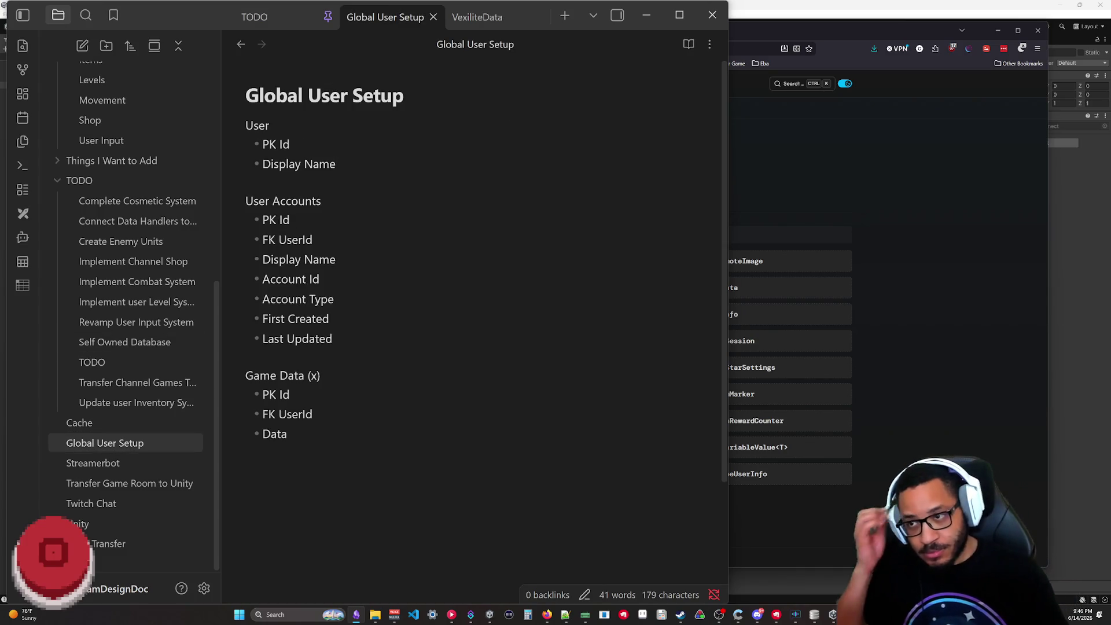
key("Return")
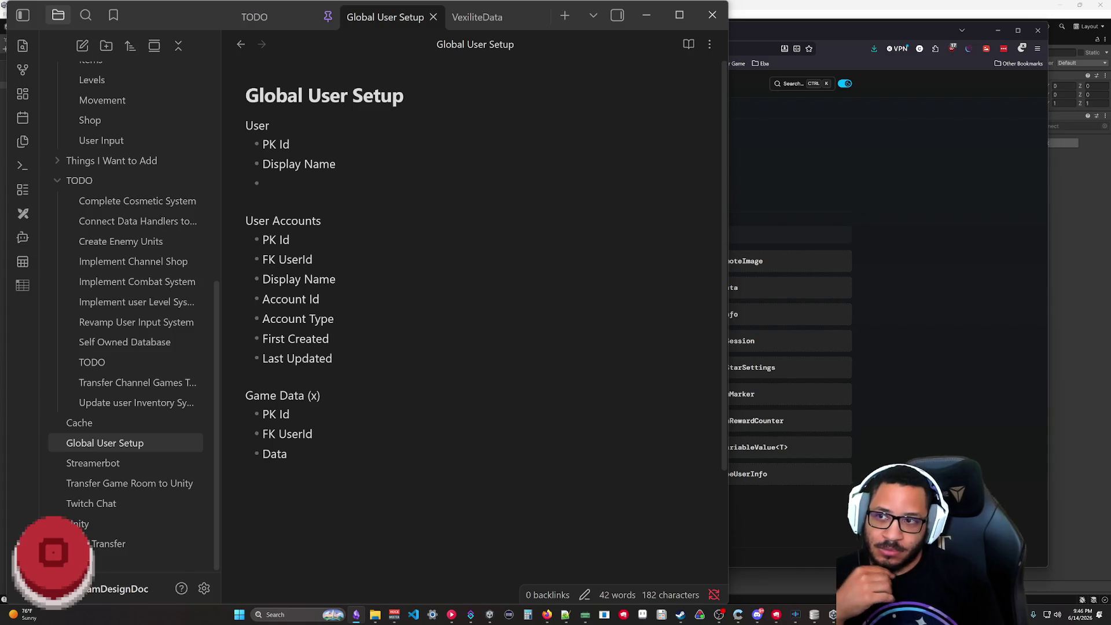
left_click_drag(262, 182, 216, 122)
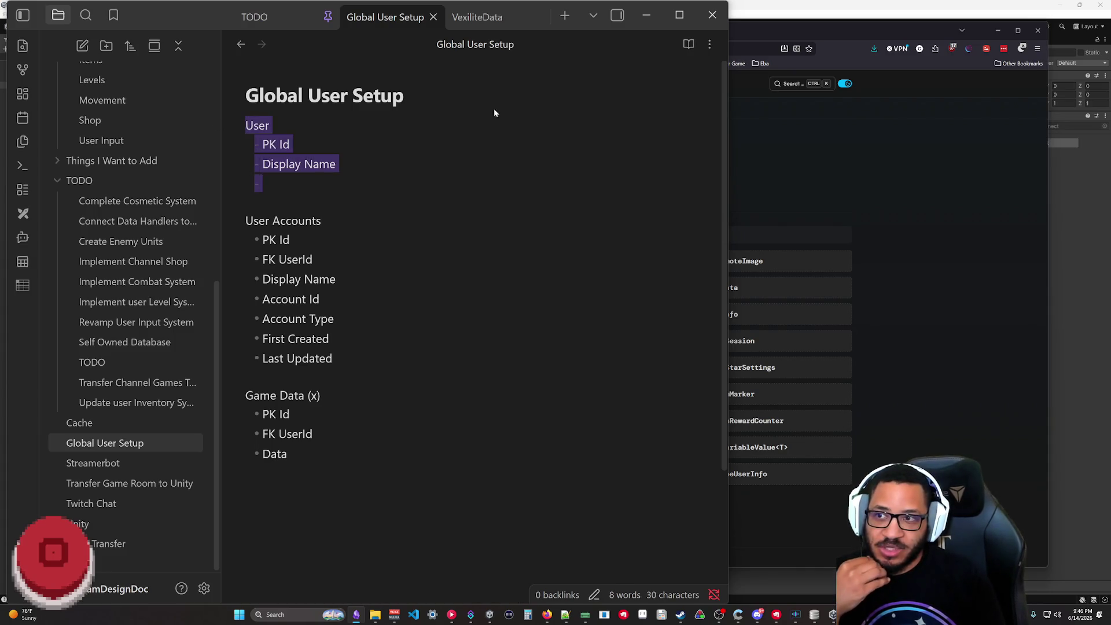
- Compare the User list against the VexiliteData field list, then leave Obsidian
left_click(486, 17)
key("ctrl+a")
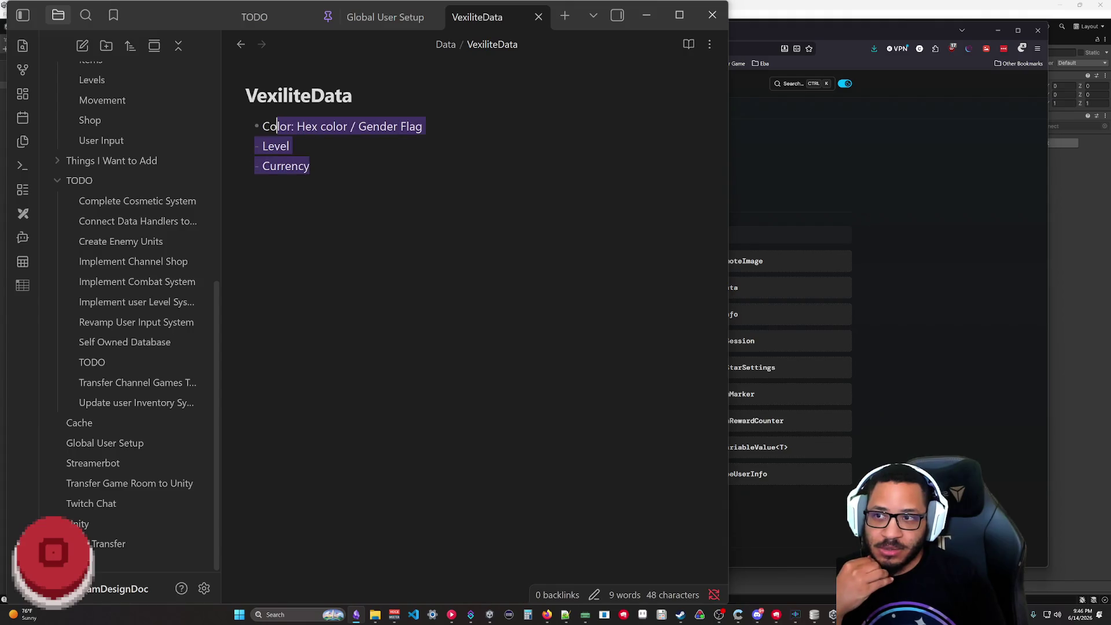
left_click(385, 17)
key("Right")
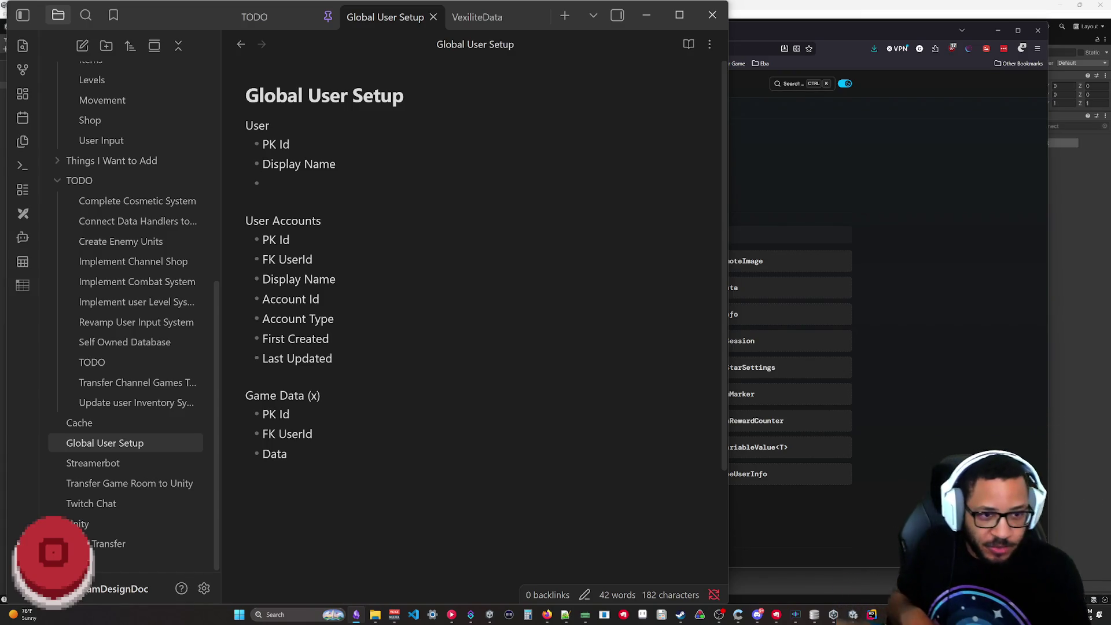
key("alt+Tab")
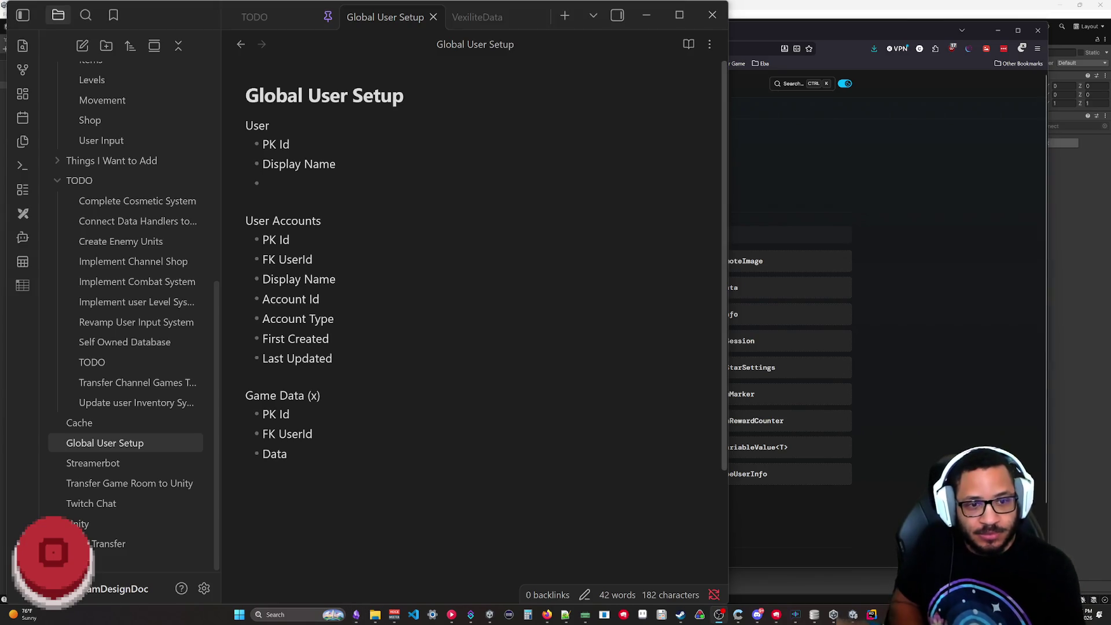
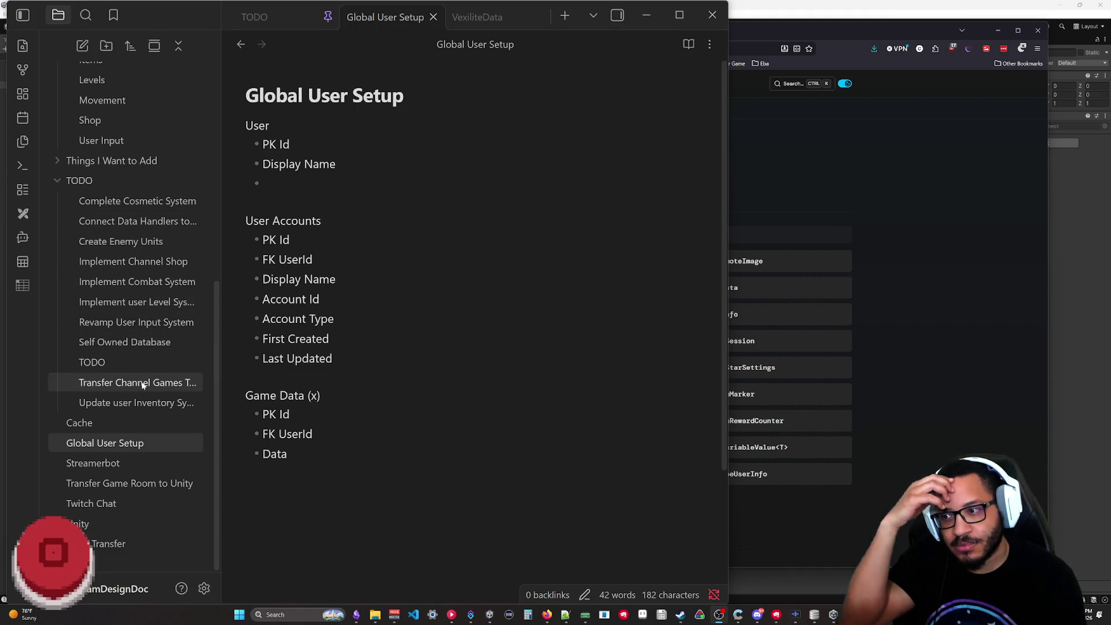
- Add a '# Composite Key' heading below the Sound Usage table in the Self Owned Database note
left_click(111, 347)
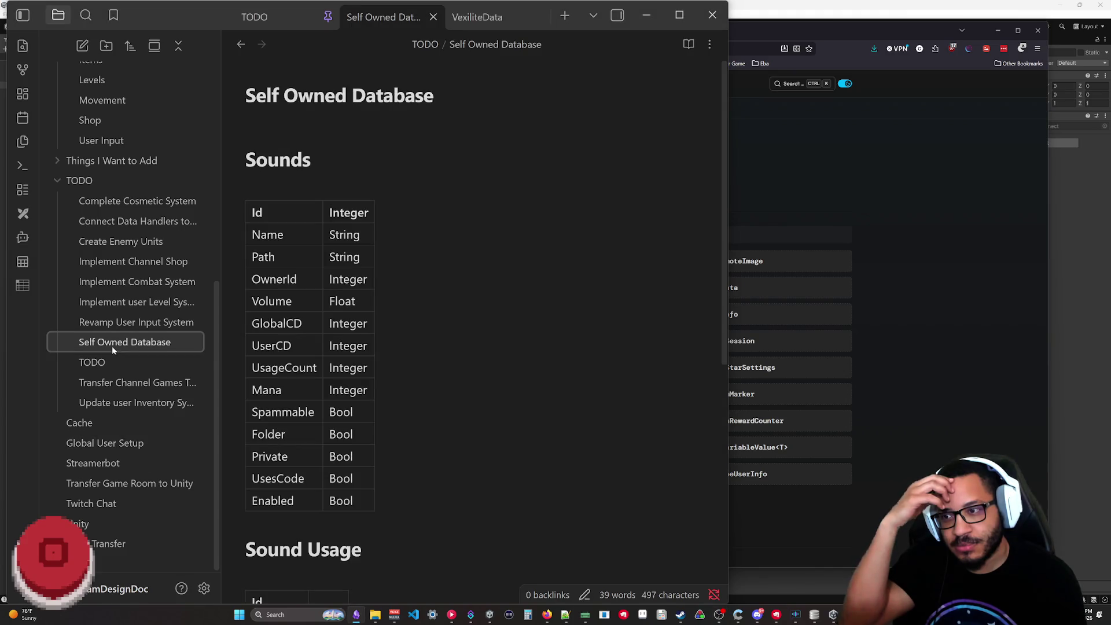
scroll(473, 312, "down", 5)
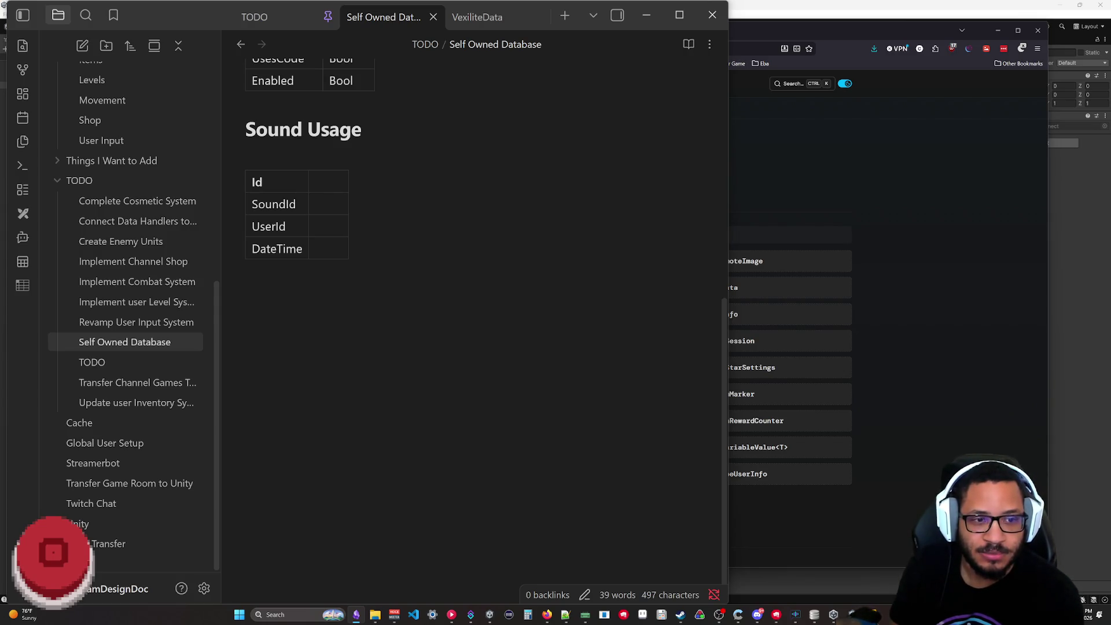
type("Coupo")
key("BackSpace")
key("BackSpace")
key("BackSpace")
key("BackSpace")
key("BackSpace")
type("# Cos")
key("BackSpace")
type("mposite ")
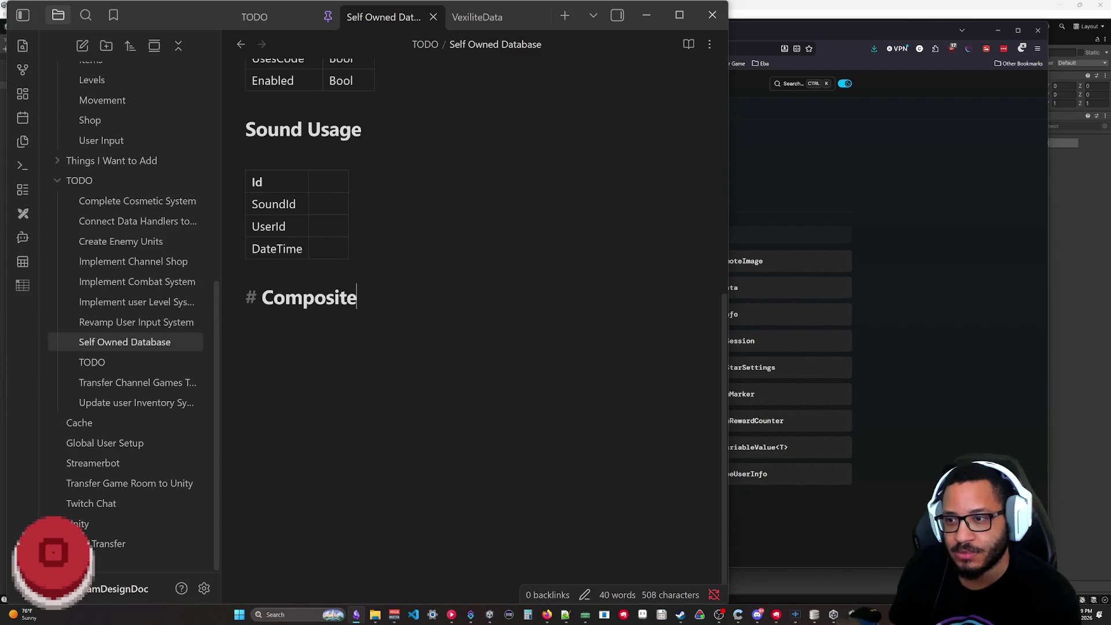
type("Key")
key("Return")
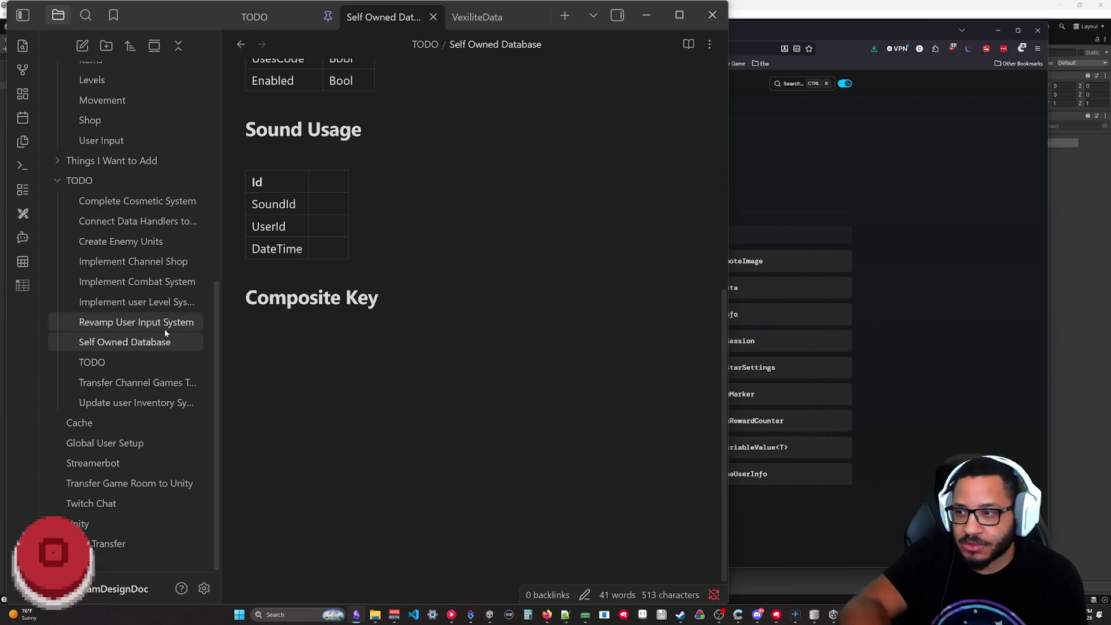
- Insert a table under Composite Key with rows Id, UserId and 'data Key'
right_click(267, 322)
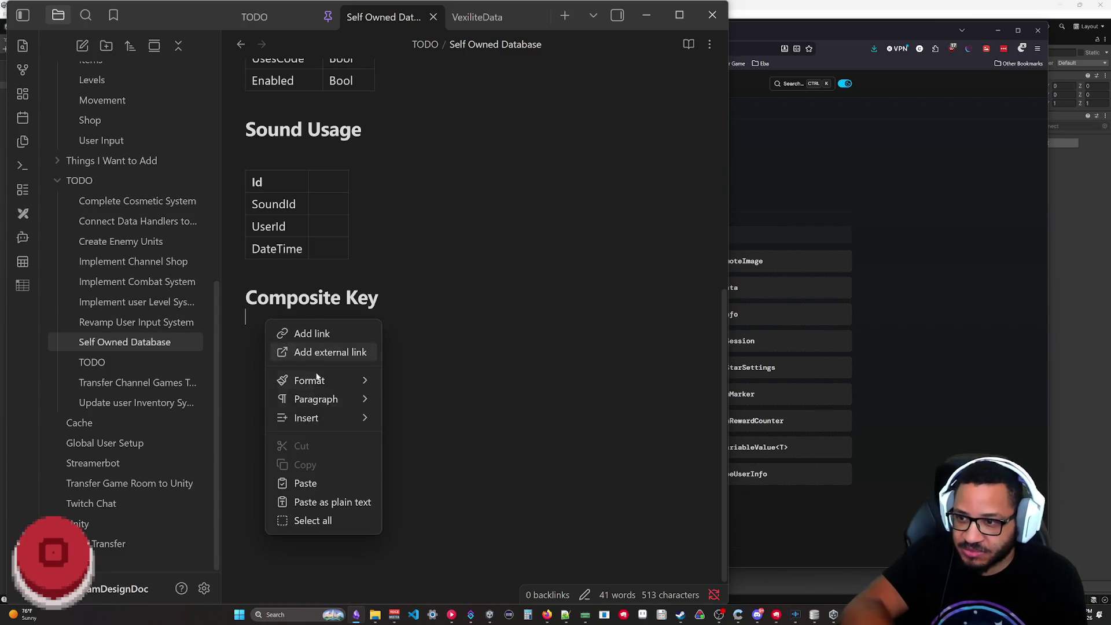
mouse_move(305, 418)
left_click(408, 442)
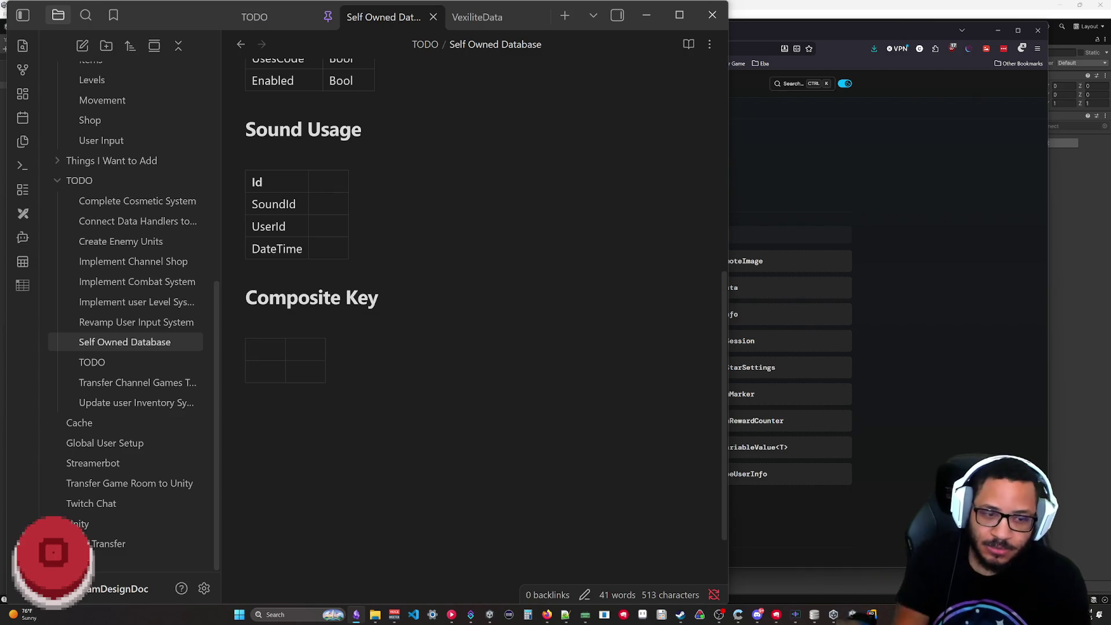
type("Id")
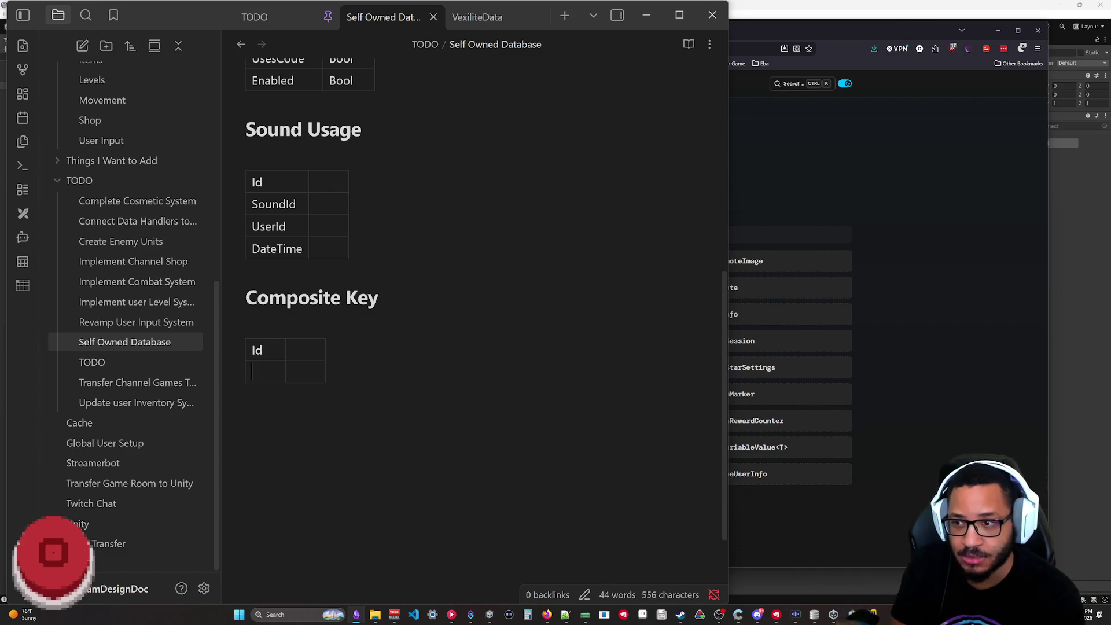
key("Return")
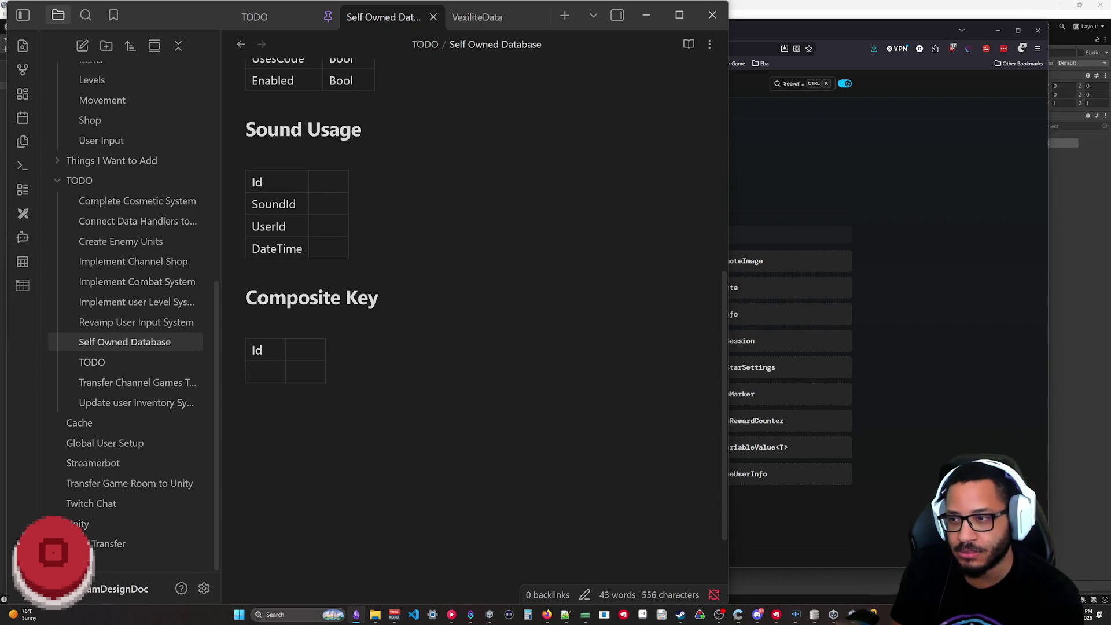
type("UserId")
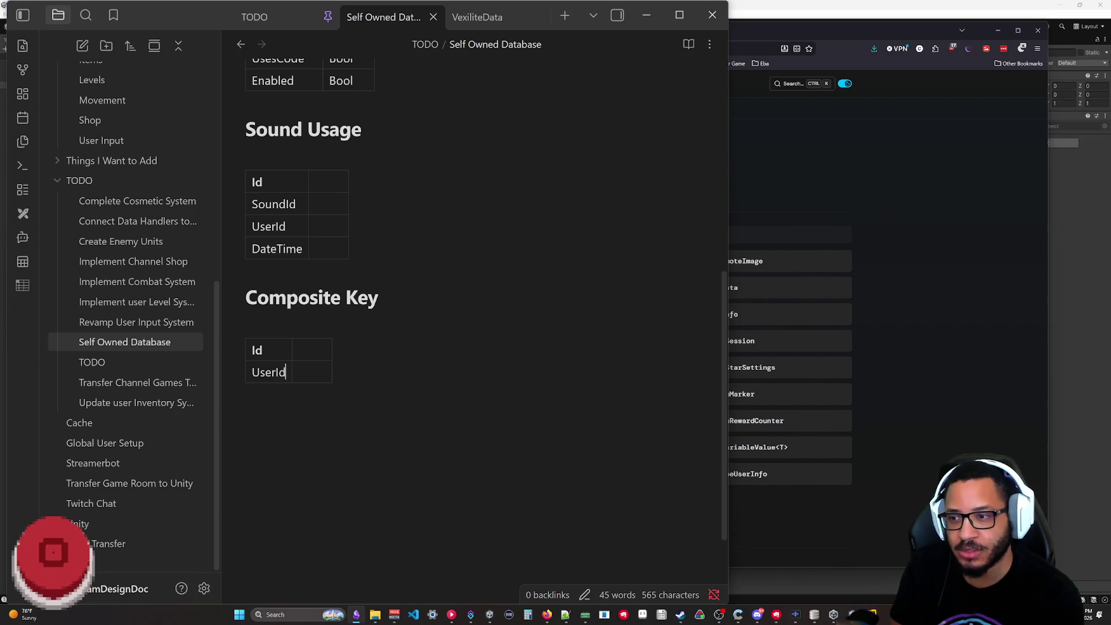
key("Return")
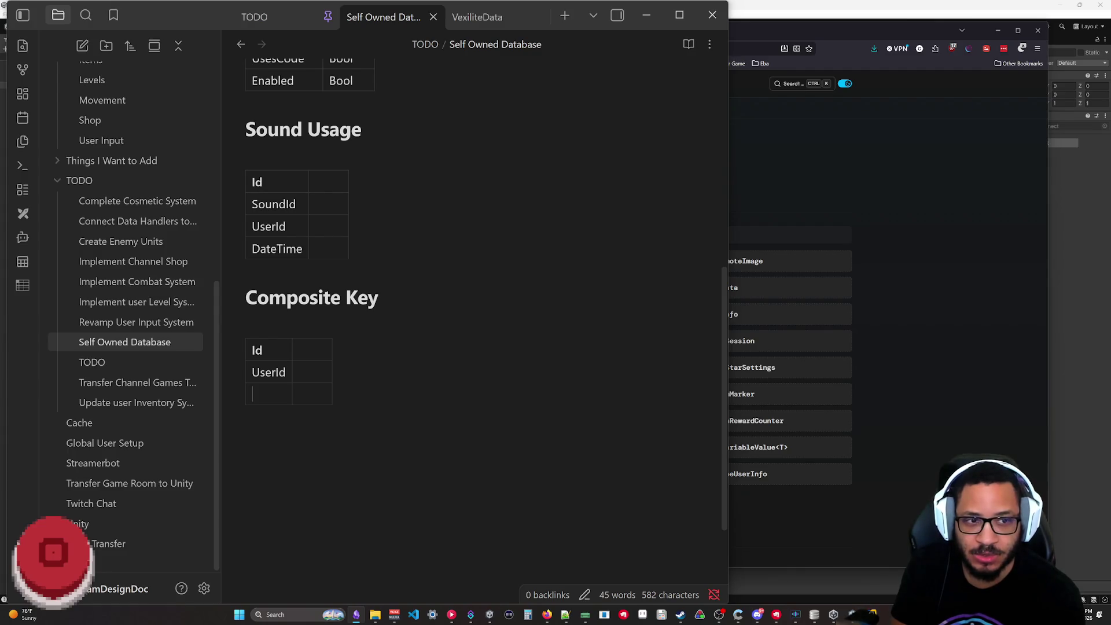
type("dataKey")
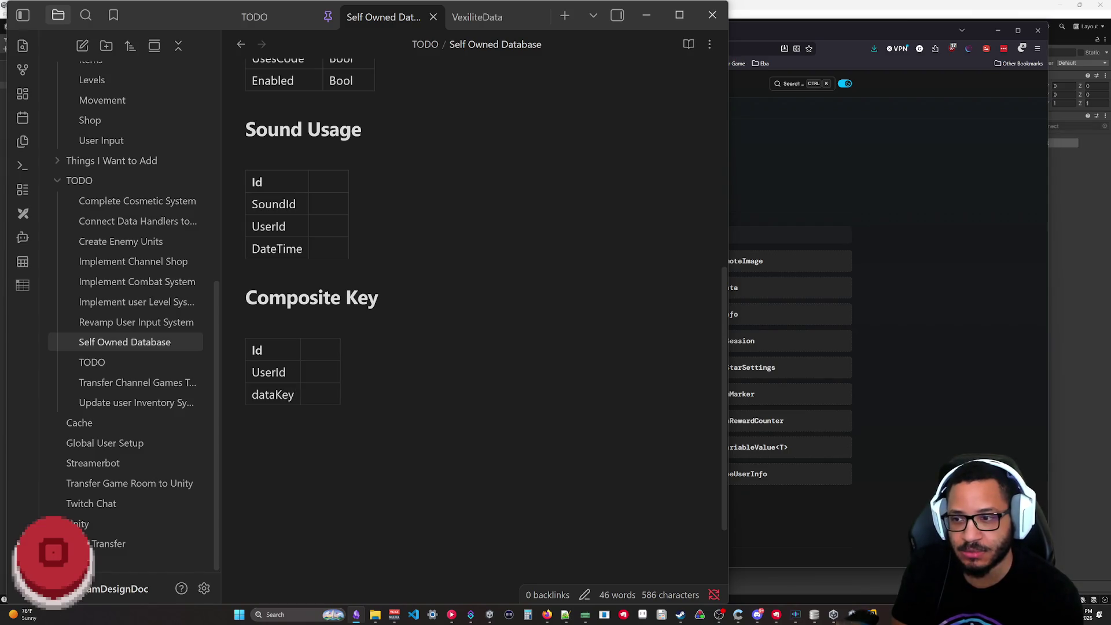
key("Left")
key("Left")
key("Left")
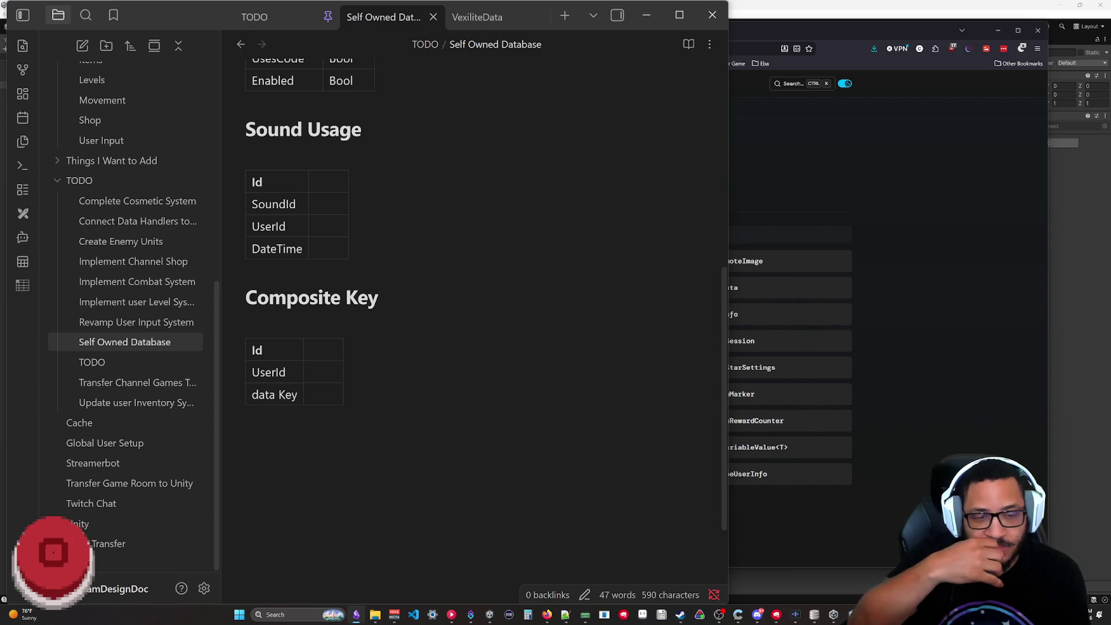
- Delete the Id row from the Composite Key table
double_click(257, 350)
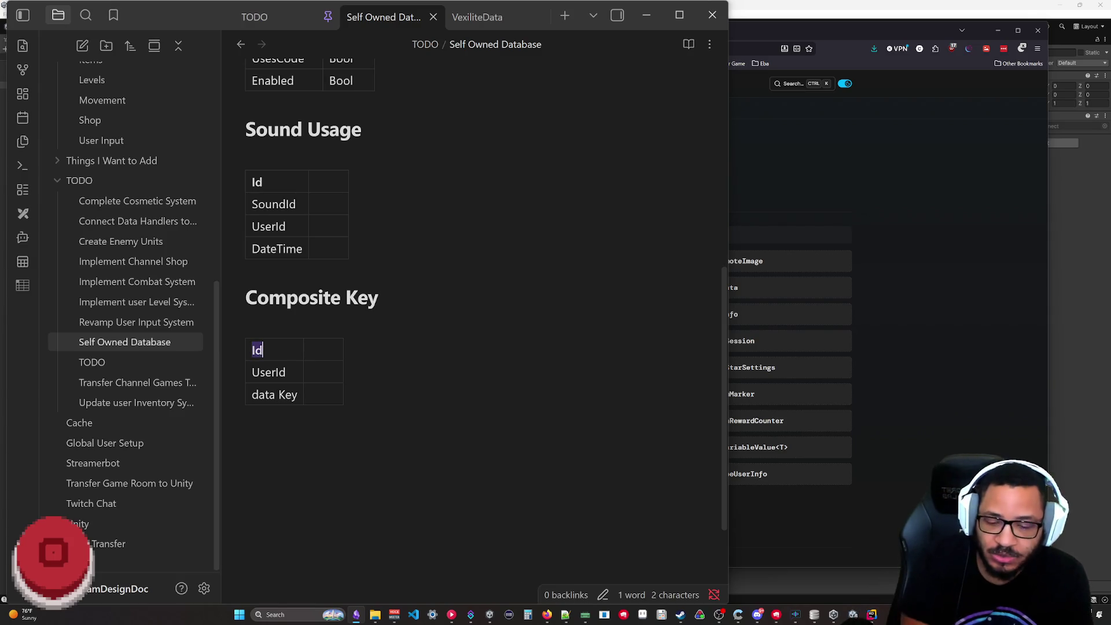
right_click(285, 46)
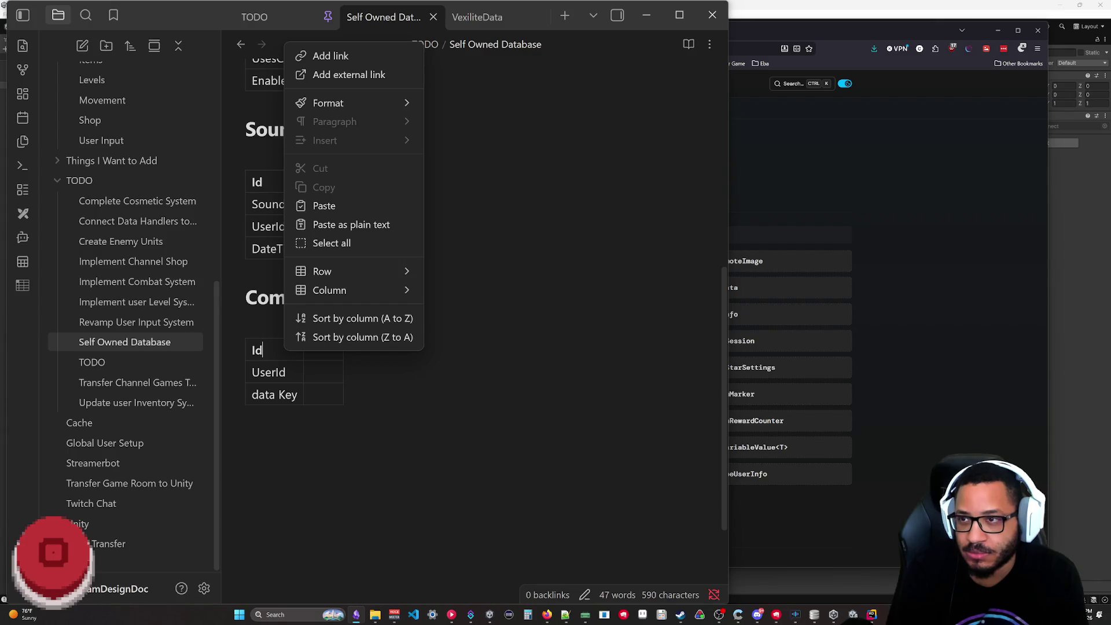
left_click(262, 350)
left_click_drag(252, 350, 344, 352)
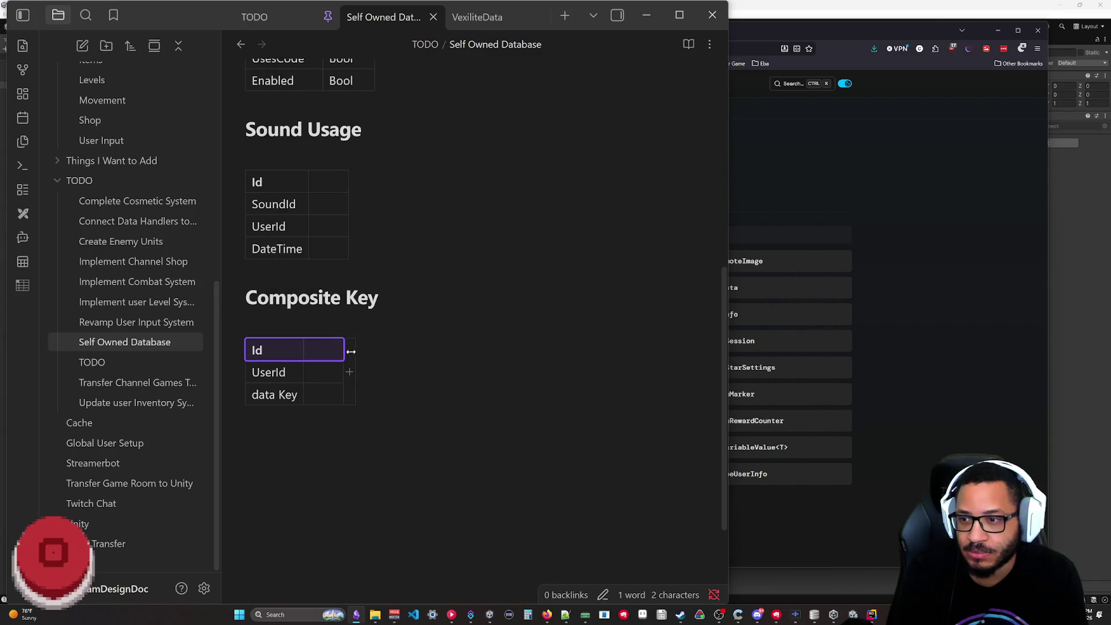
key("BackSpace")
key("BackSpace")
- Add a Value row below data Key, leaving UserId, data Key and Value
key("Down")
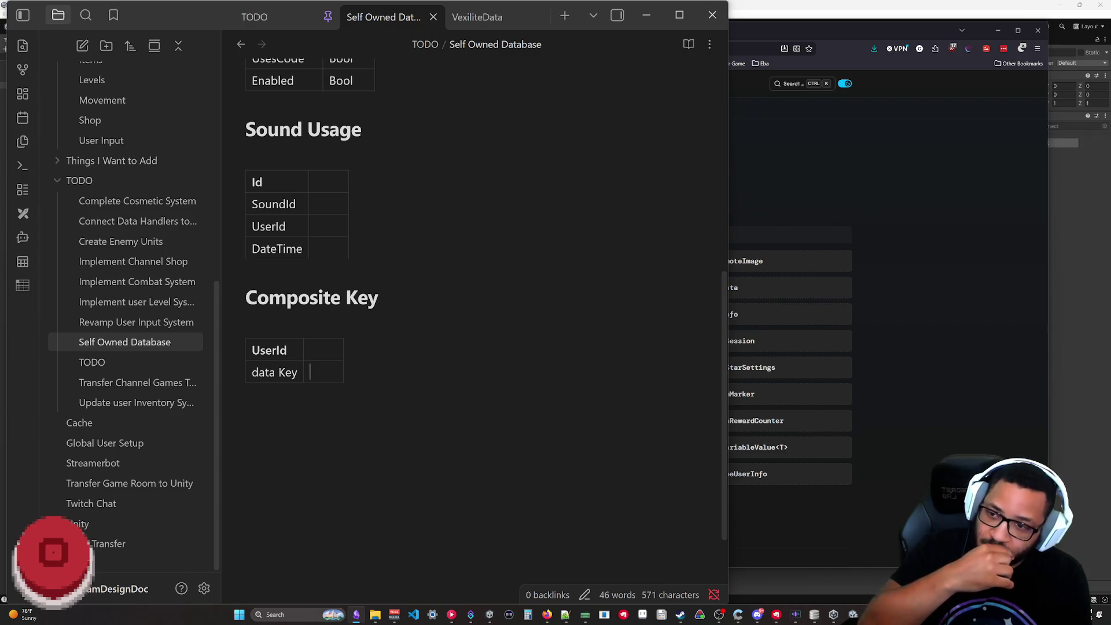
key("Return")
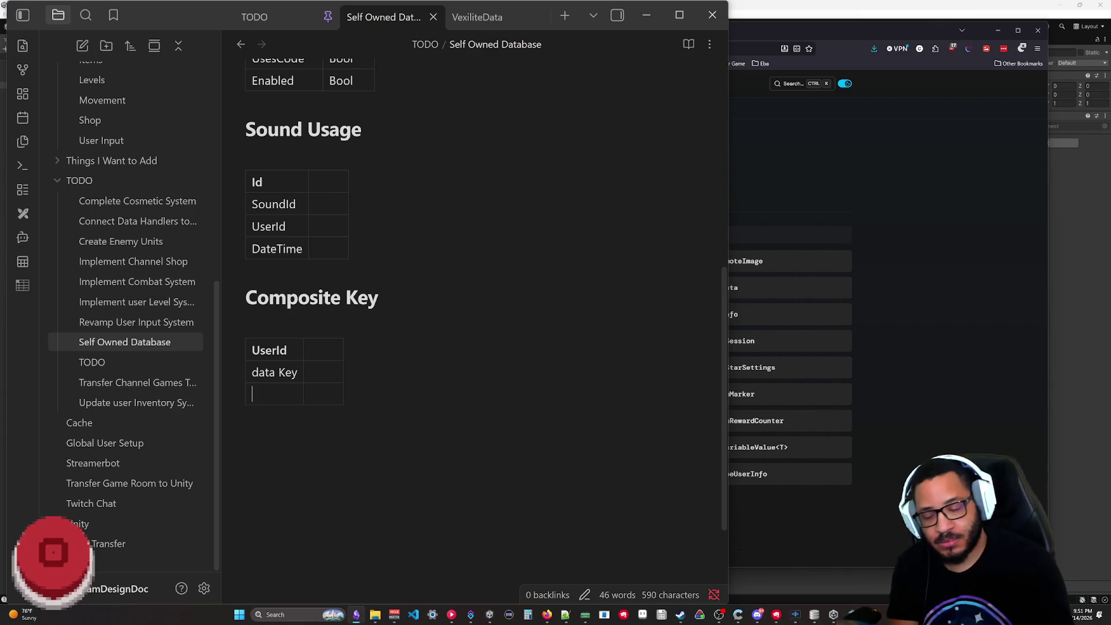
type("Value")
key("Down")
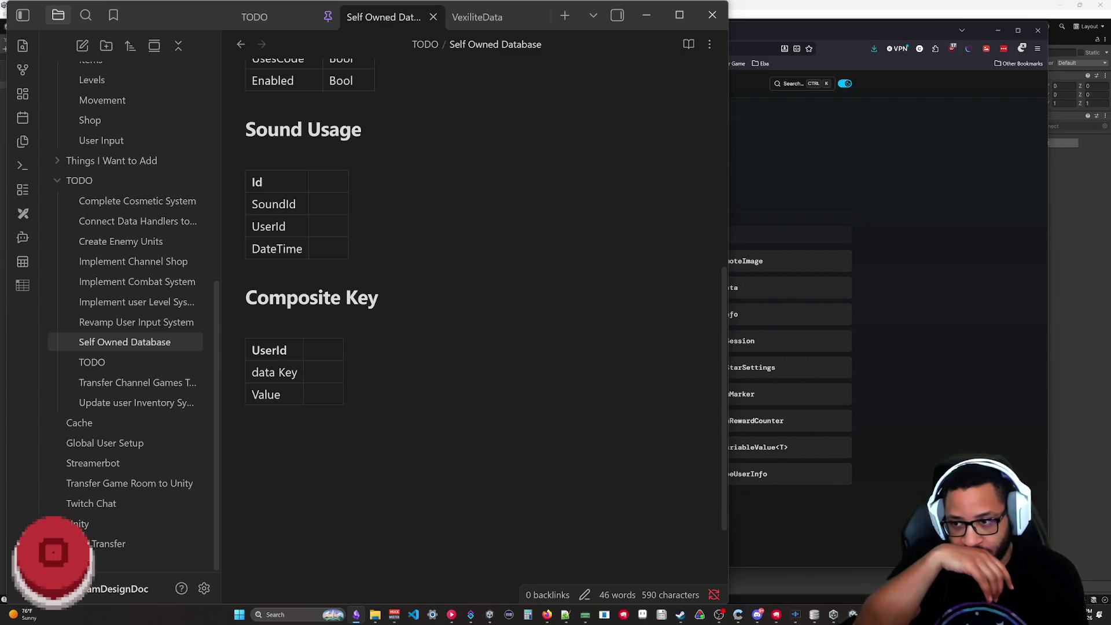
scroll(473, 312, "up", 3)
scroll(474, 312, "down", 2)
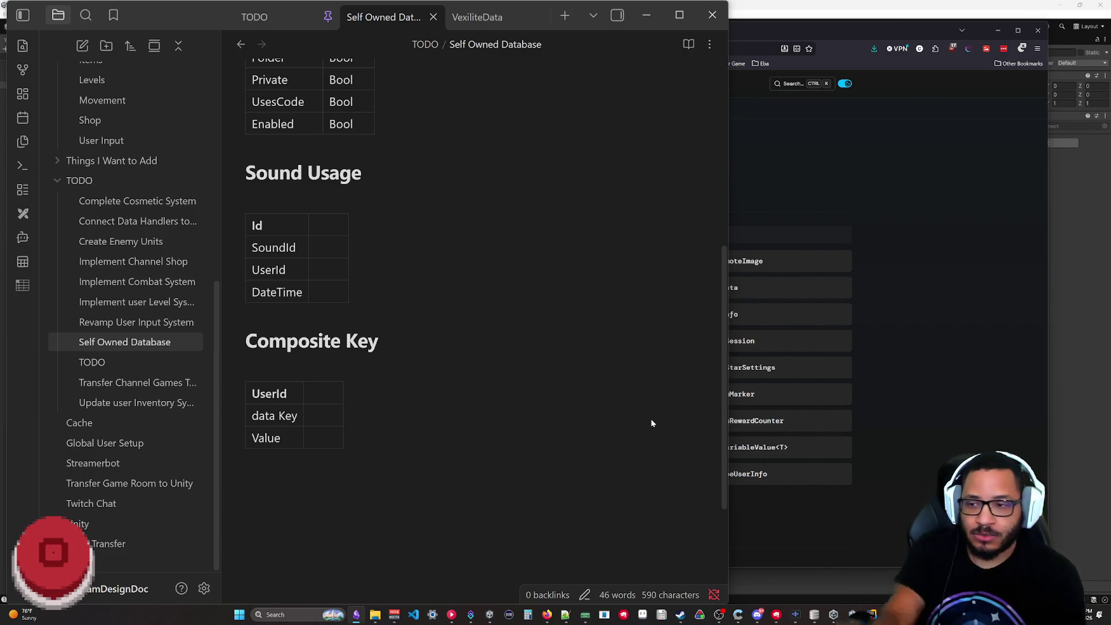
type("!mana")
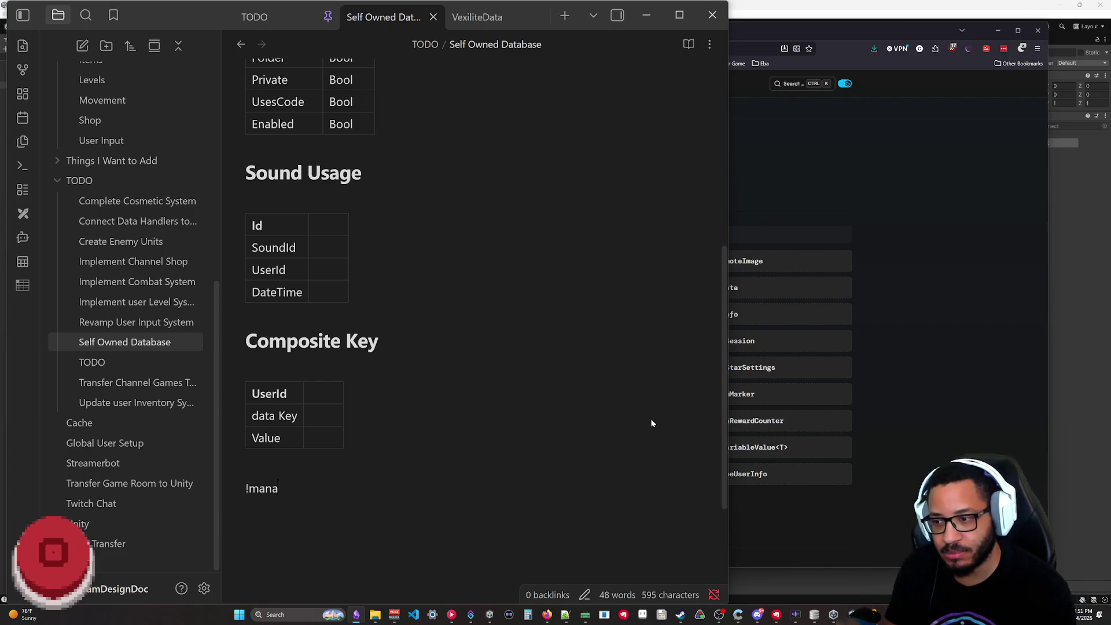
- Add a '!mana' line with an empty bullet below the table, reviewing the data Key cell
key("Return")
type("-")
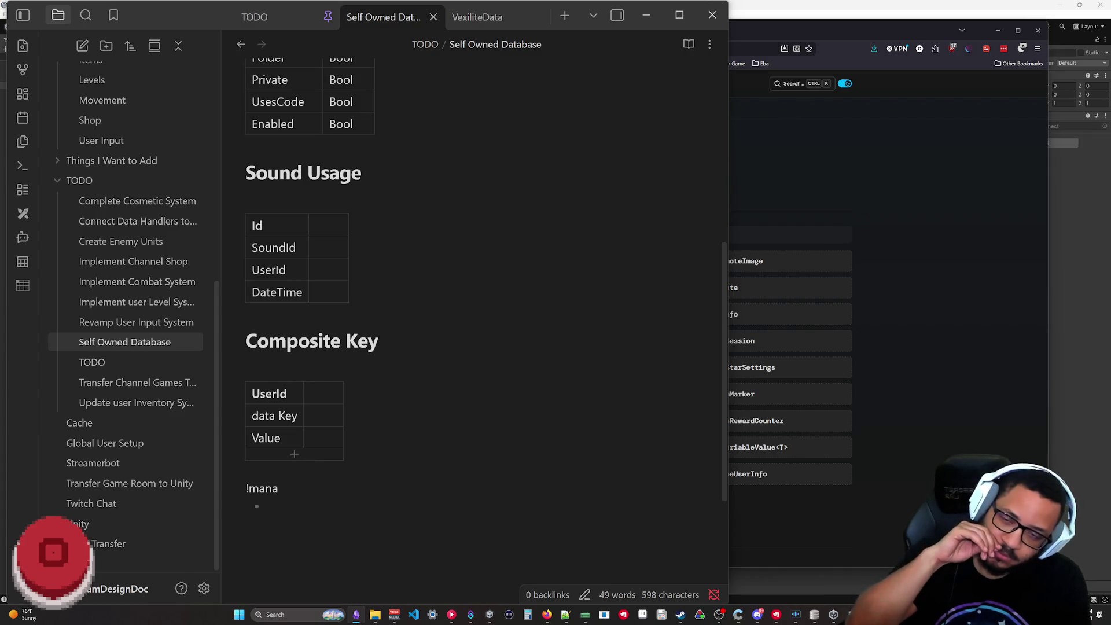
left_click_drag(252, 416, 298, 417)
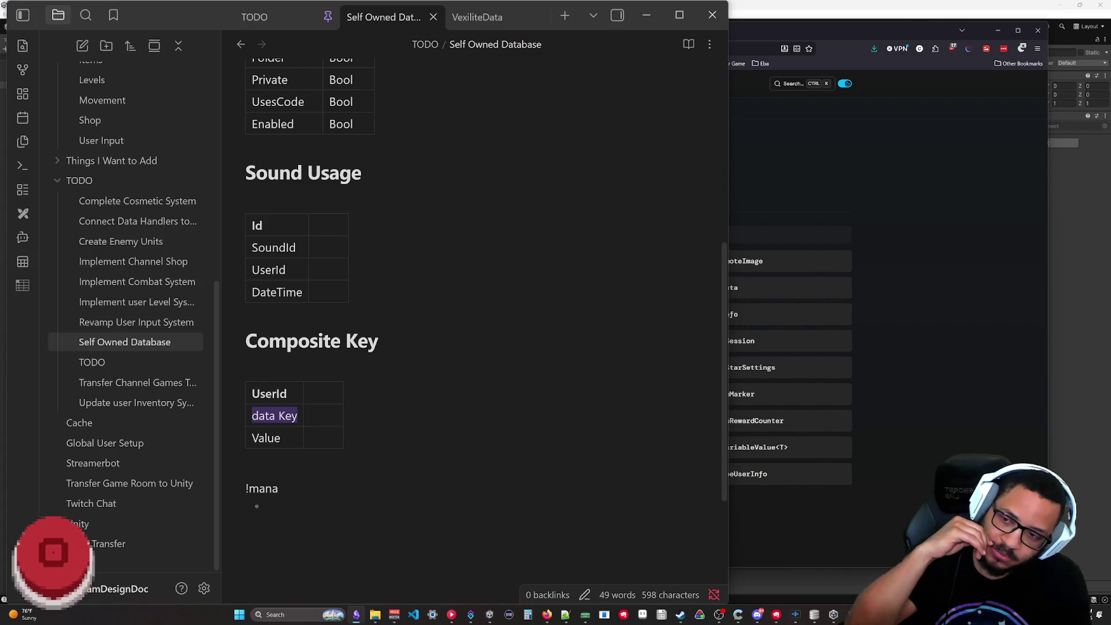
key("Escape")
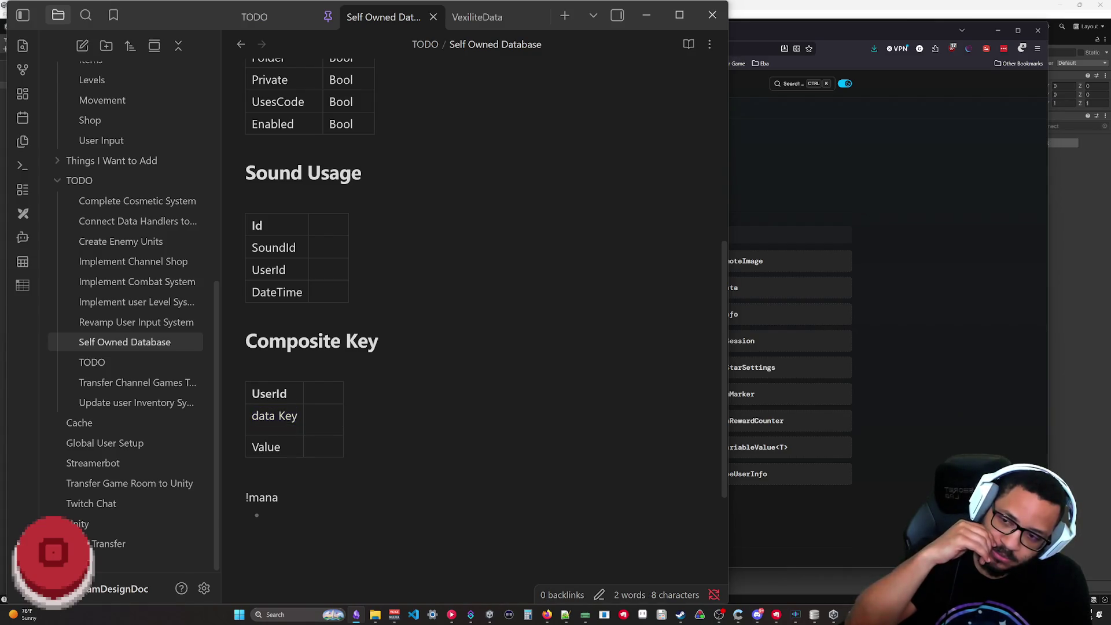
left_click_drag(298, 416, 243, 415)
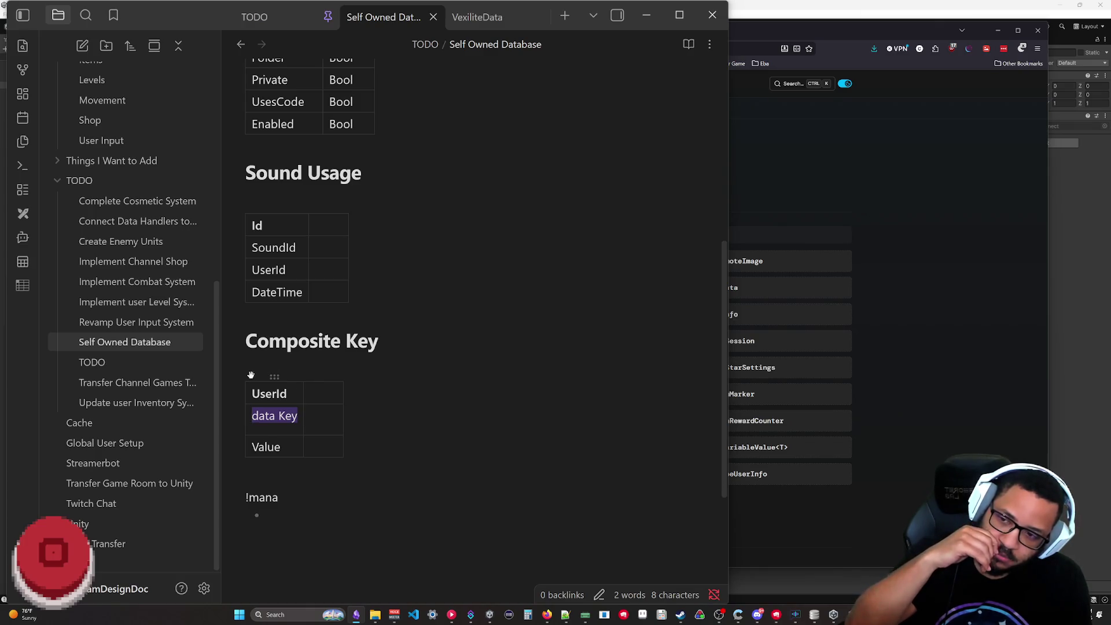
left_click_drag(288, 394, 212, 391)
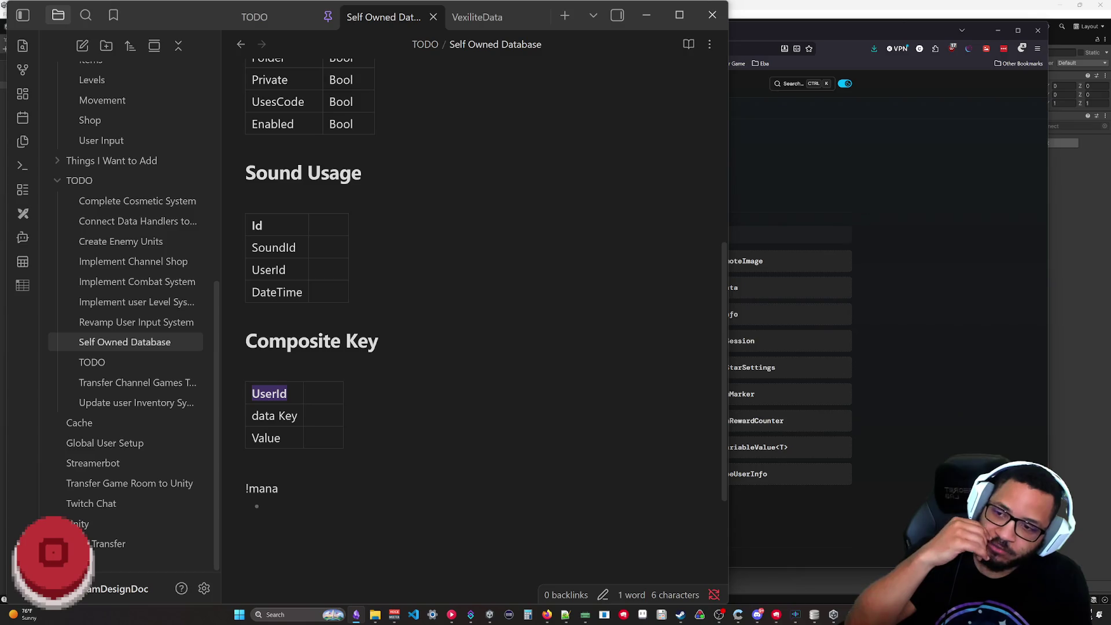
key("Down")
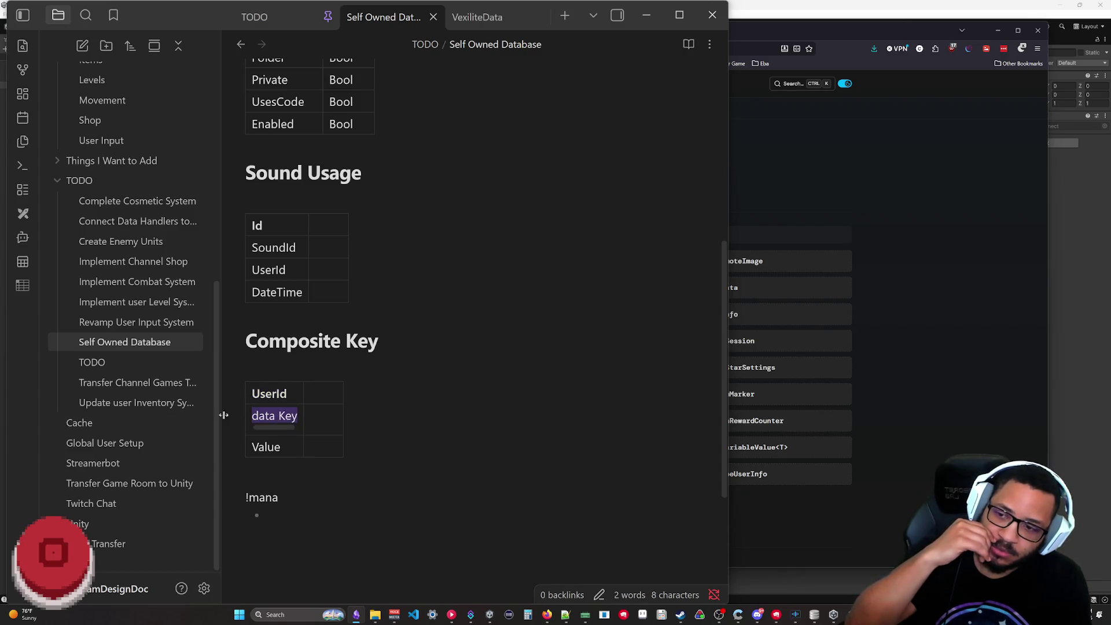
left_click(278, 416)
left_click_drag(298, 416, 218, 430)
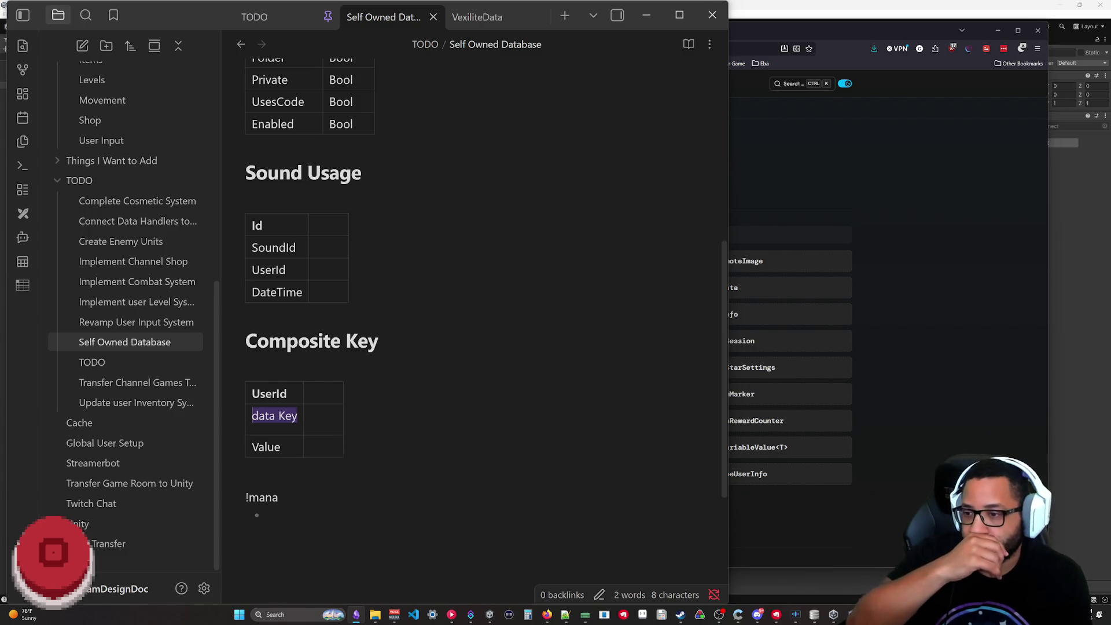
key("Down")
key("Down")
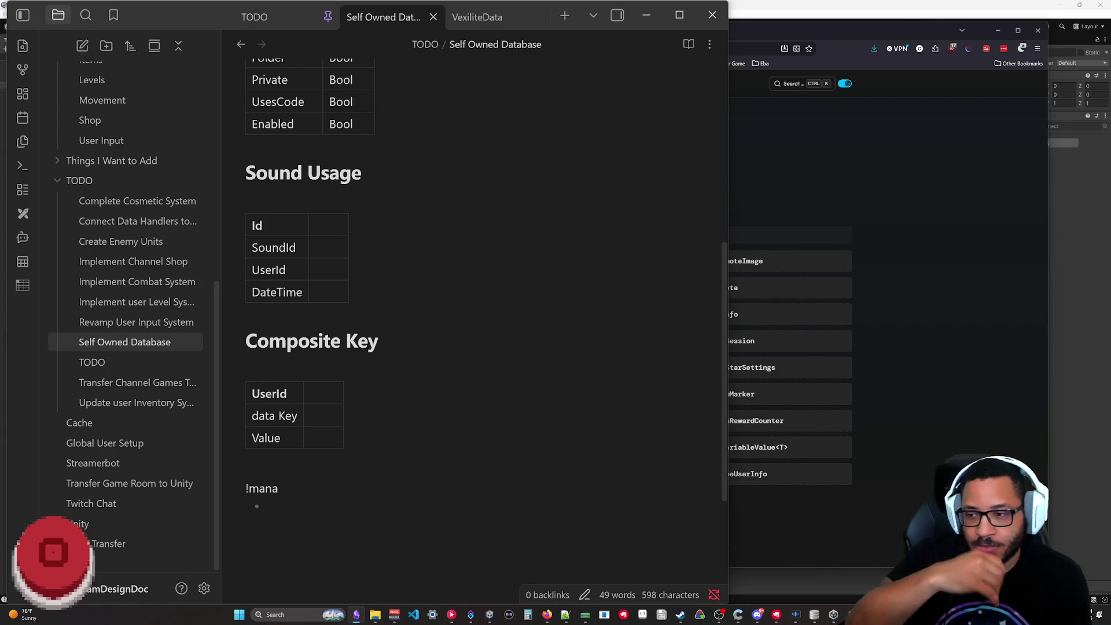
type("# Mana")
- Insert a Mana heading with an empty two-by-two table above the !mana line
key("Return")
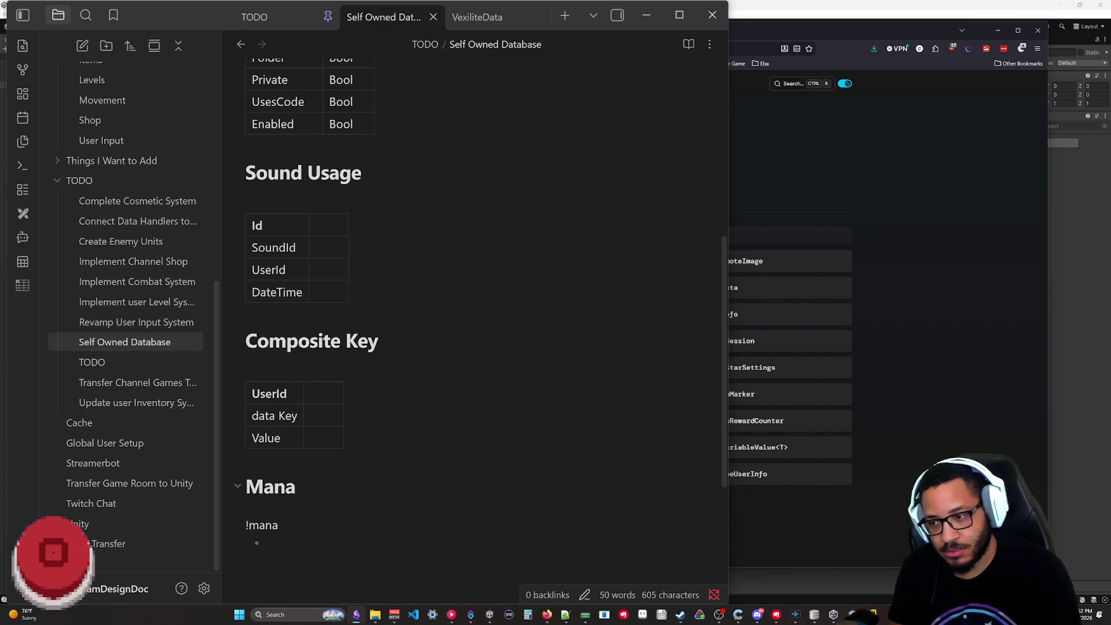
right_click(277, 294)
mouse_move(318, 390)
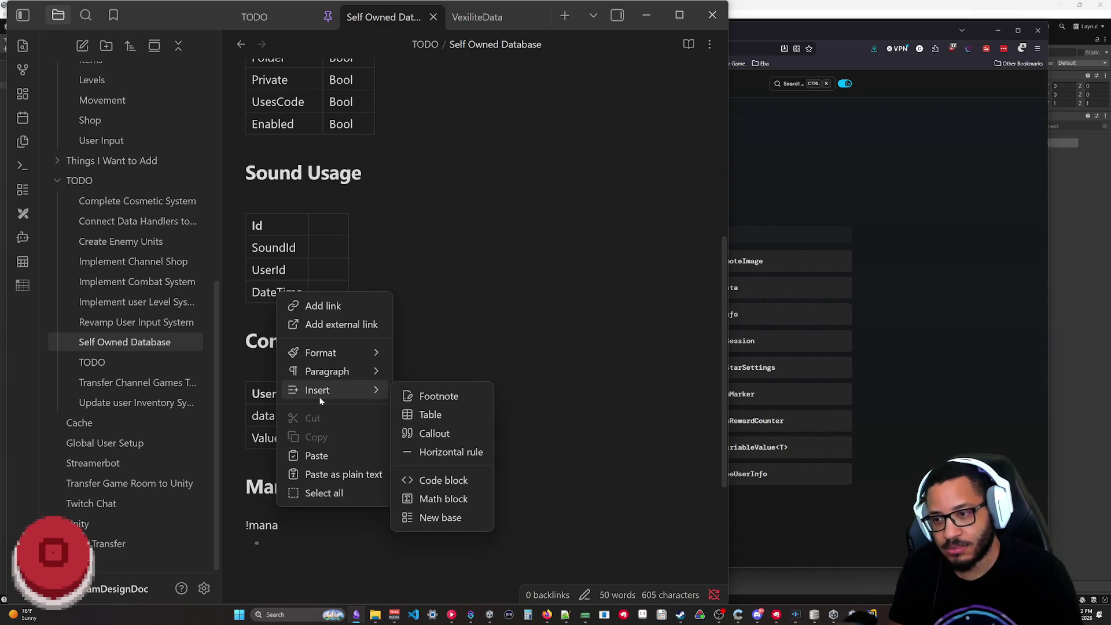
left_click(422, 415)
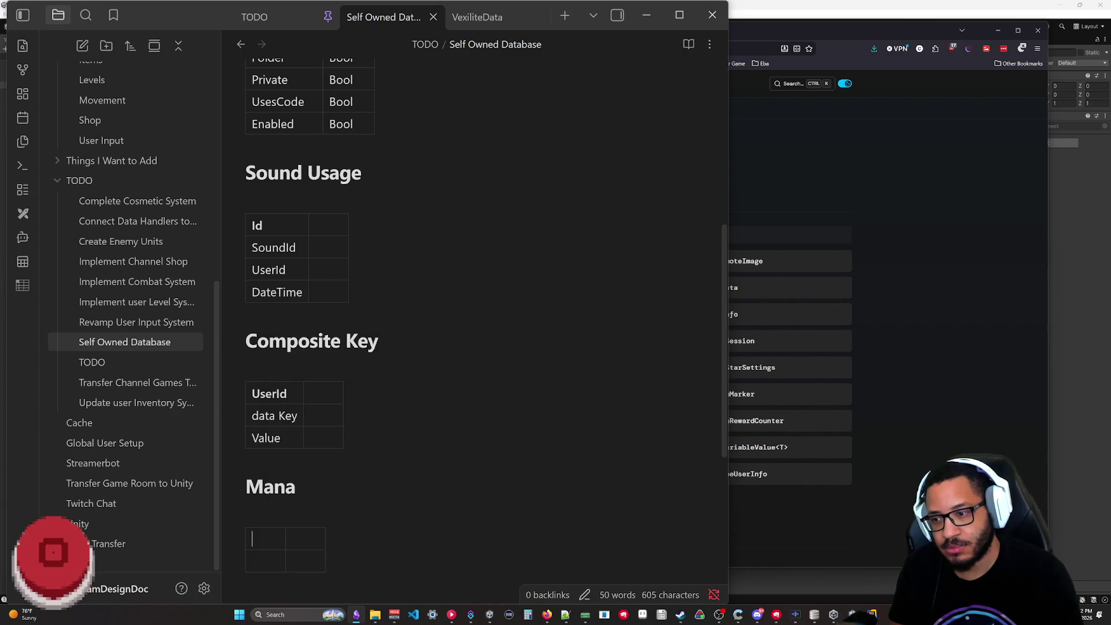
scroll(402, 455, "down", 2)
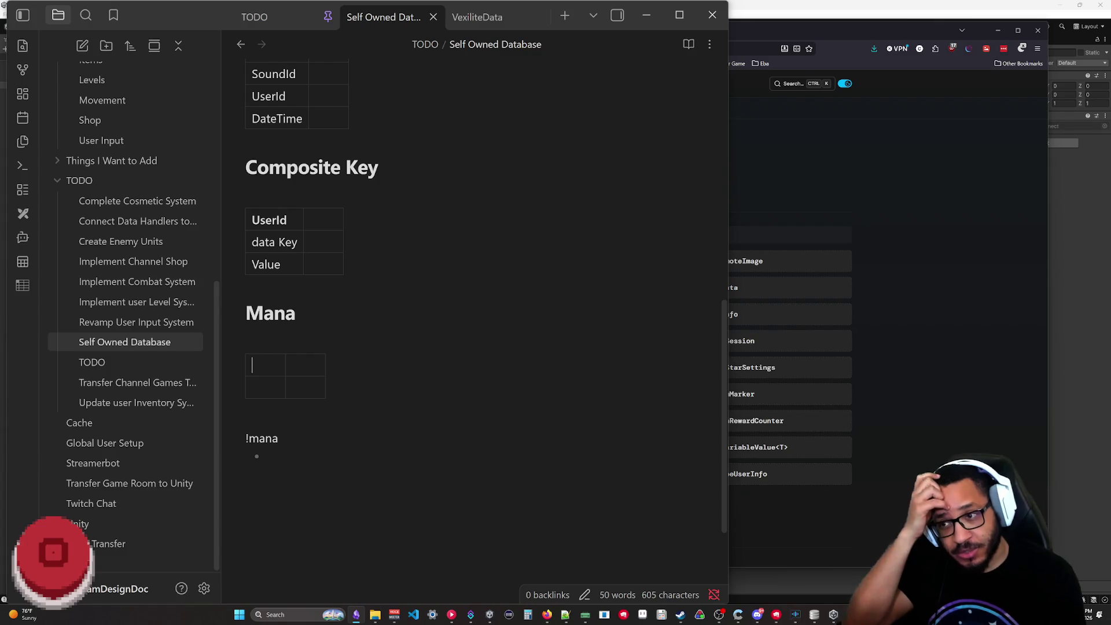
mouse_move(269, 220)
left_mouse_down()
mouse_move(275, 242)
mouse_move(269, 220)
left_mouse_up()
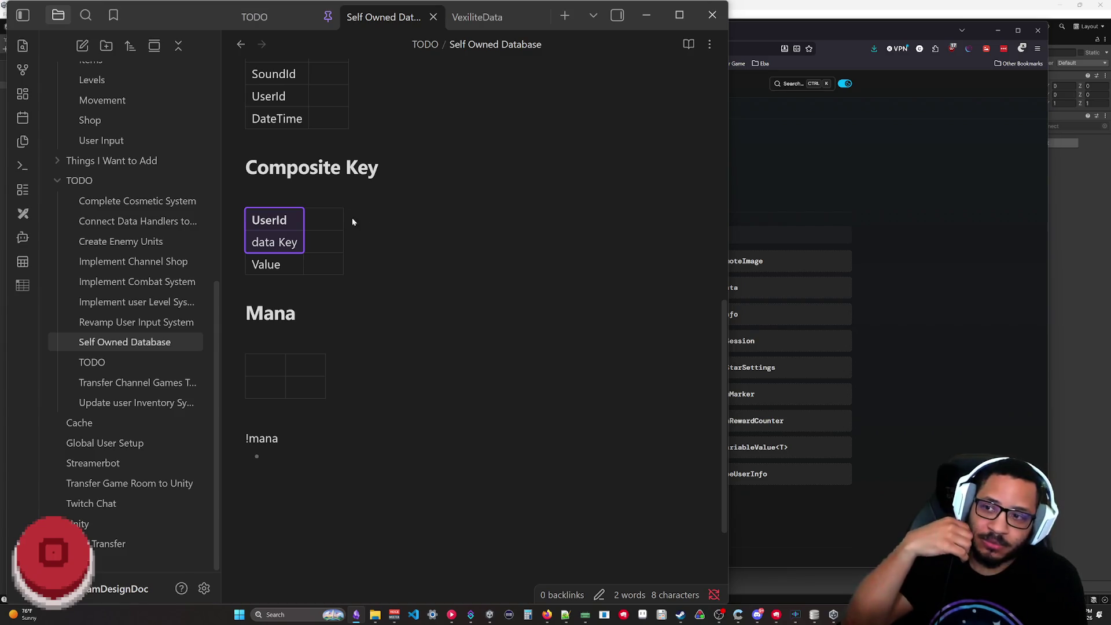
- Delete the leftover !mana line and empty bullet, leaving room for a UserId_UserName line
key("Escape")
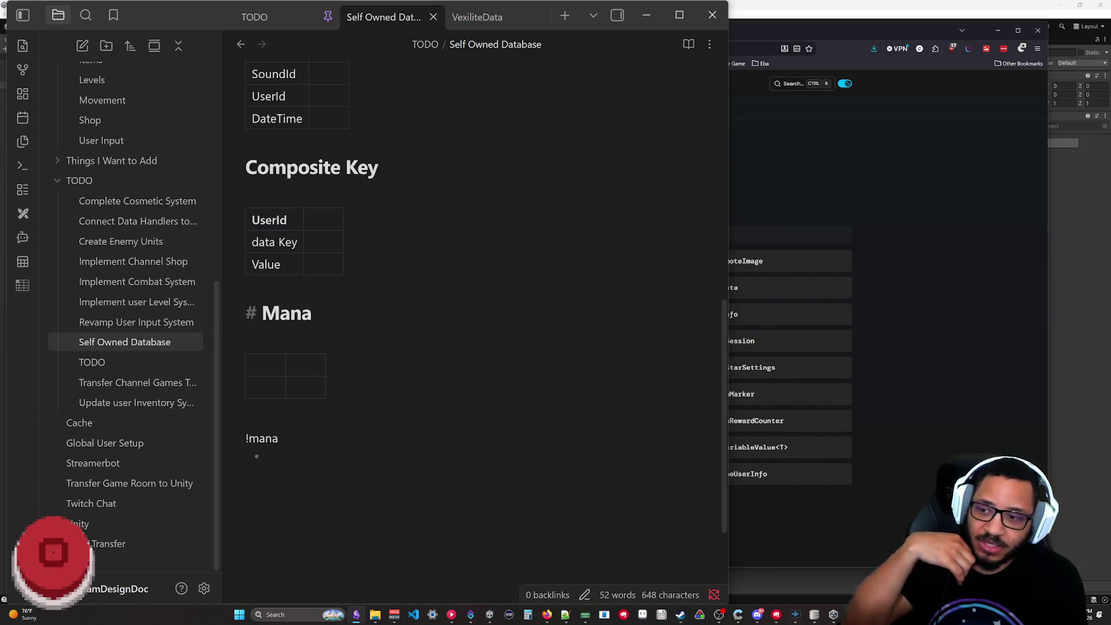
left_click_drag(262, 457, 210, 438)
key("BackSpace")
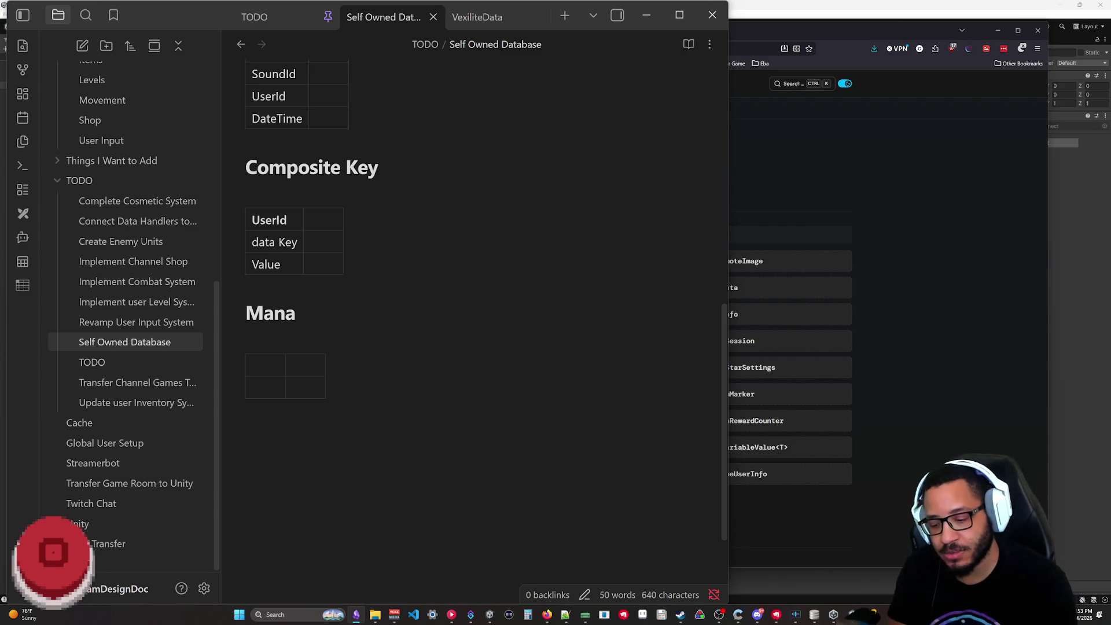
type("UserId")
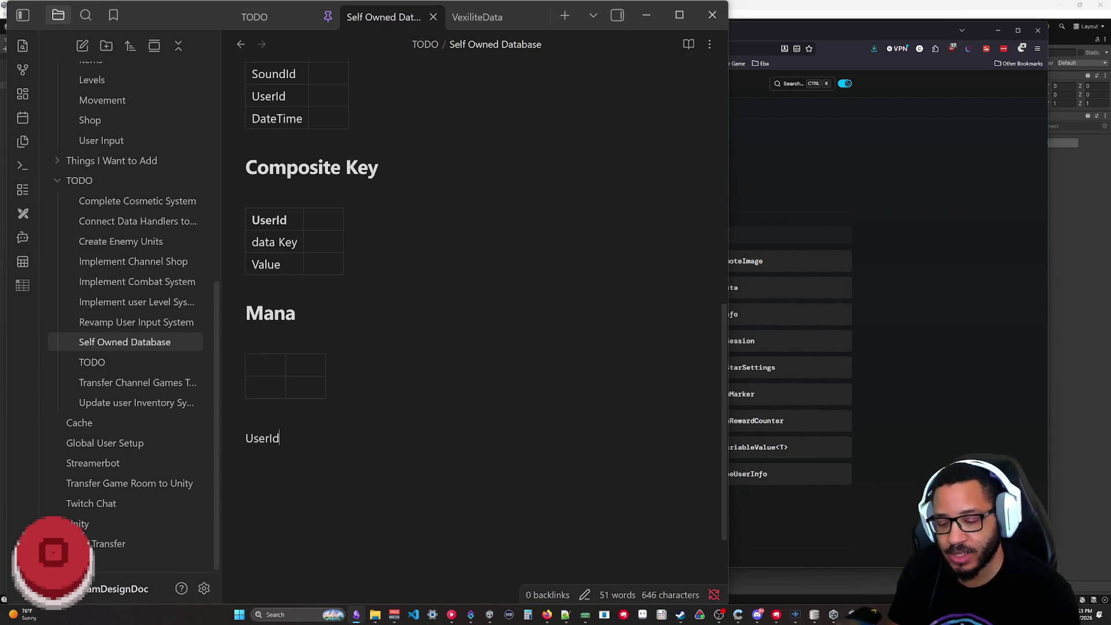
type("_UserName ")
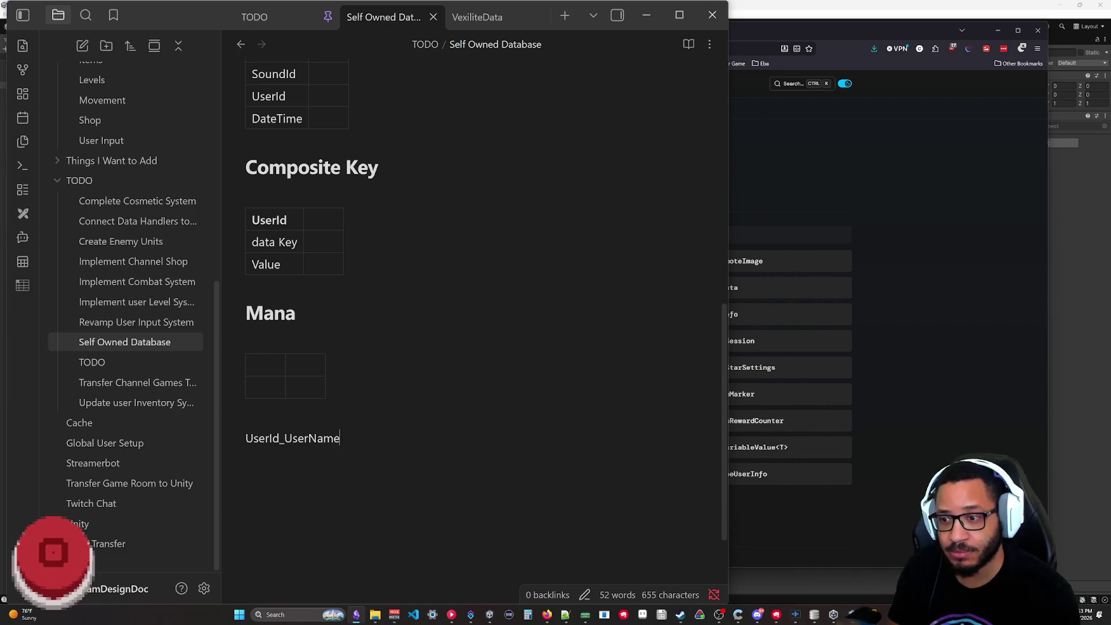
type("-")
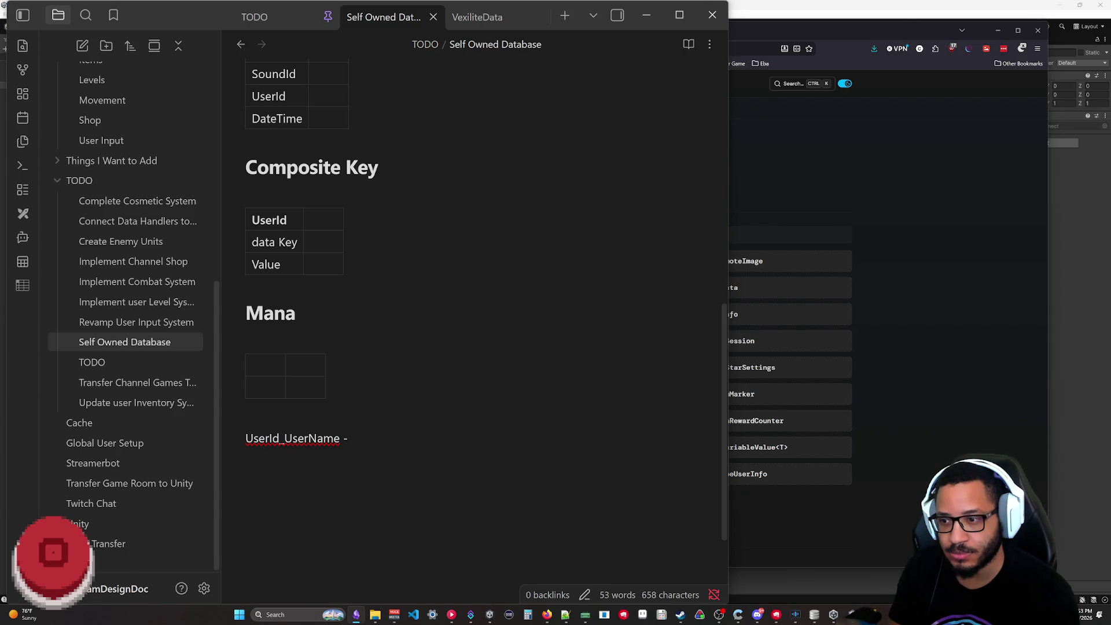
type(" string")
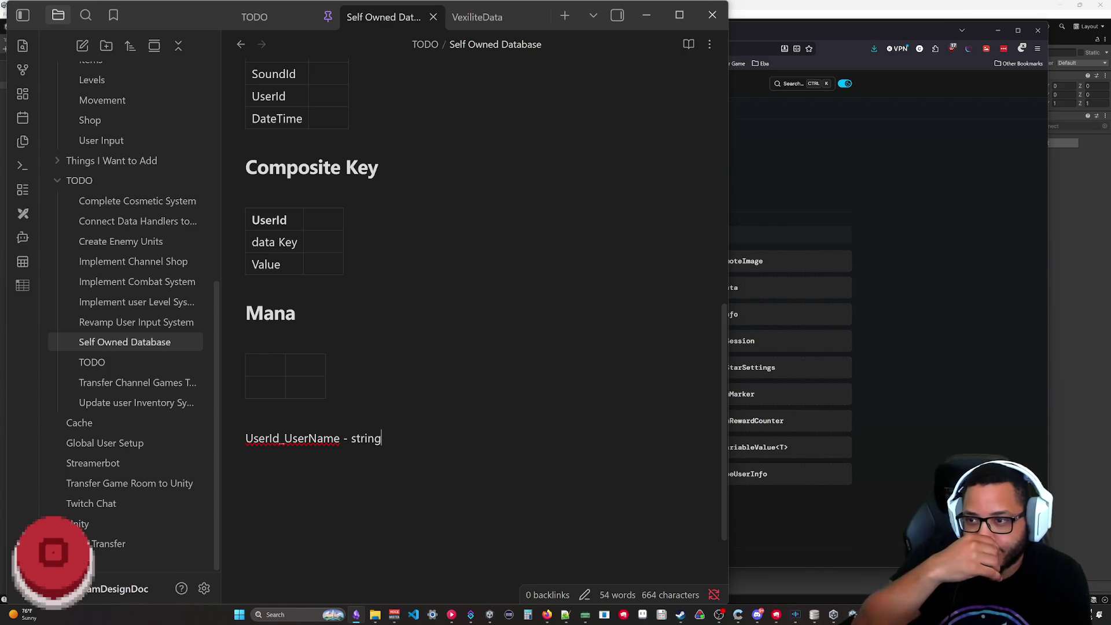
- Delete the 'UserId_UserName - string' line below the Mana table
left_click_drag(382, 439, 231, 437)
key("BackSpace")
key("BackSpace")
scroll(473, 321, "up", 3)
scroll(474, 321, "down", 2)
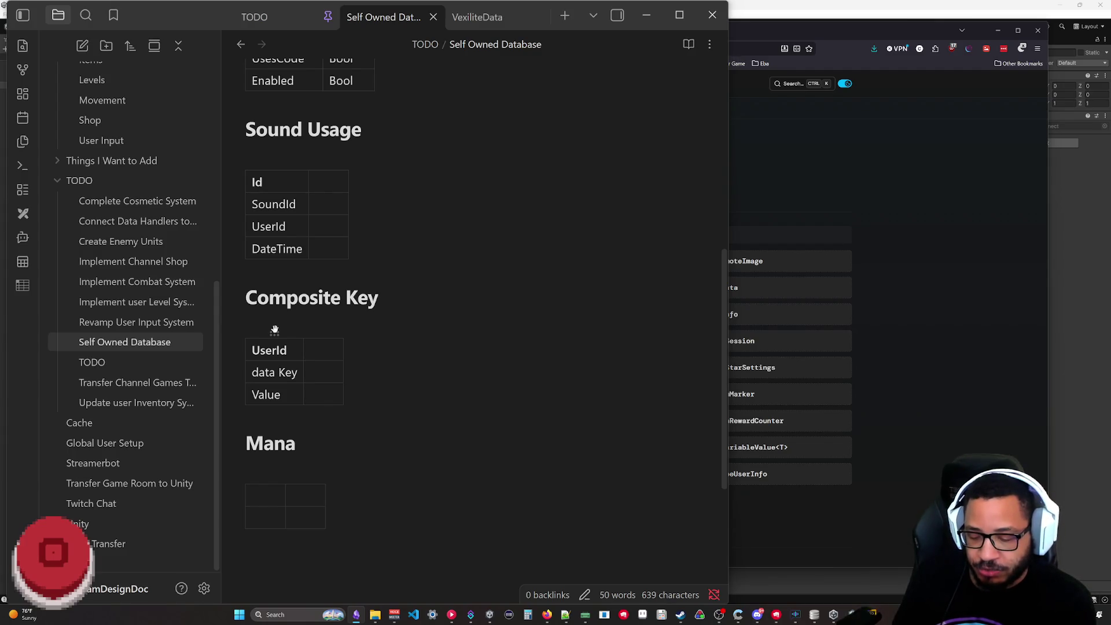
type("CPH.GetTwitchUserVarById<")
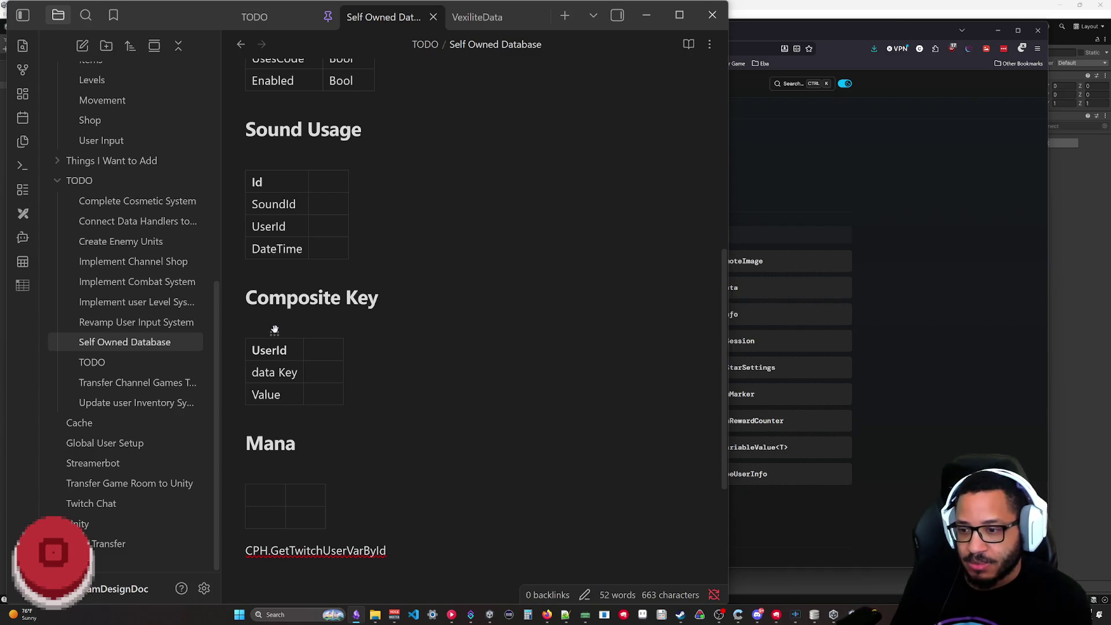
type("string>(userId")
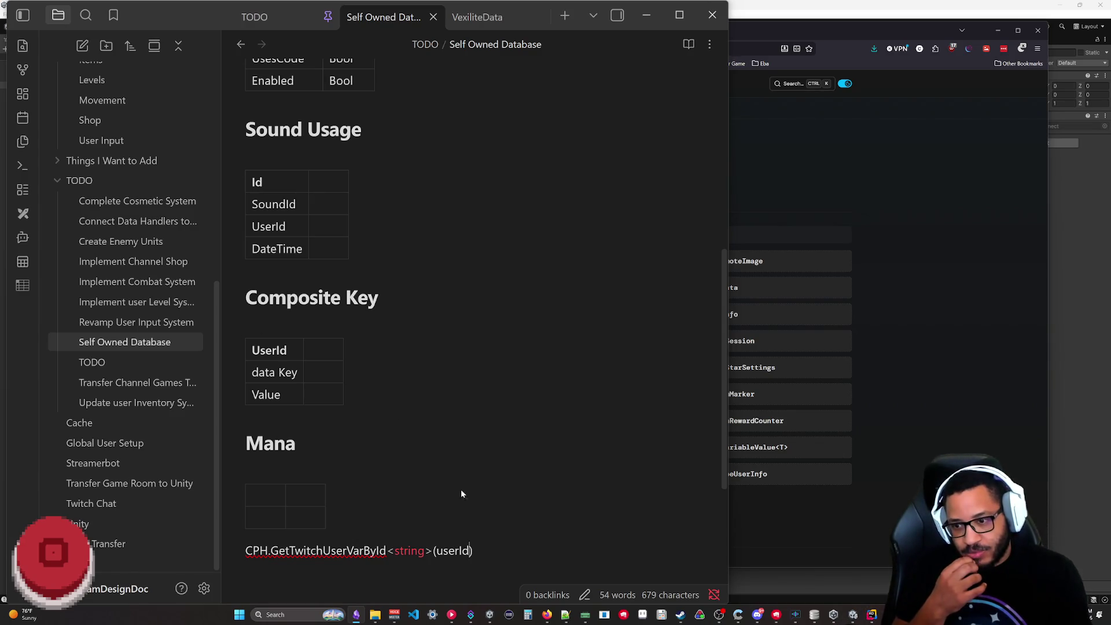
type("= Value")
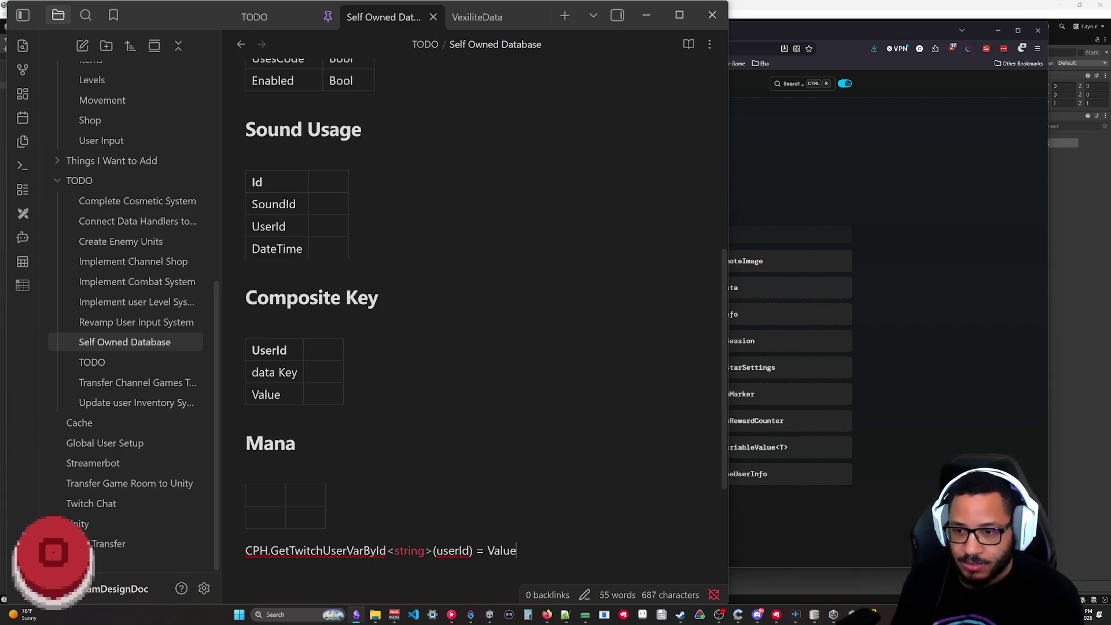
- Write 'CPH.GetTwitchUserVarById<string>(userId, varName) = Value' below the Mana table, removing the extra UserId line
key("Return")
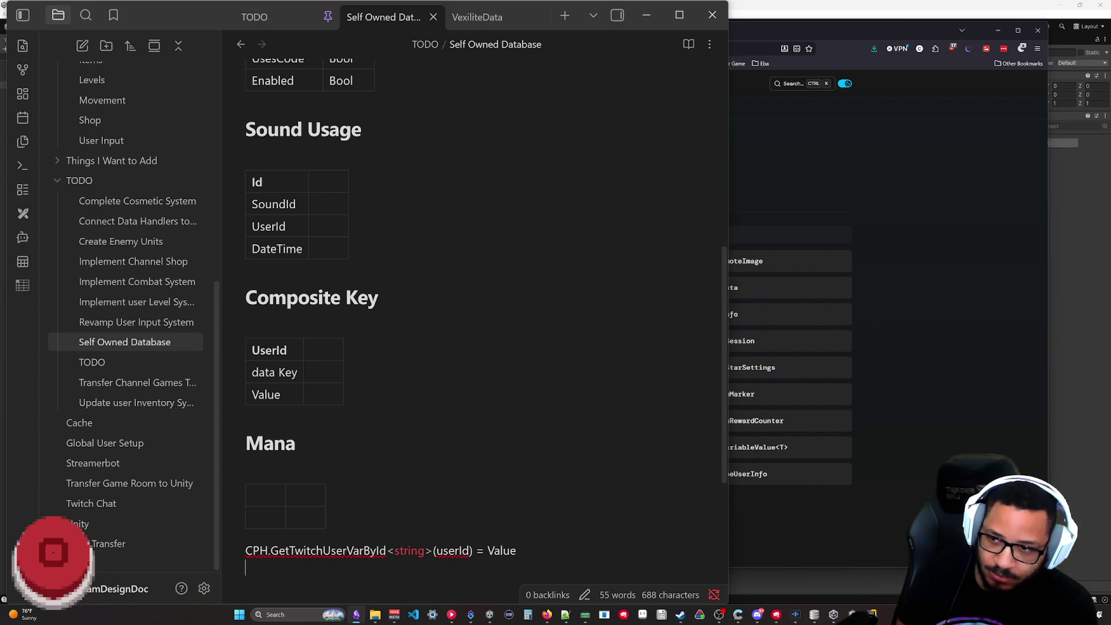
type("User")
key("BackSpace")
key("BackSpace")
type("erId")
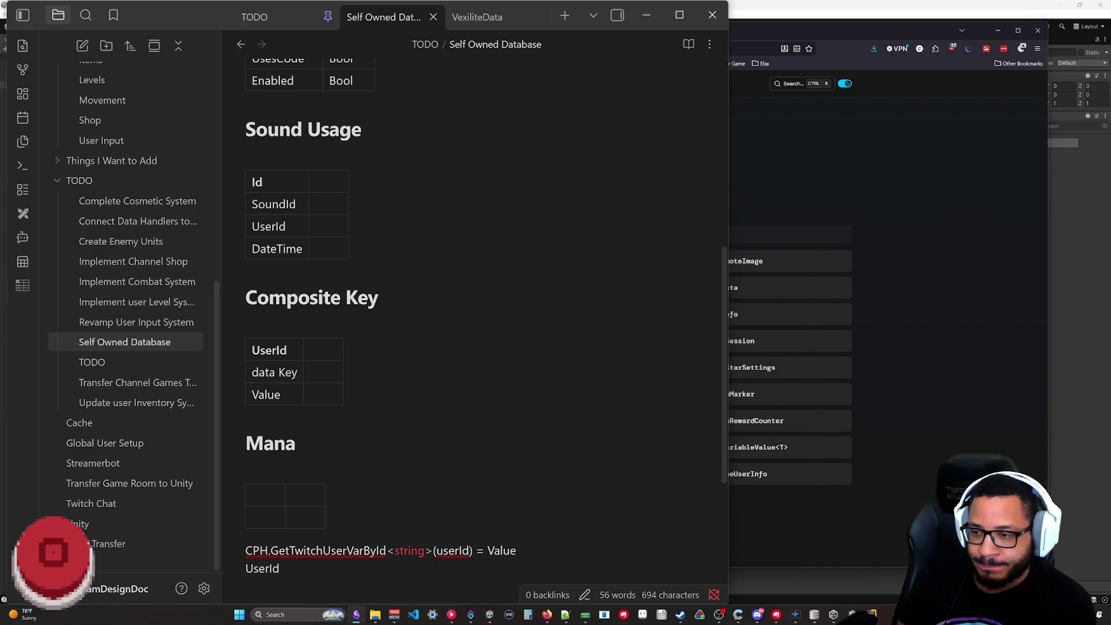
key("BackSpace")
key("BackSpace")
key("BackSpace")
key("BackSpace")
key("BackSpace")
key("BackSpace")
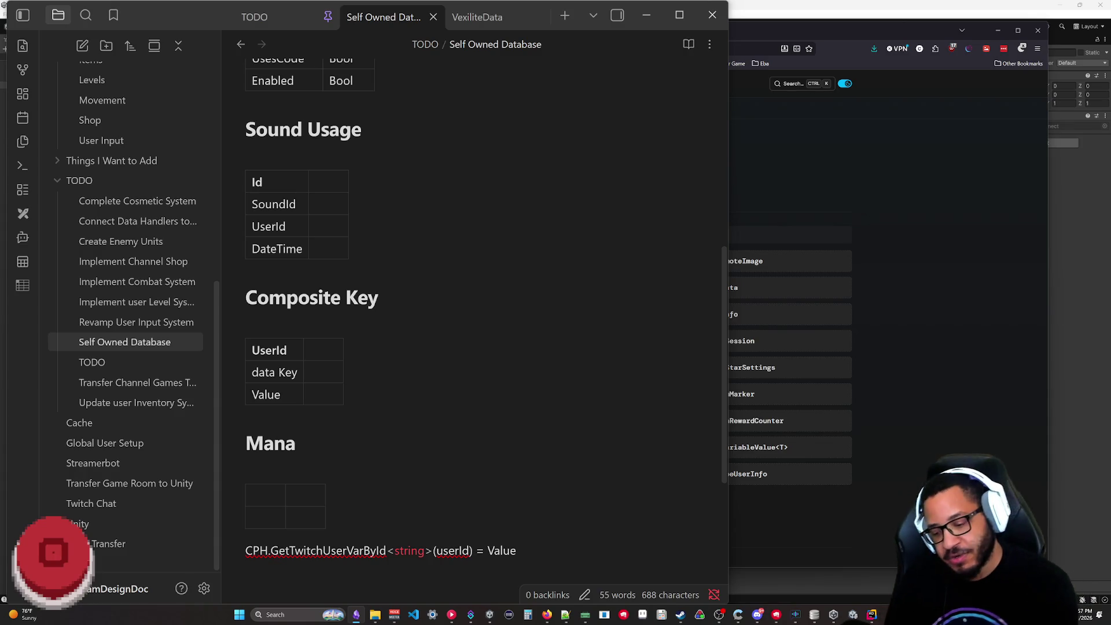
type(", varName)")
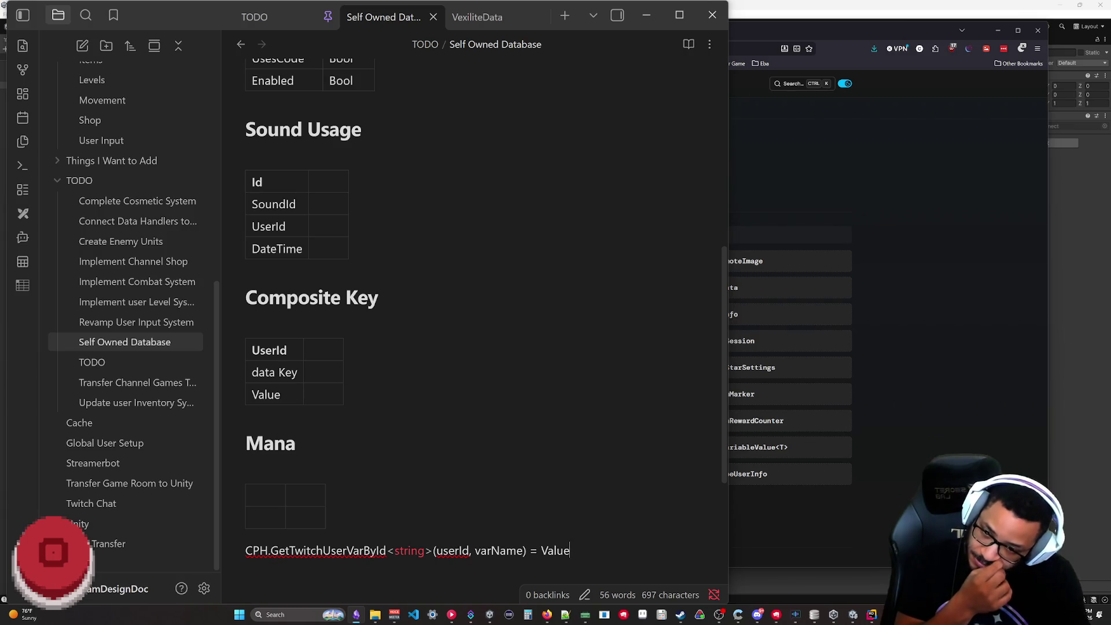
left_click_drag(436, 550, 526, 551)
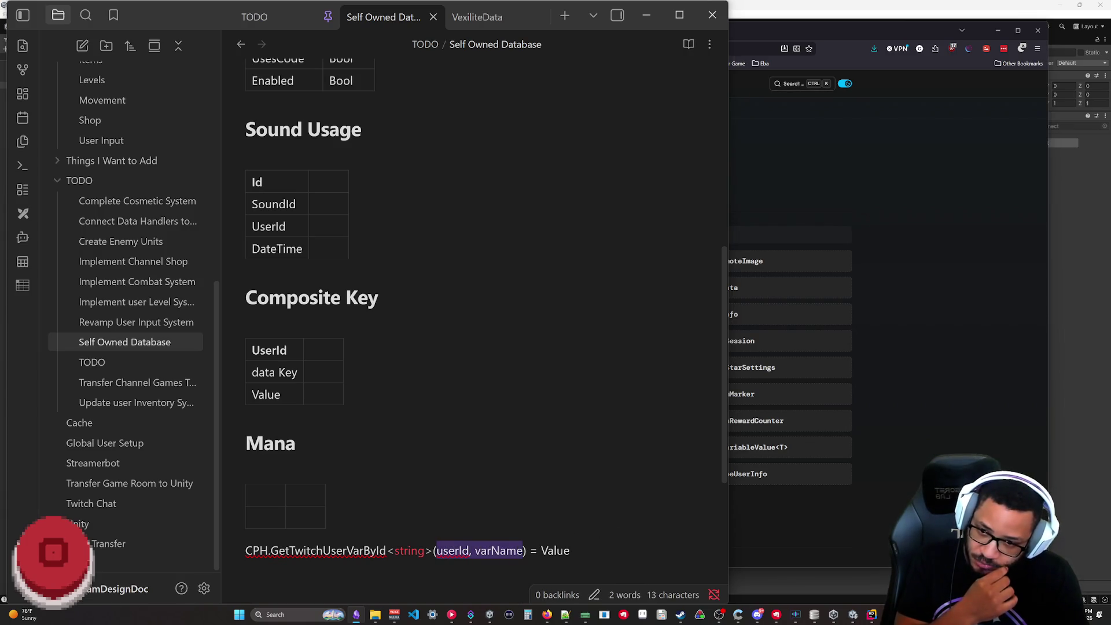
left_click(525, 551)
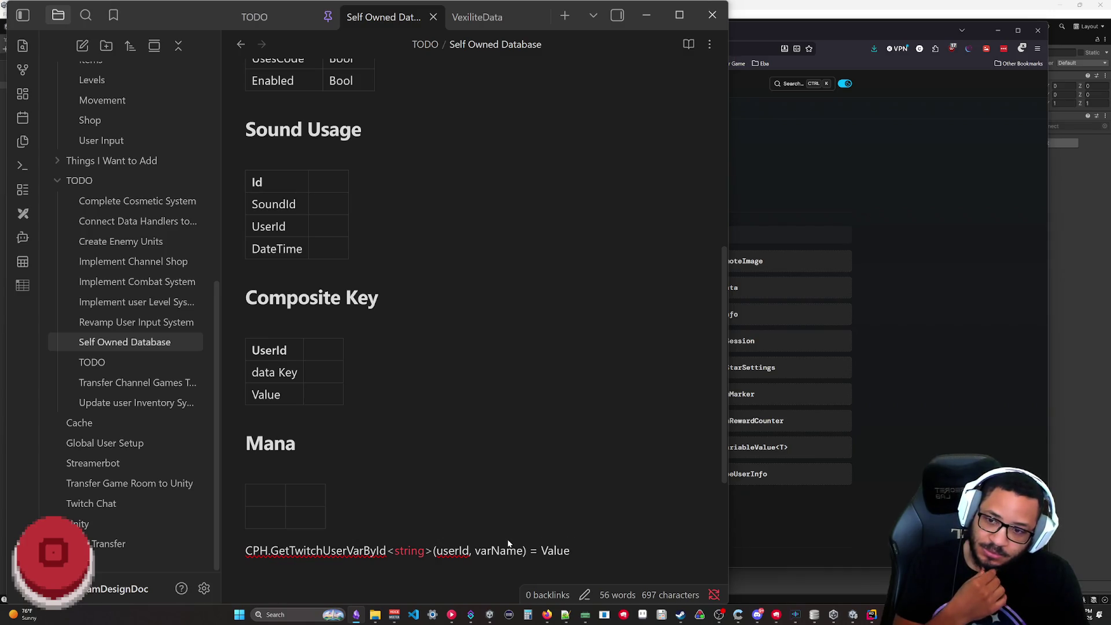
scroll(509, 539, "down", 3)
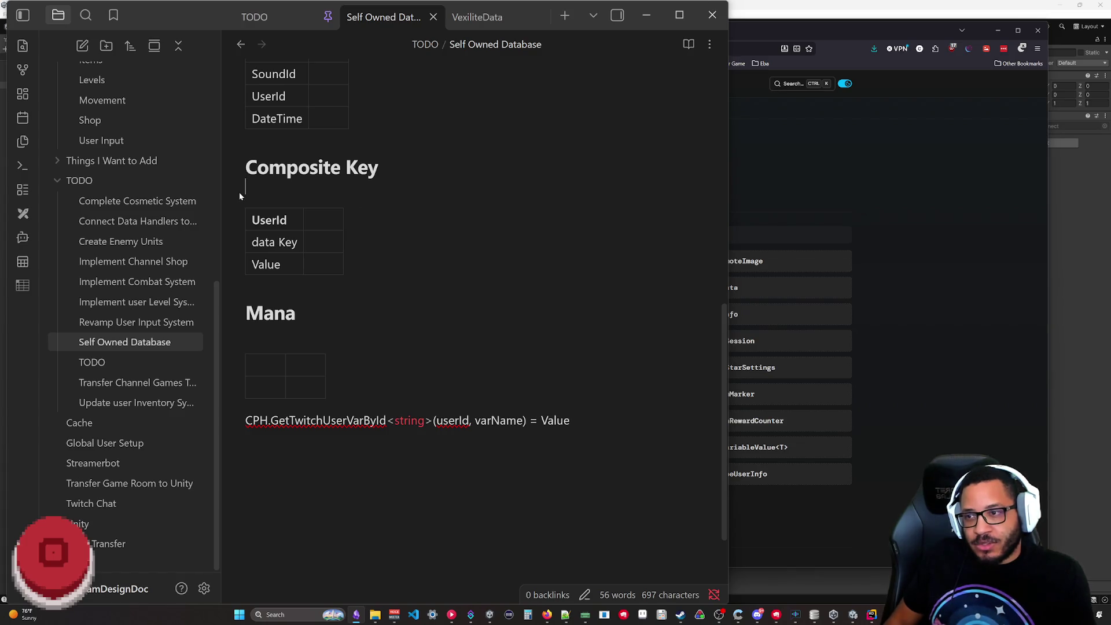
- Remove the Value row so the Composite Key table lists only UserId and data Key
left_click_drag(380, 166, 261, 168)
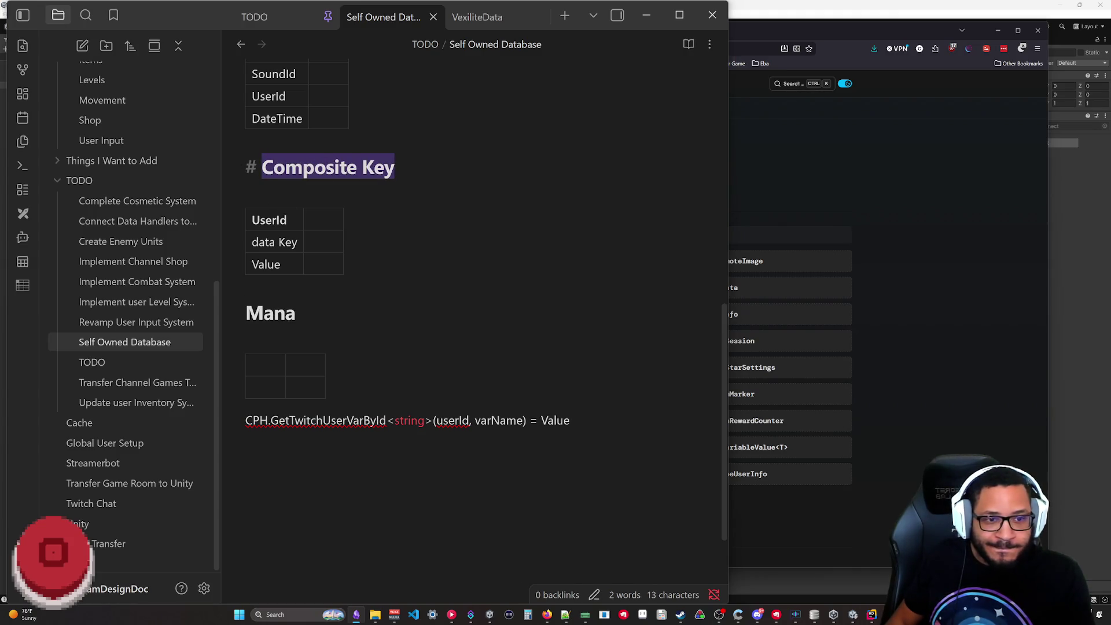
left_click(243, 220)
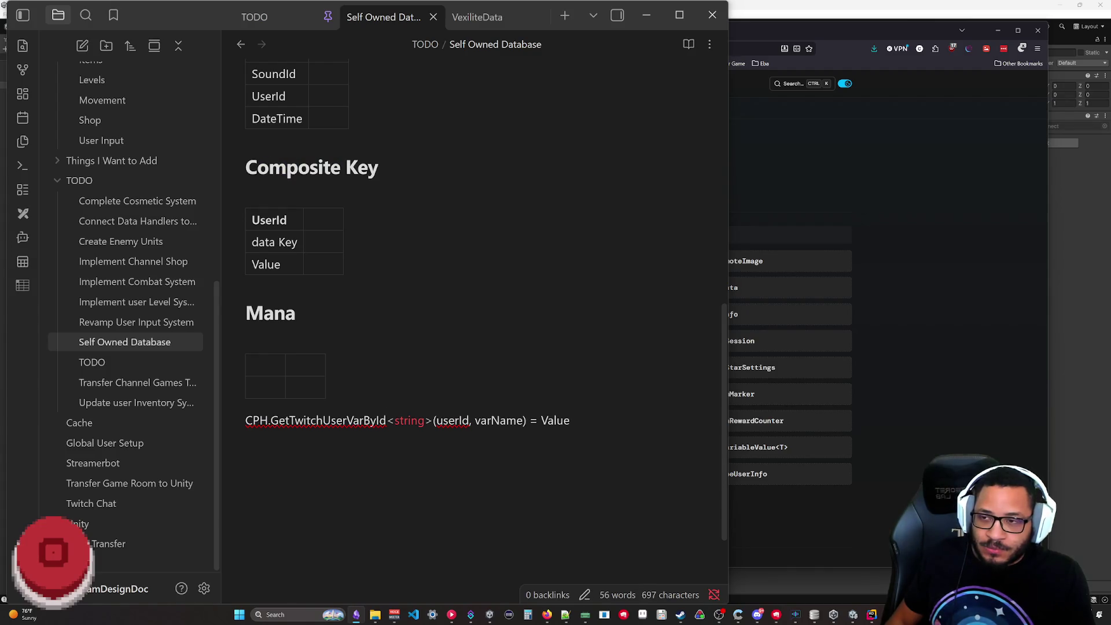
double_click(265, 219)
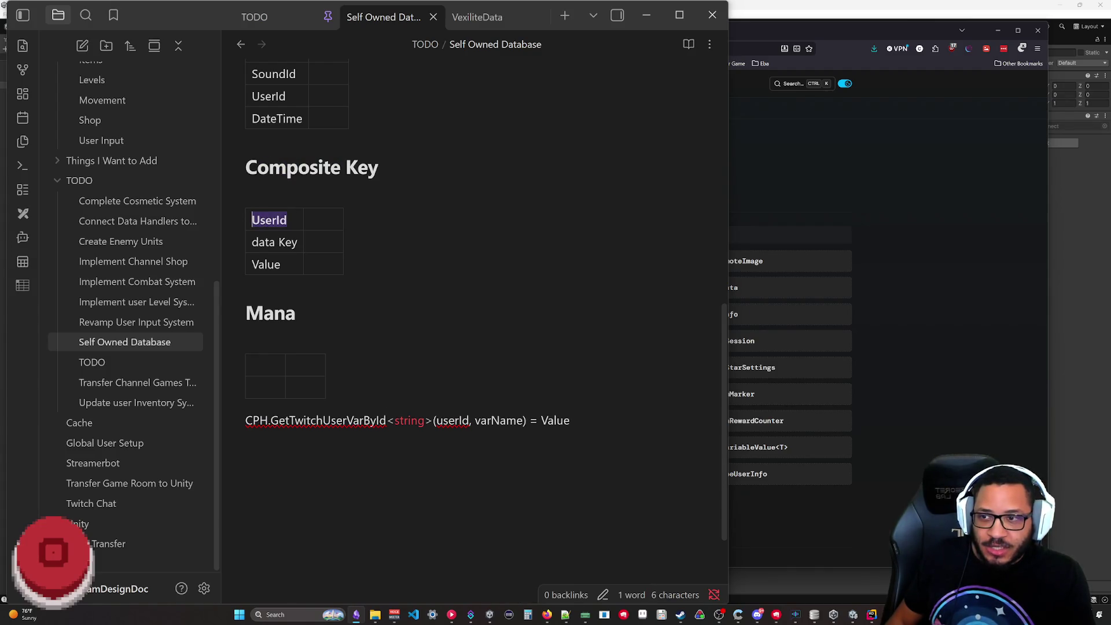
left_click(419, 247)
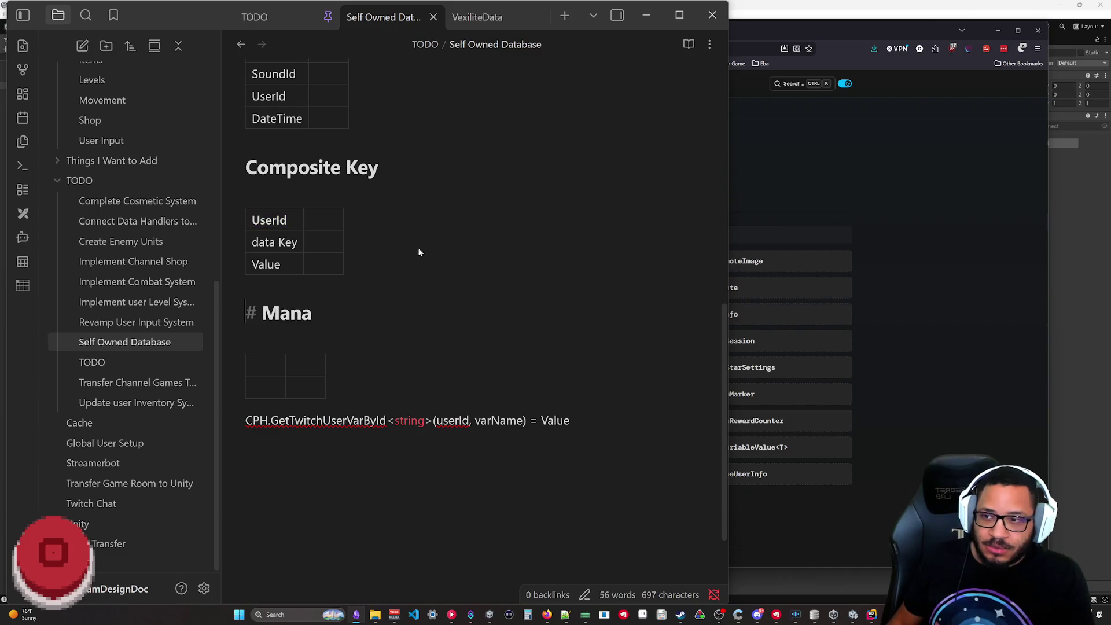
double_click(269, 219)
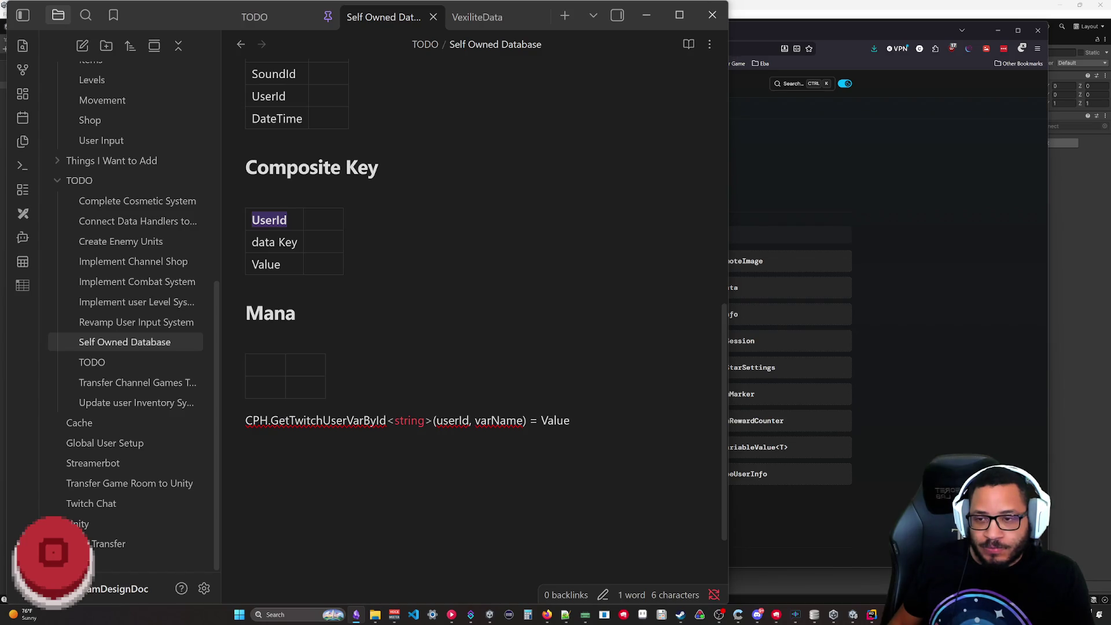
left_click(290, 263)
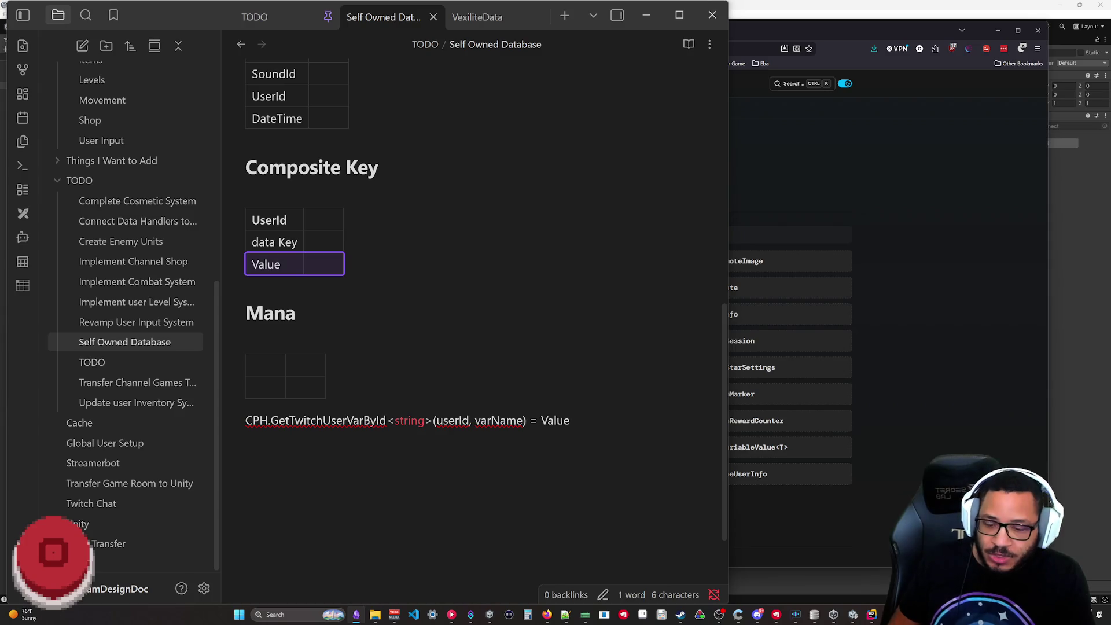
key("BackSpace")
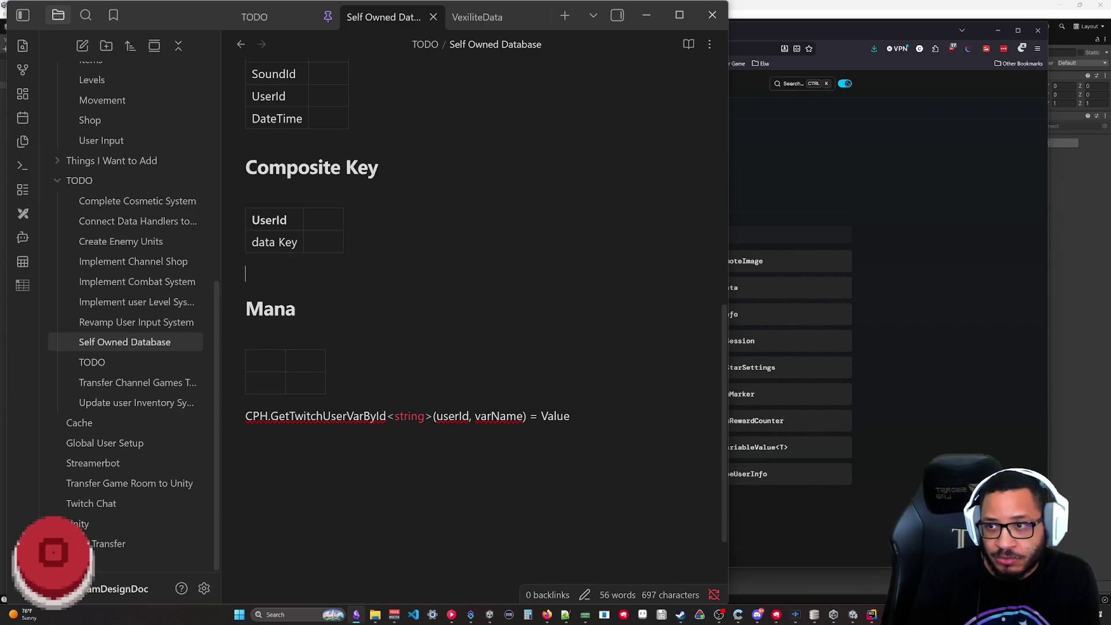
- Select the empty Mana table and the CPH.GetTwitchUserVarById line for deletion
left_click(210, 212)
left_click(240, 240)
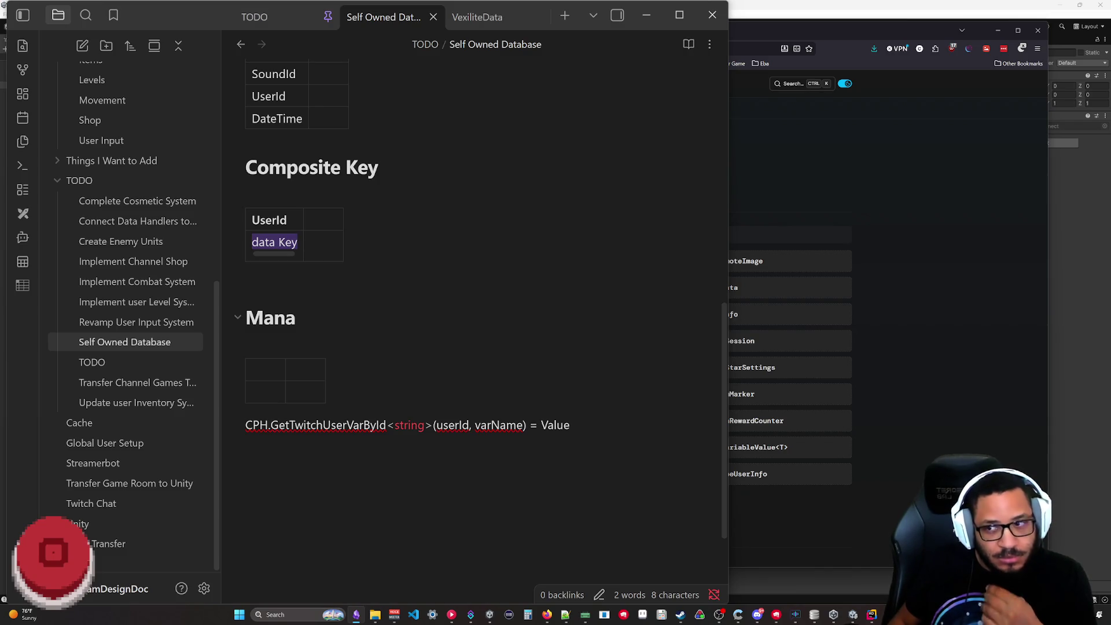
left_click_drag(245, 329, 573, 419)
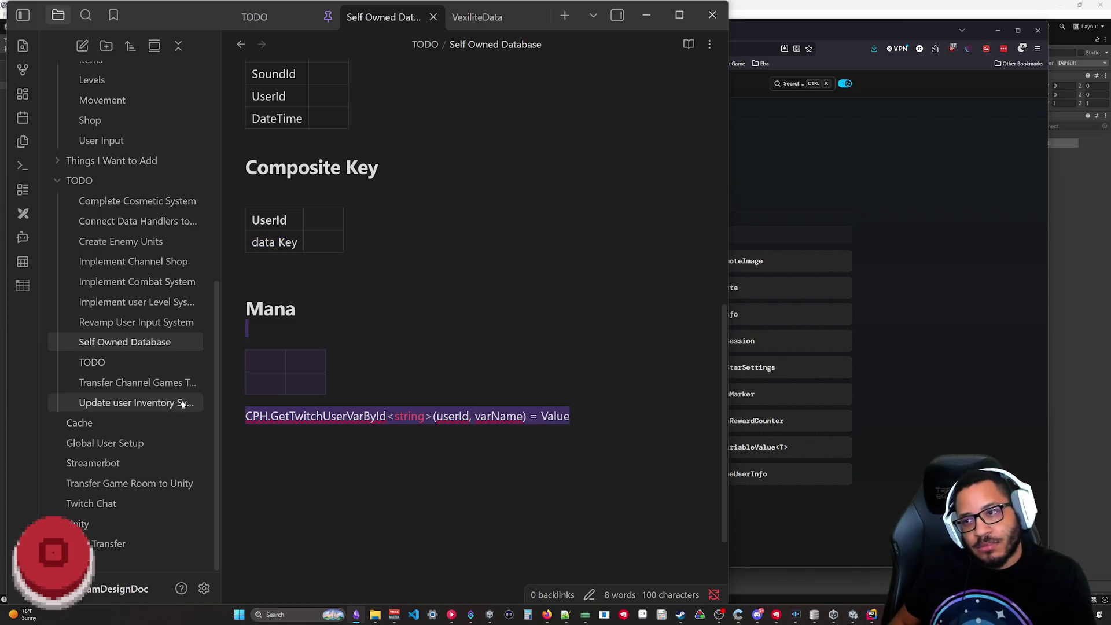
- Delete the Mana heading, its empty table and the code line, ending the note at the Composite Key table
key("BackSpace")
key("BackSpace")
key("BackSpace")
key("BackSpace")
key("BackSpace")
key("BackSpace")
key("shift+Up")
key("BackSpace")
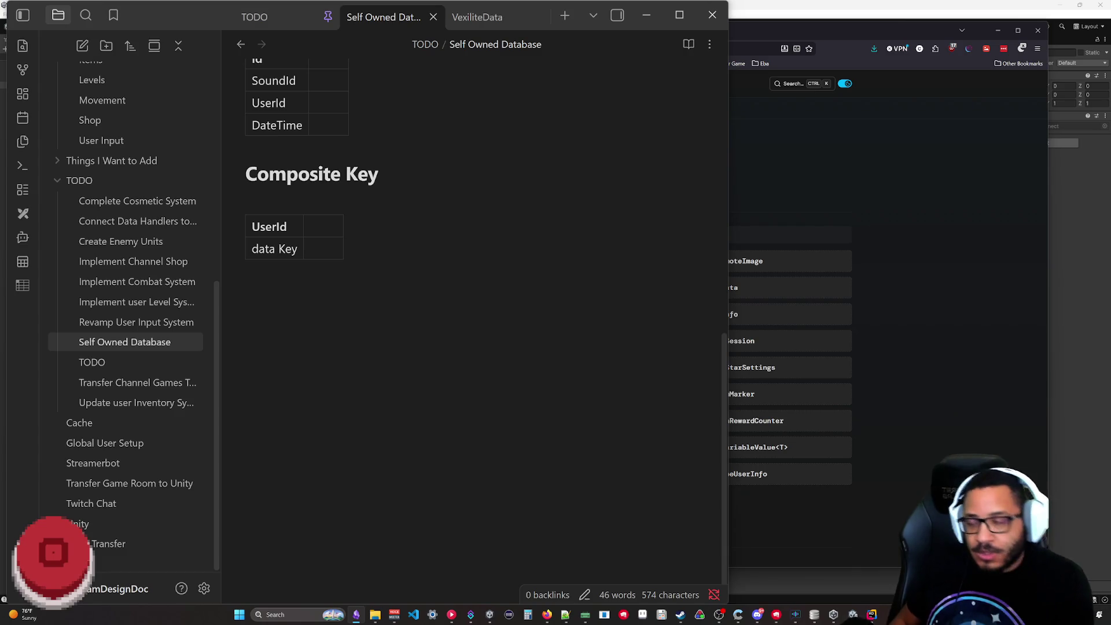
- Move data Key into the header beside UserId and rename it dataKey
key("BackSpace")
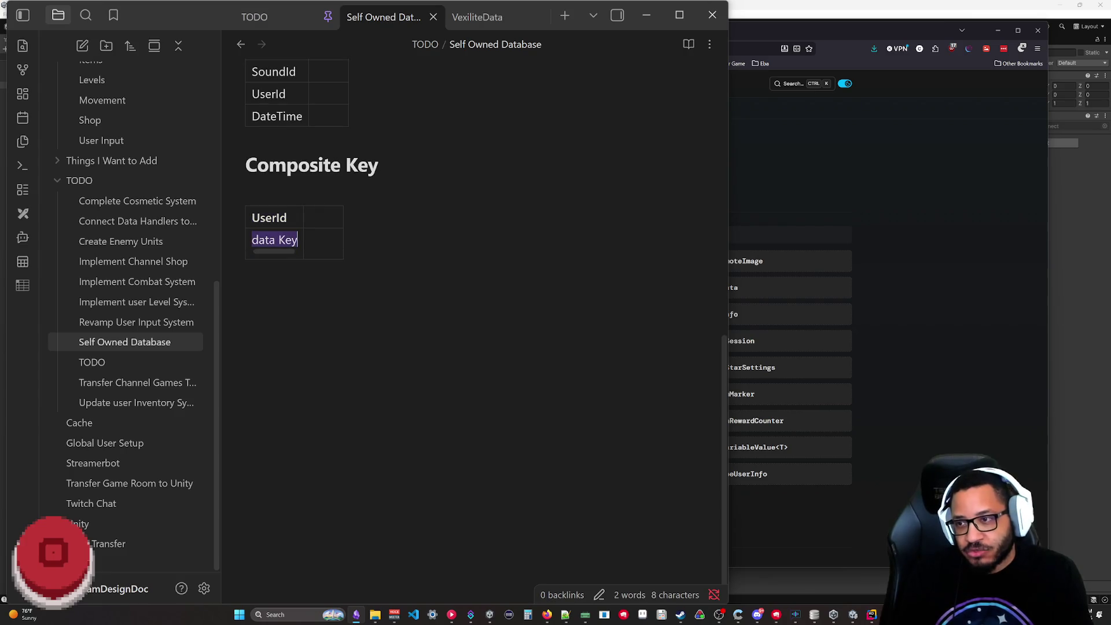
key("ctrl+x")
key("Up")
key("Tab")
key("ctrl+v")
key("Down")
key("Down")
key("Up")
key("BackSpace")
key("BackSpace")
key("Down")
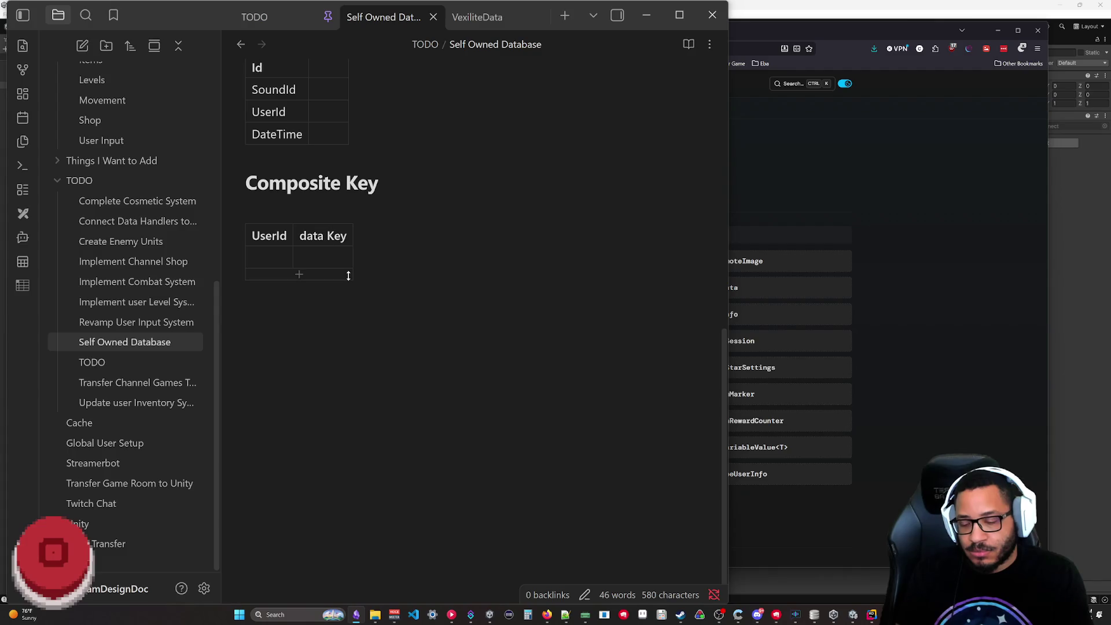
key("BackSpace")
key("Down")
key("Down")
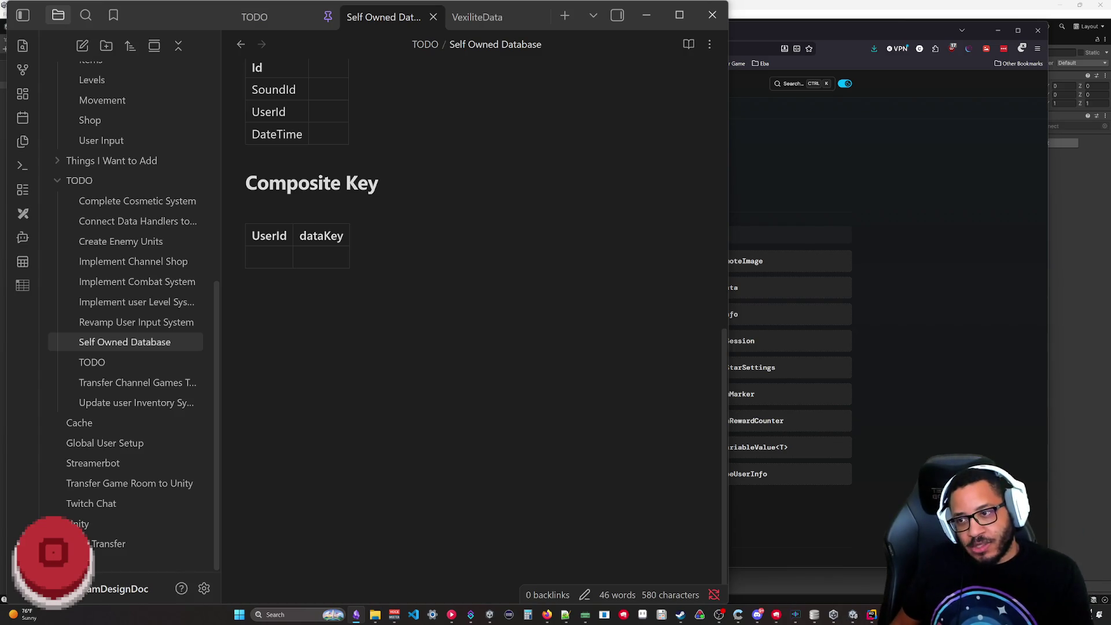
- Make the rows read UserId 1 and UserId 2, each paired with dataKey
key("BackSpace")
key("BackSpace")
key("BackSpace")
type("1")
key("Return")
type("UserId 12")
key("BackSpace")
key("BackSpace")
type("2")
key("Tab")
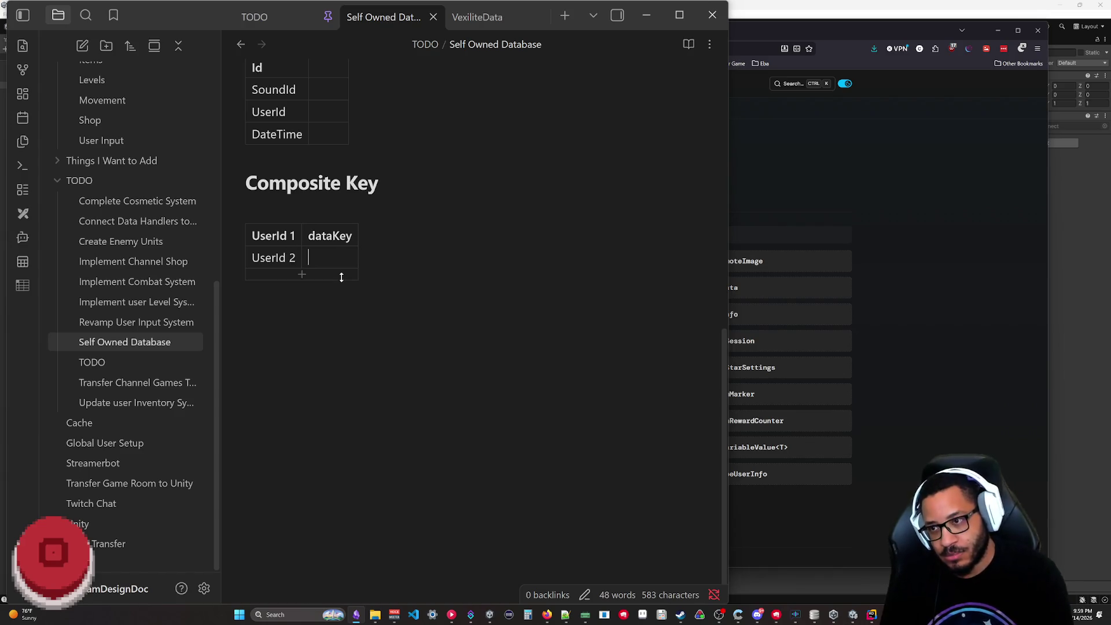
type("dataKey")
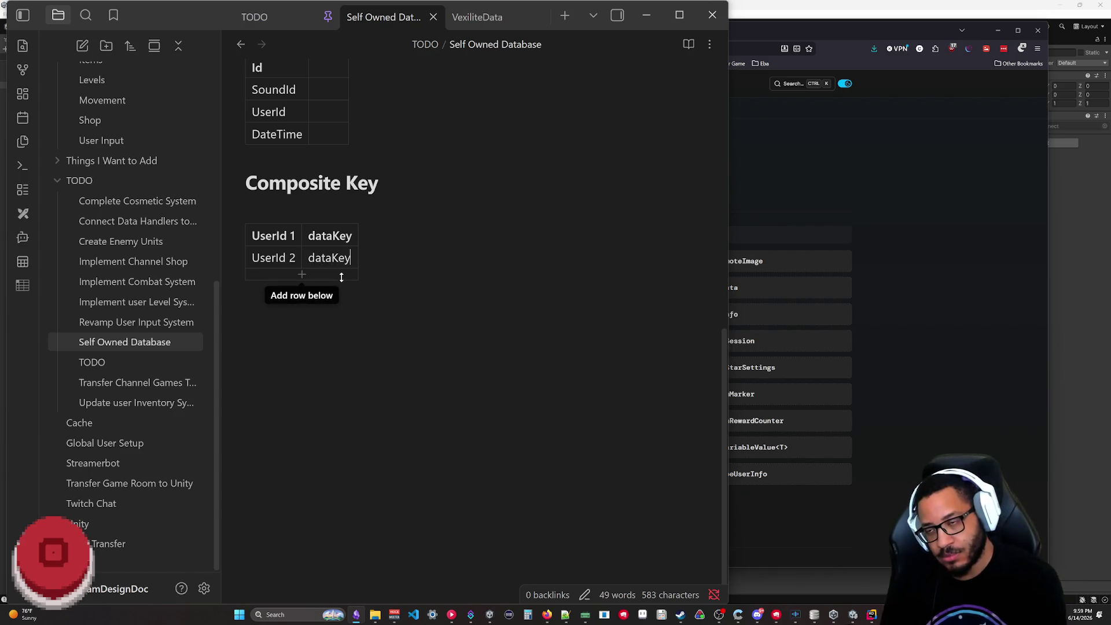
key("Down")
scroll(345, 386, "up", 2)
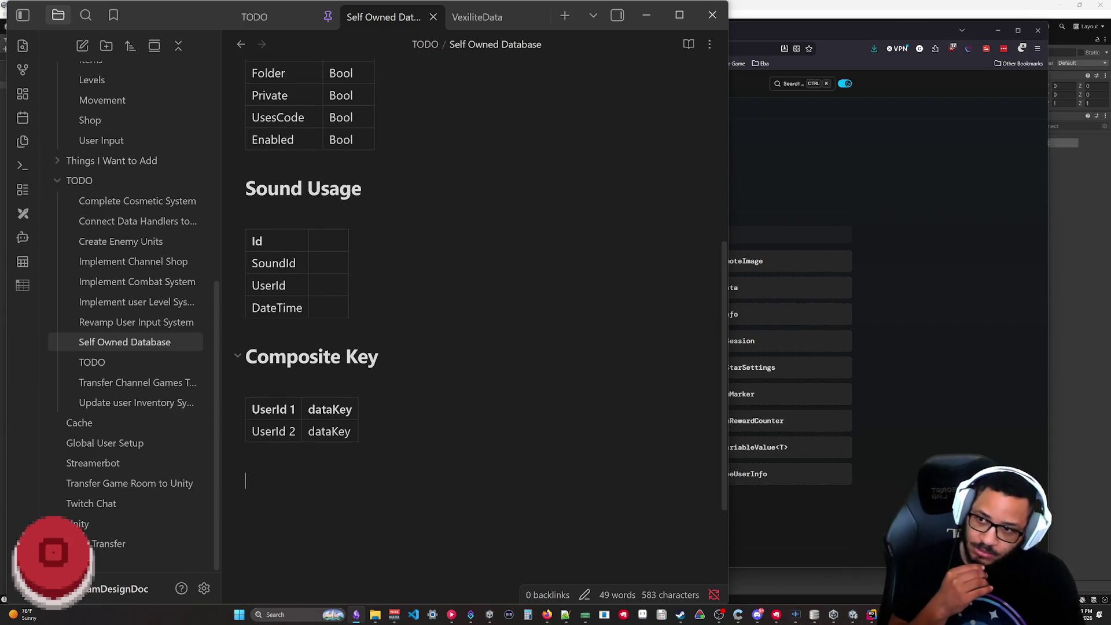
left_click_drag(308, 410, 353, 408)
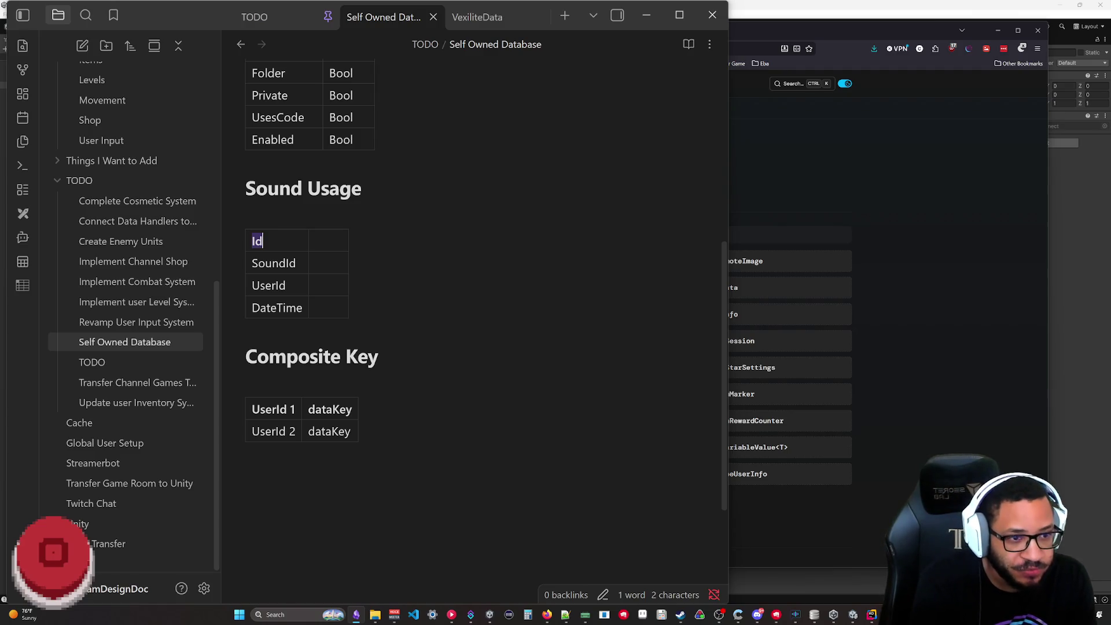
- Replace the dataKey cells with Mana for UserId 1 and LastUpdate for UserId 2
left_click_drag(350, 409, 308, 410)
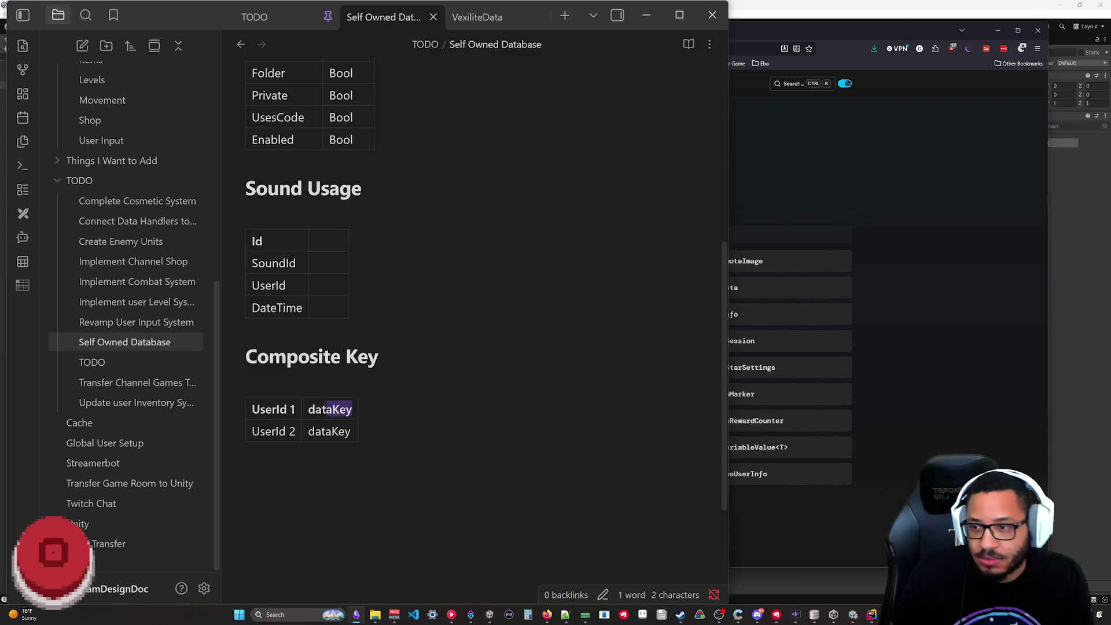
type("Mana")
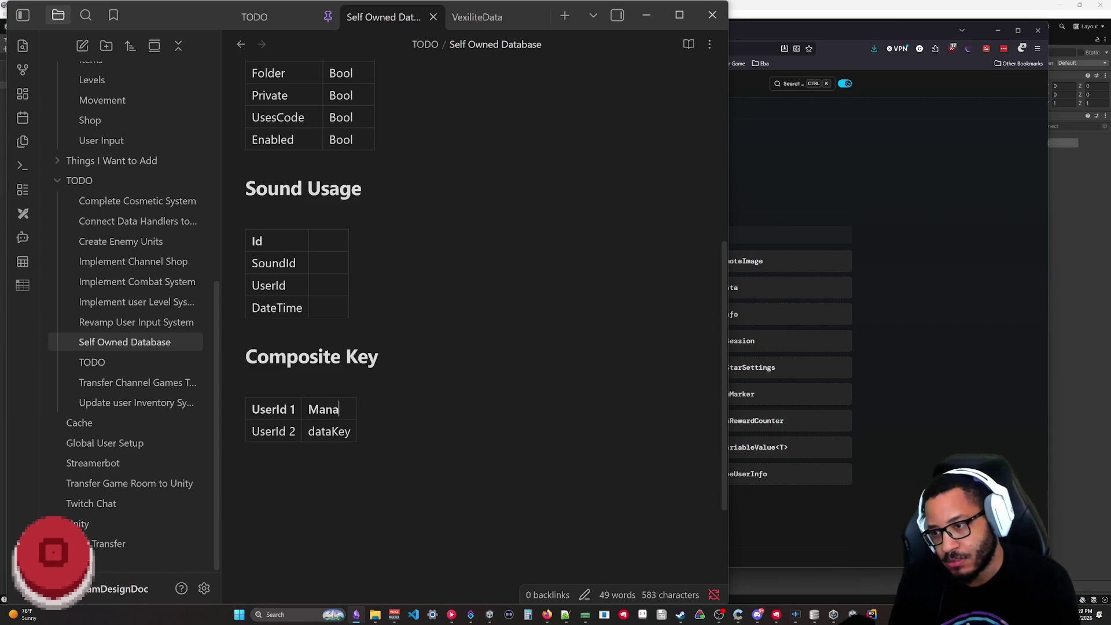
left_click_drag(352, 431, 309, 431)
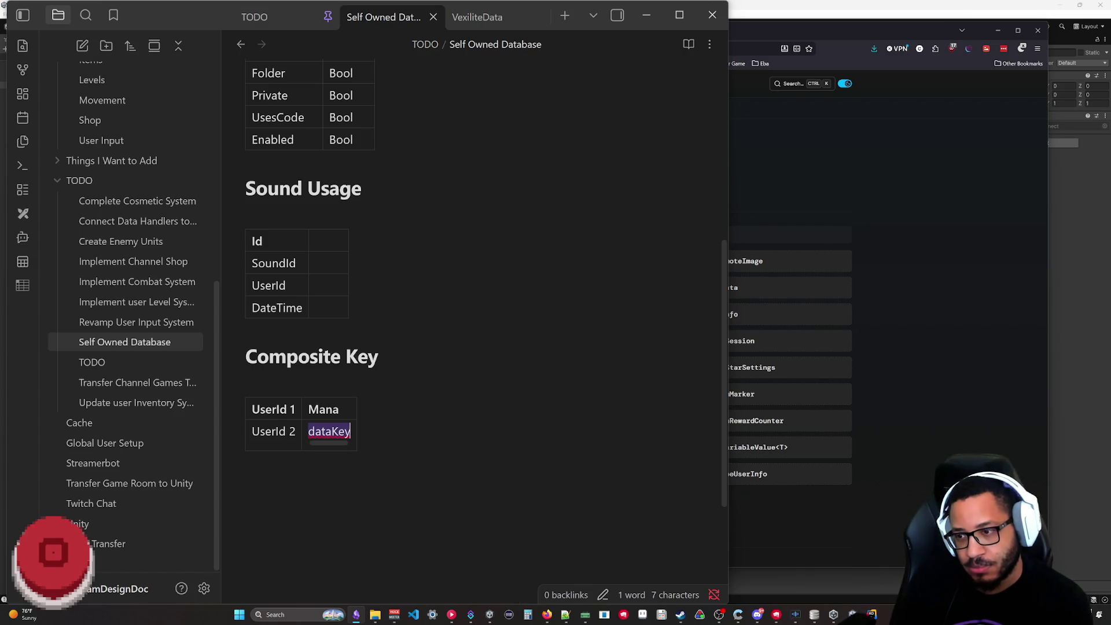
type("LastUpdate")
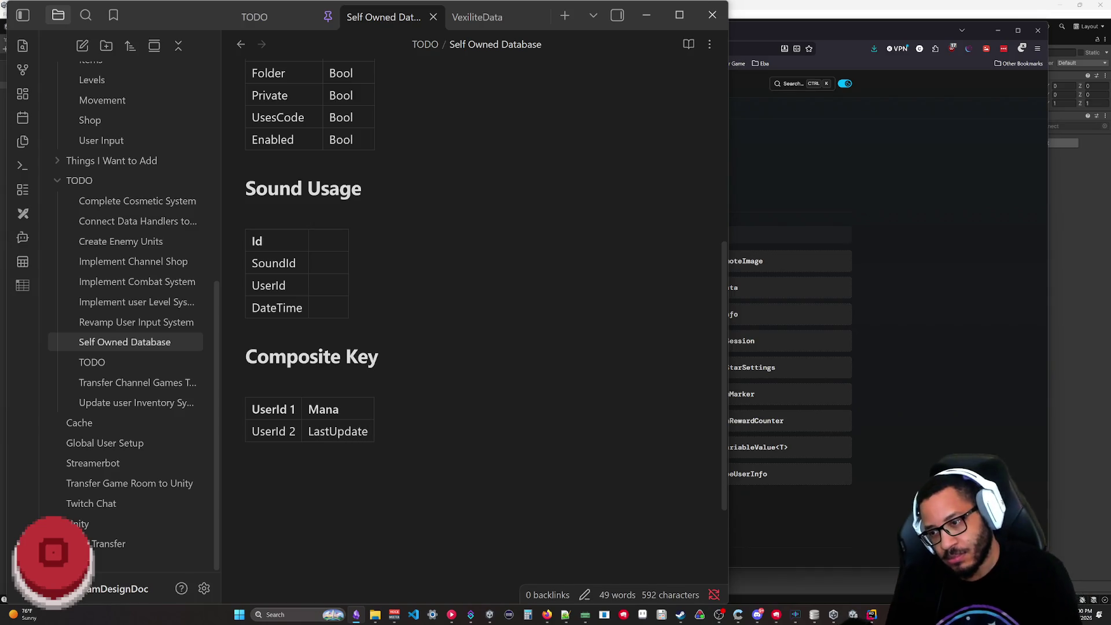
- Keep LastUpdate's spelling and add an empty third column to the Composite Key table
right_click(342, 432)
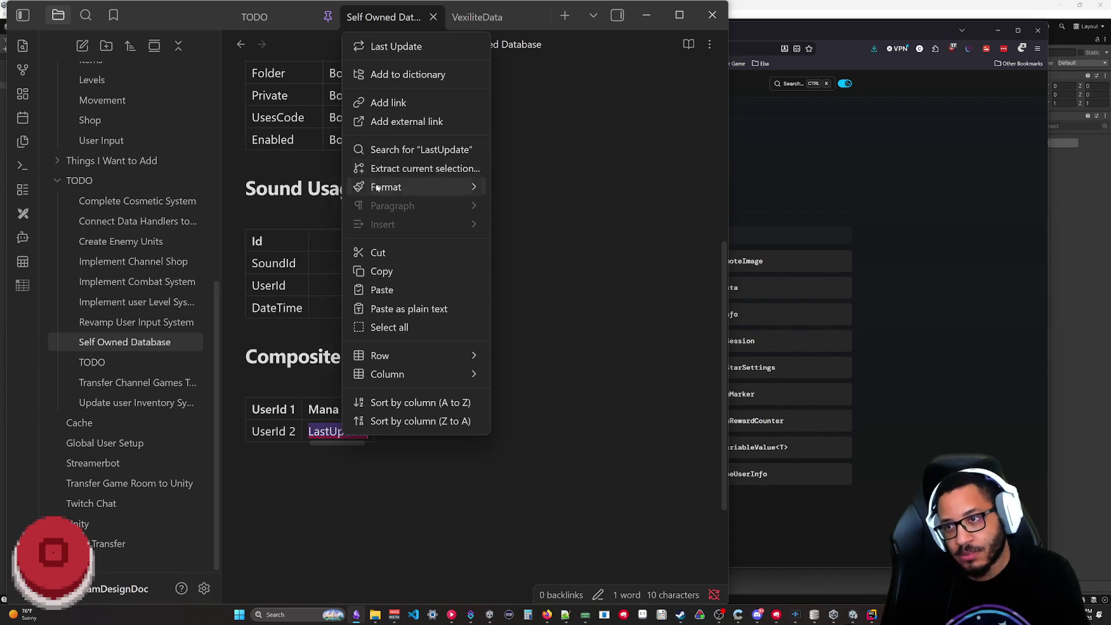
left_click(402, 75)
key("Down")
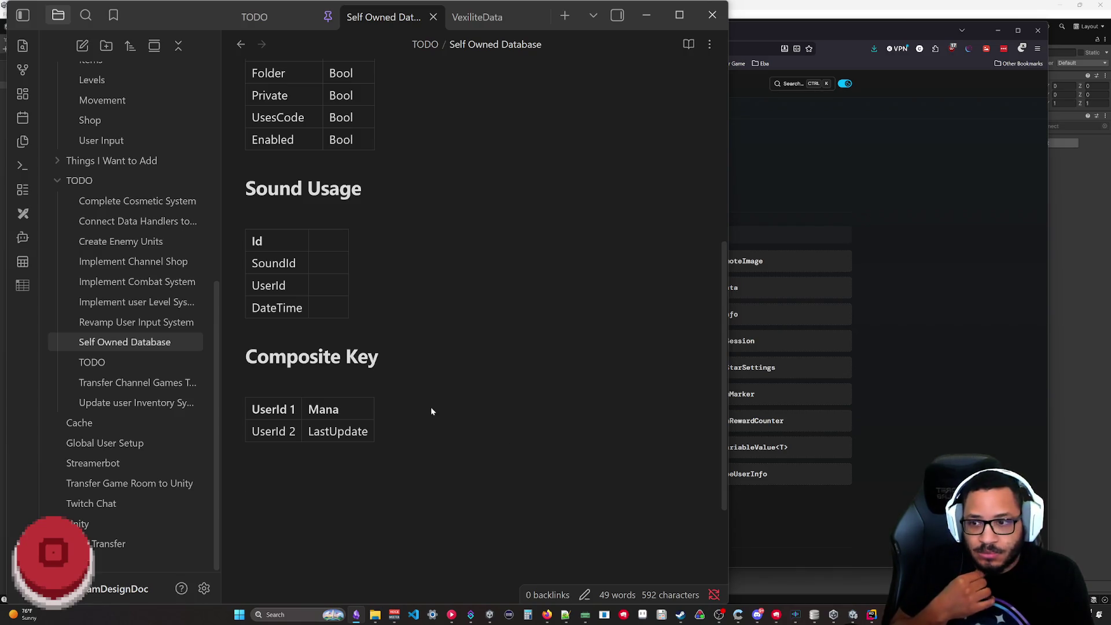
left_click(390, 413)
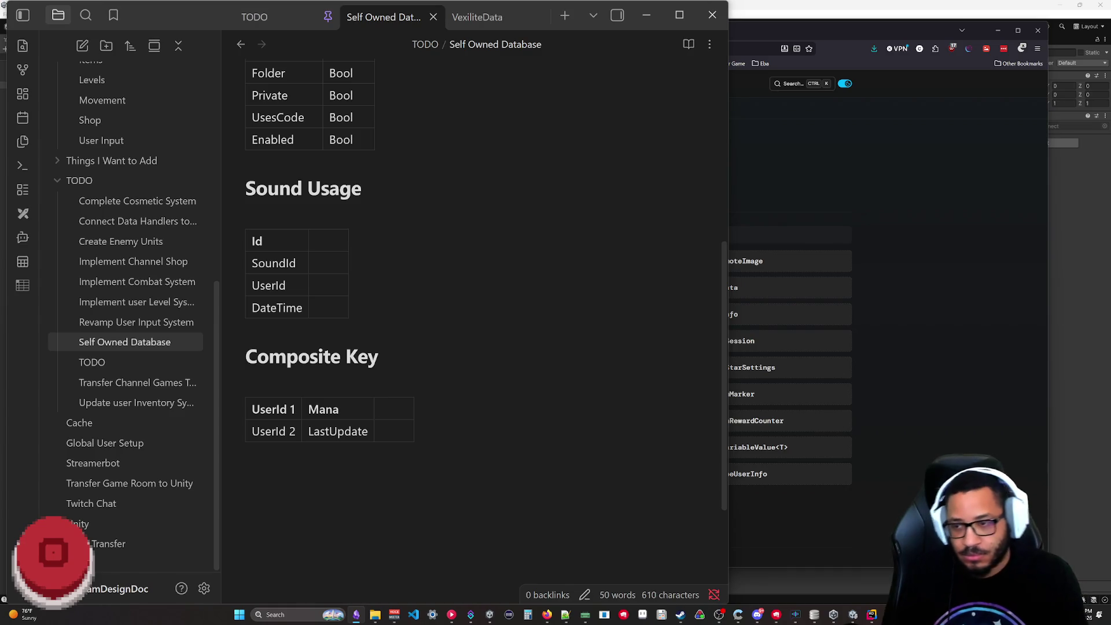
type("Value")
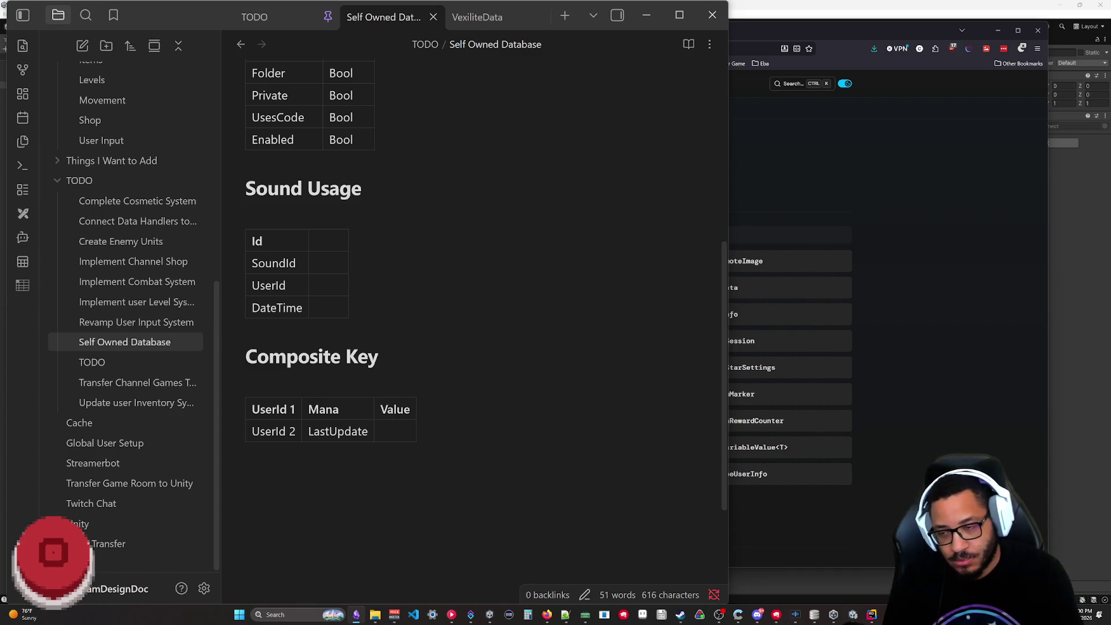
- Add a top row headed UId, Var and Val to the Composite Key table
left_click(276, 444)
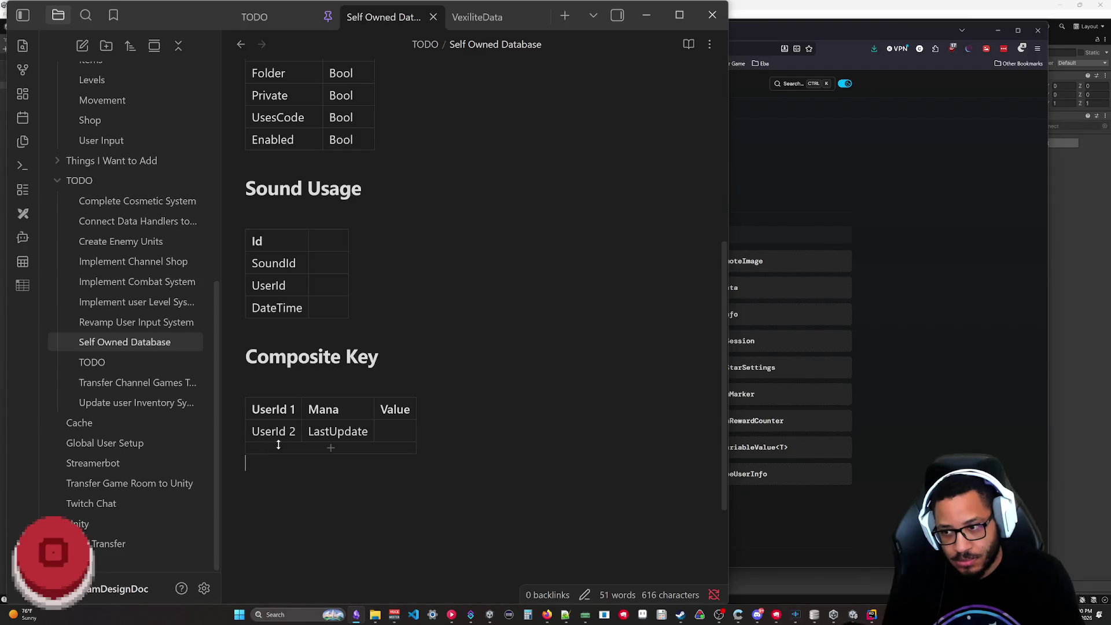
left_click(293, 450)
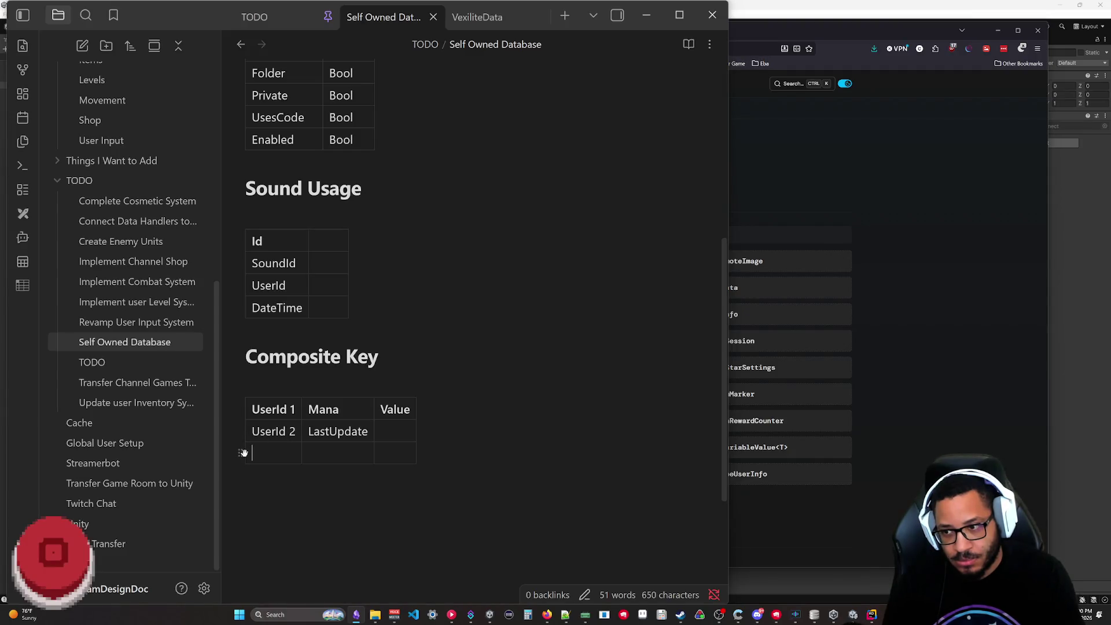
left_click_drag(243, 452, 244, 402)
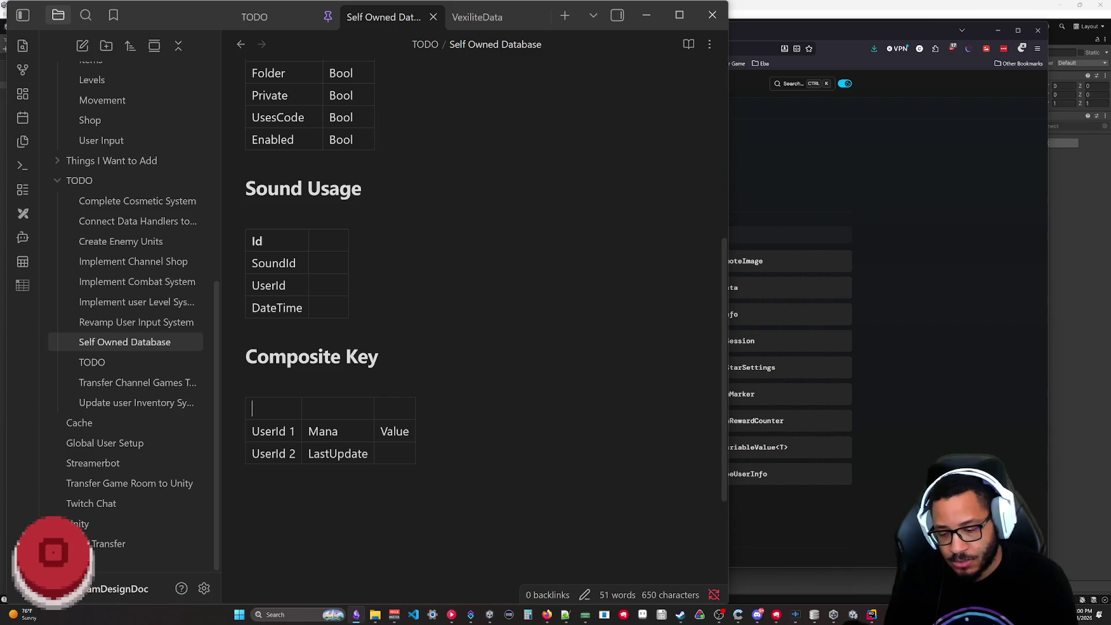
type("UId")
key("Tab")
type("Var")
key("Tab")
type("Val")
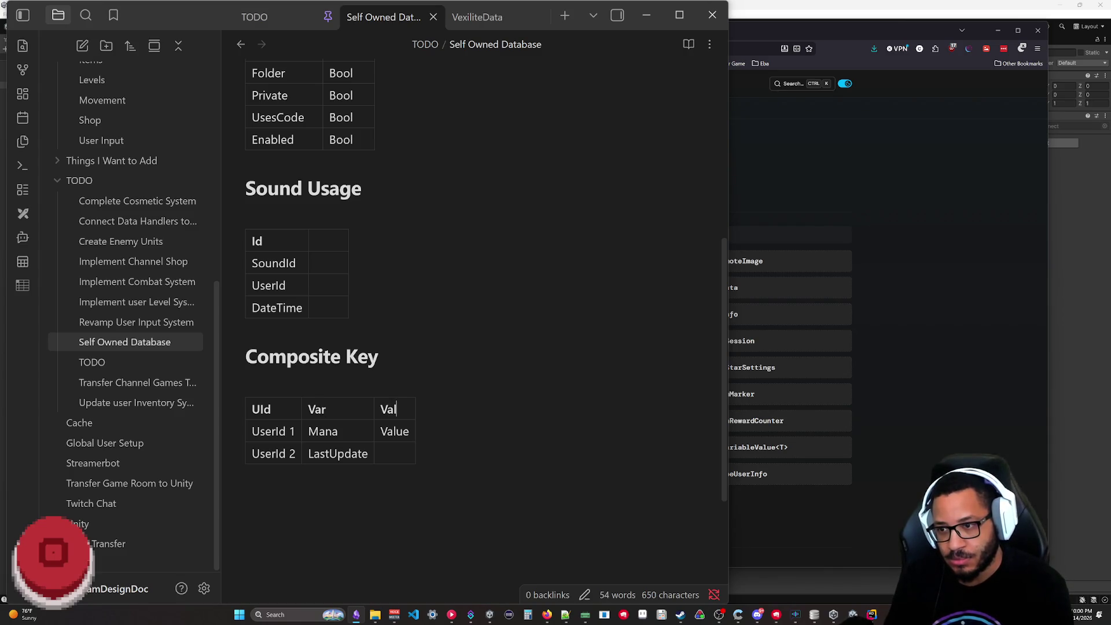
- Replace the Value placeholder with 0 in the Mana row
key("Down")
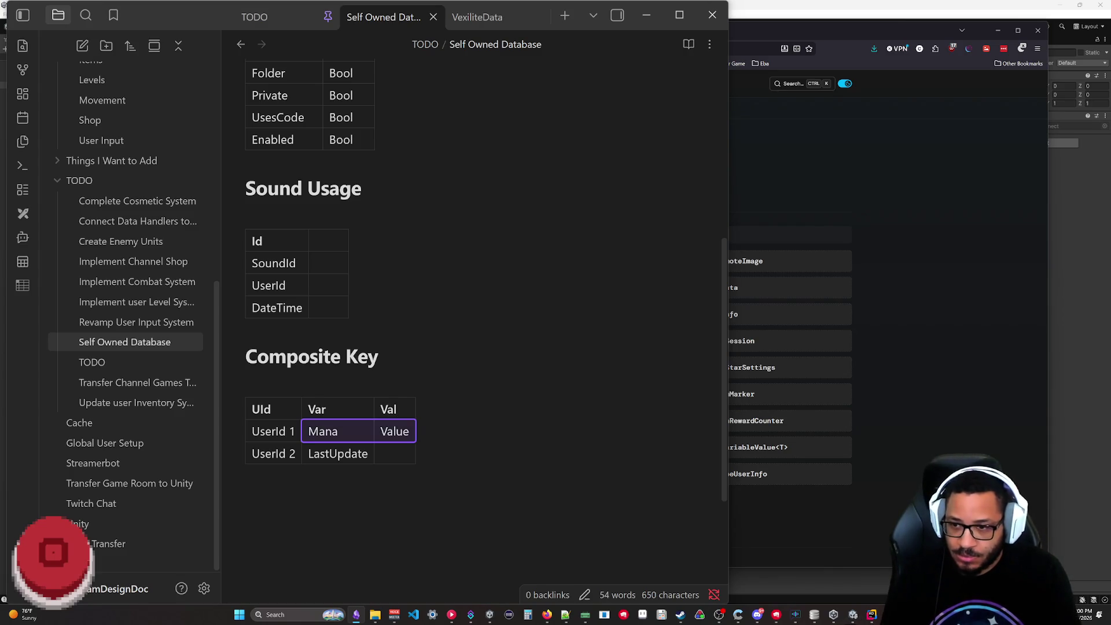
key("shift+Home")
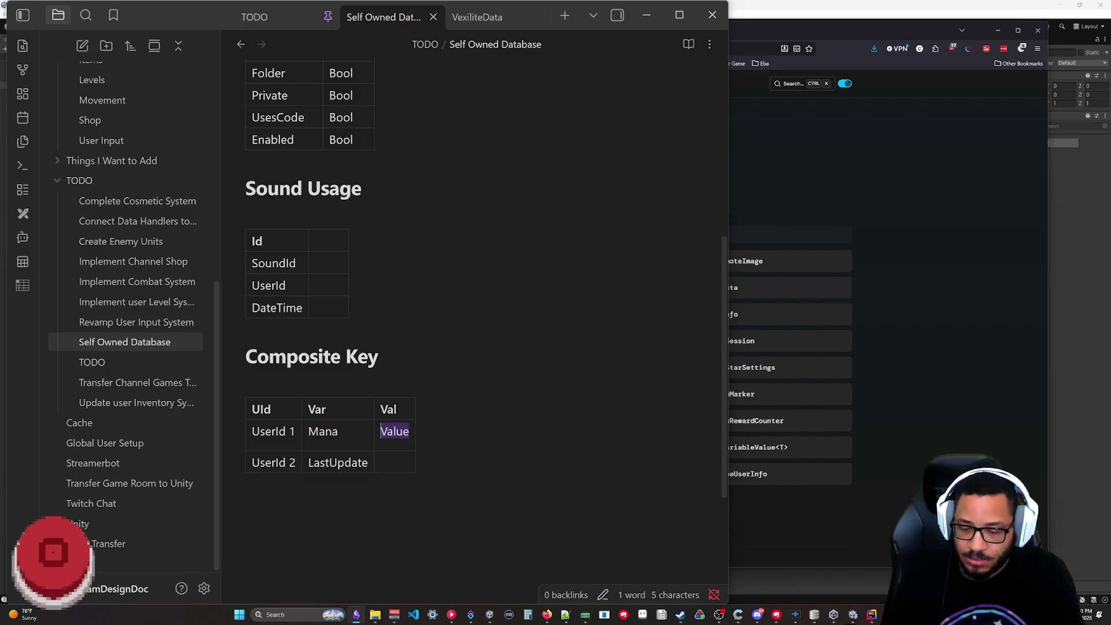
type("0")
key("Down")
type("12")
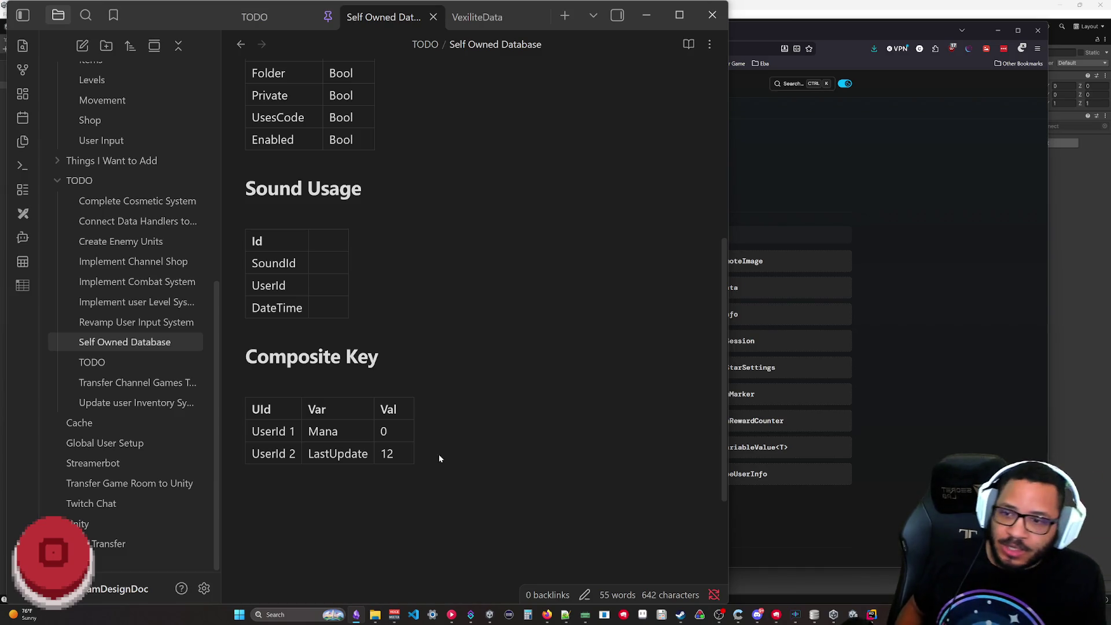
- Set LastUpdate's Val to 12 and leave the table with nothing selected
key("Up")
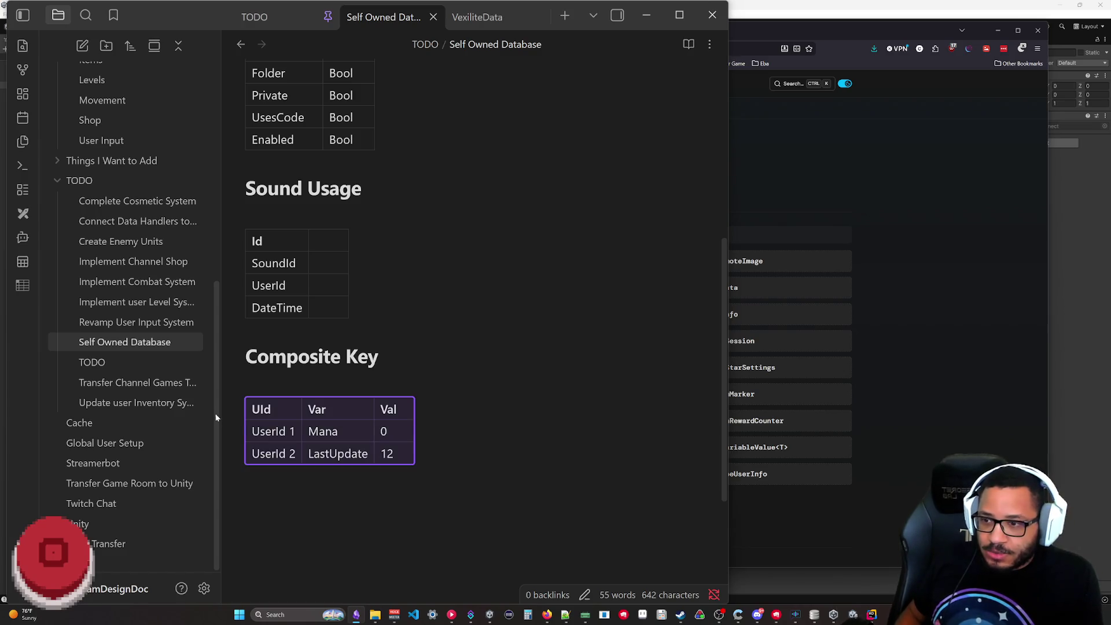
key("Up")
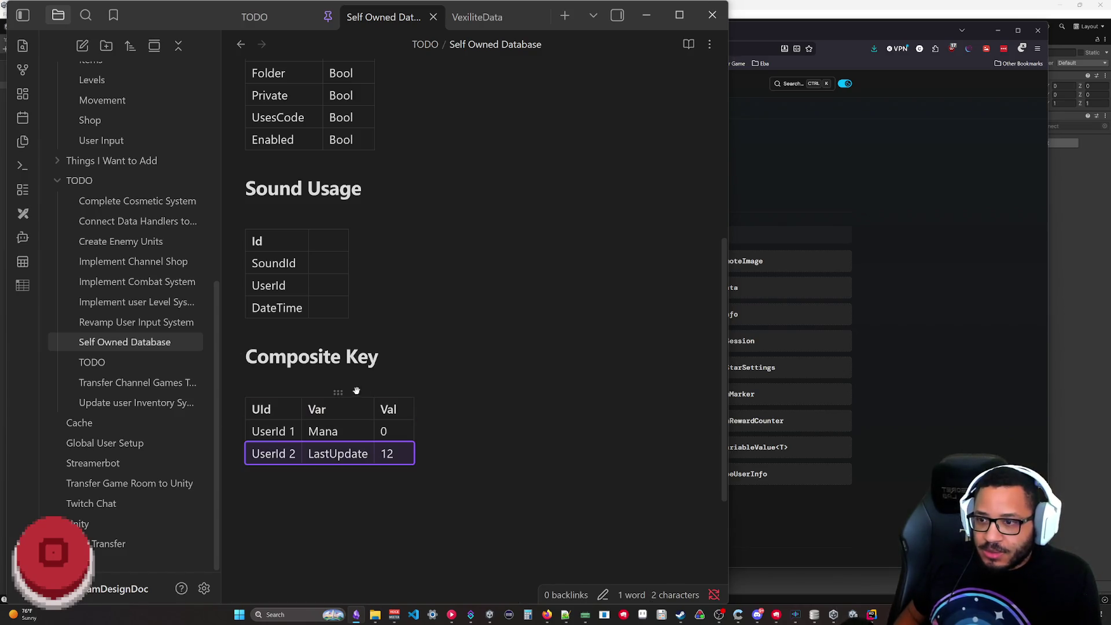
left_click(521, 356)
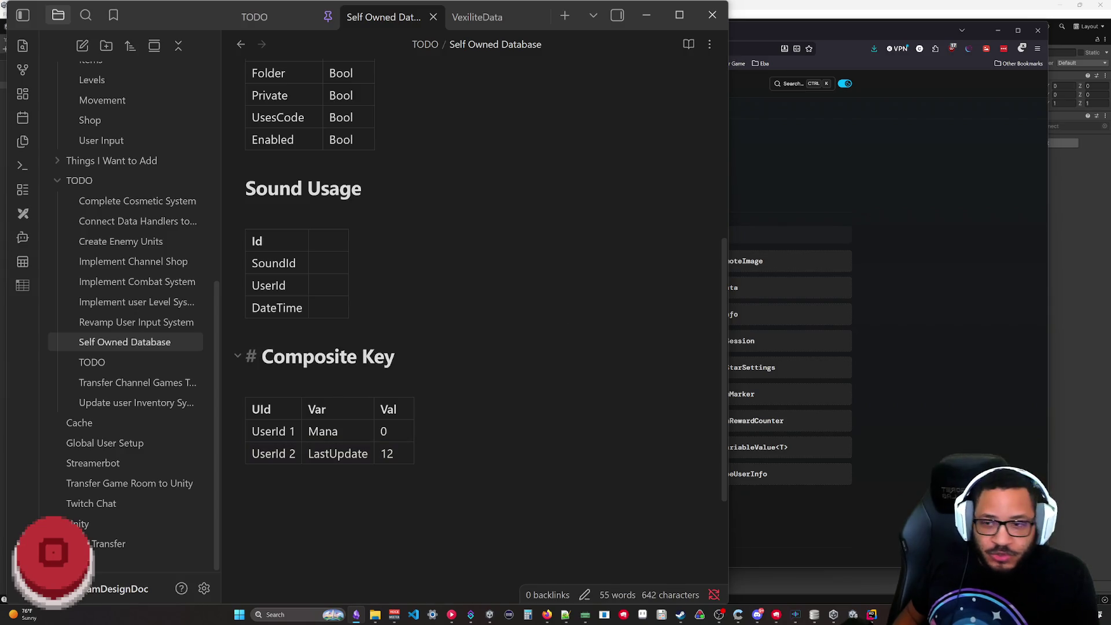
key("ctrl+End")
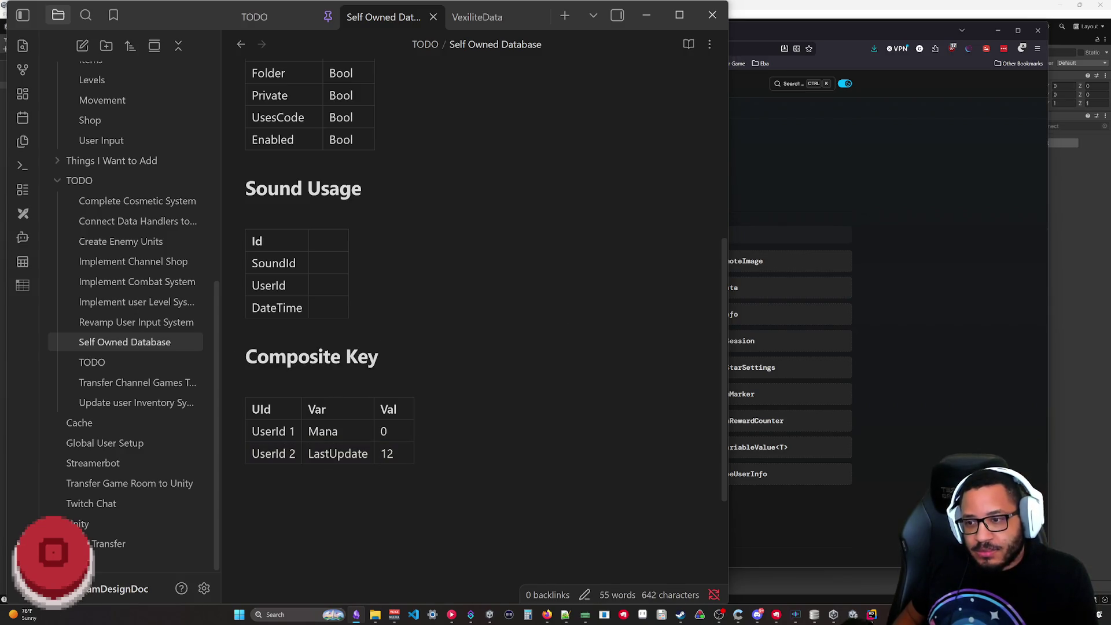
scroll(496, 352, "up", 3)
scroll(466, 346, "down", 5)
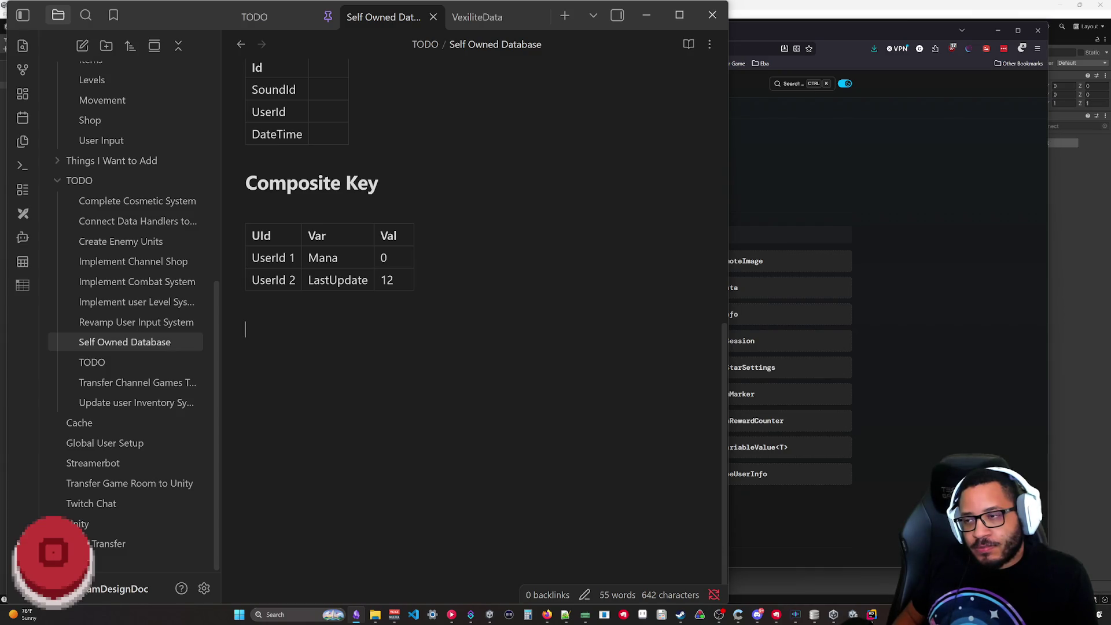
scroll(482, 330, "up", 4)
scroll(482, 330, "up", 2)
scroll(483, 330, "down", 6)
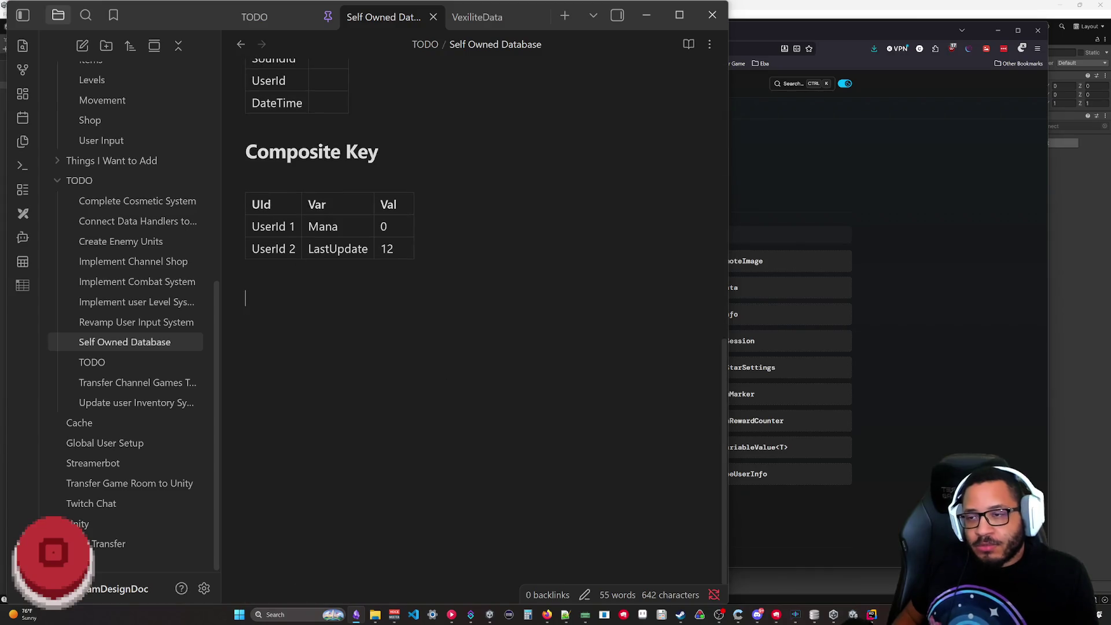
scroll(482, 331, "up", 3)
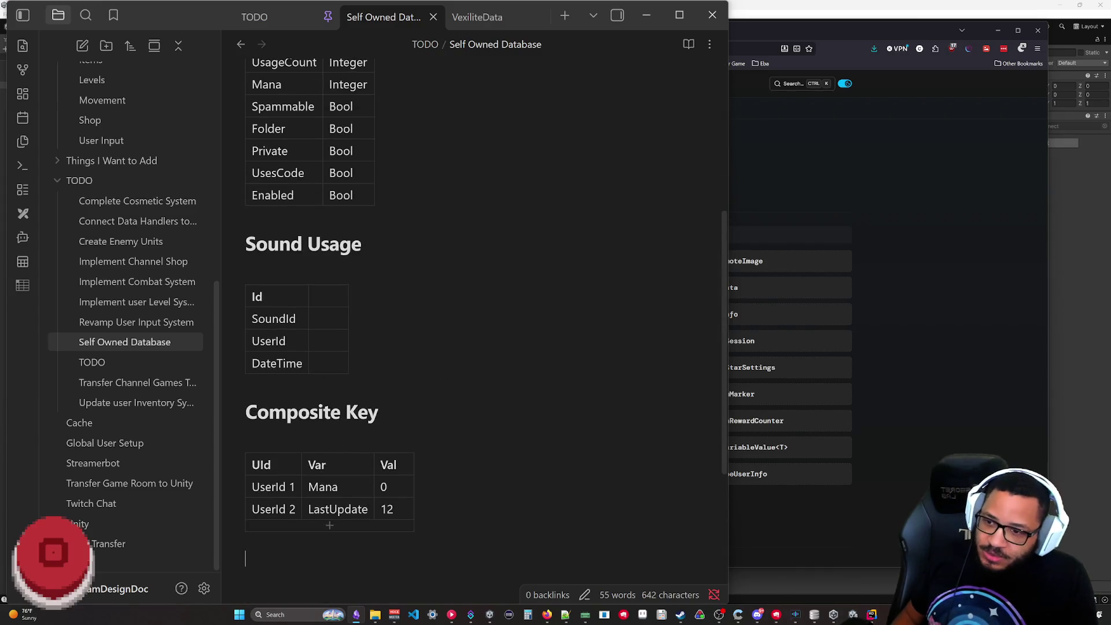
- Start a new line reading Get below the Composite Key table
mouse_move(261, 510)
left_mouse_down()
mouse_move(395, 509)
mouse_move(395, 487)
mouse_move(266, 464)
mouse_move(396, 512)
left_mouse_up()
left_click(513, 483)
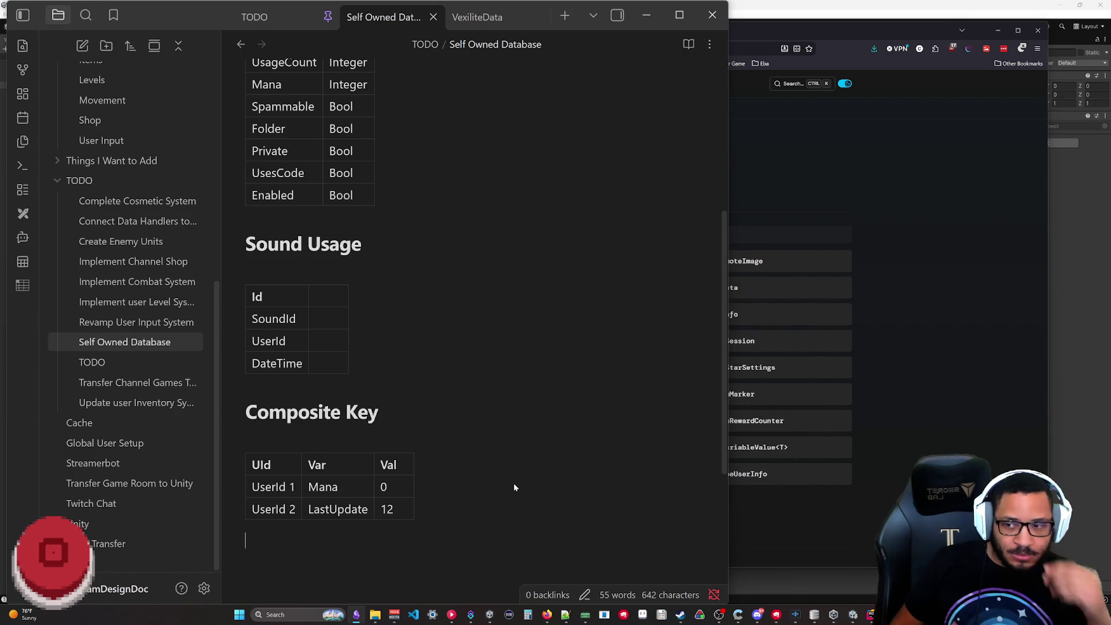
scroll(508, 487, "down", 3)
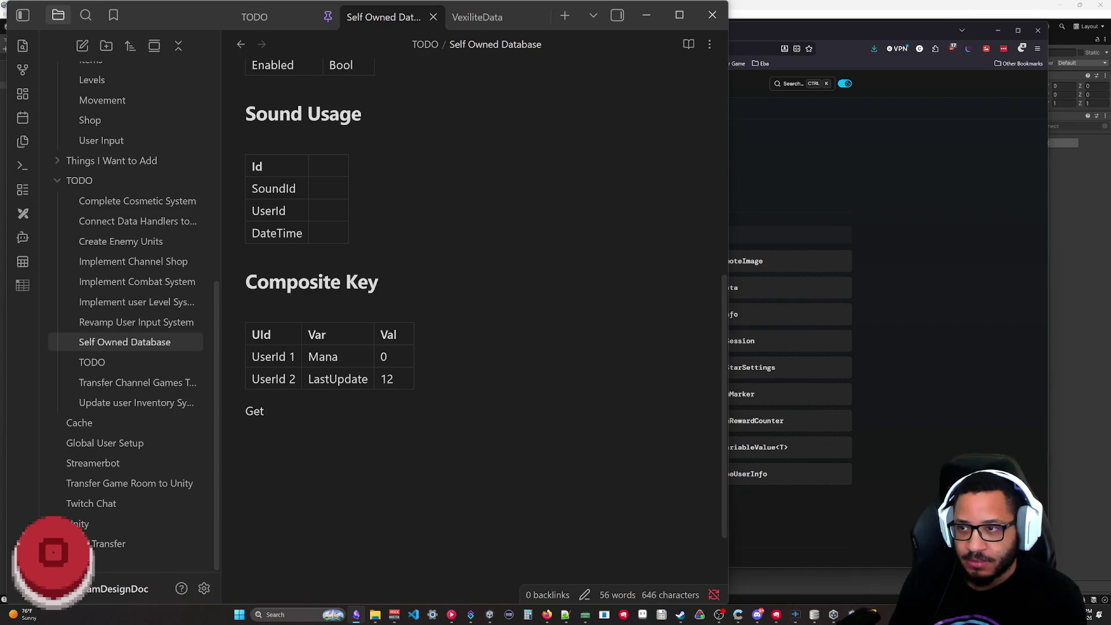
- Delete the stray Get text so the line below the table is empty again
key("BackSpace")
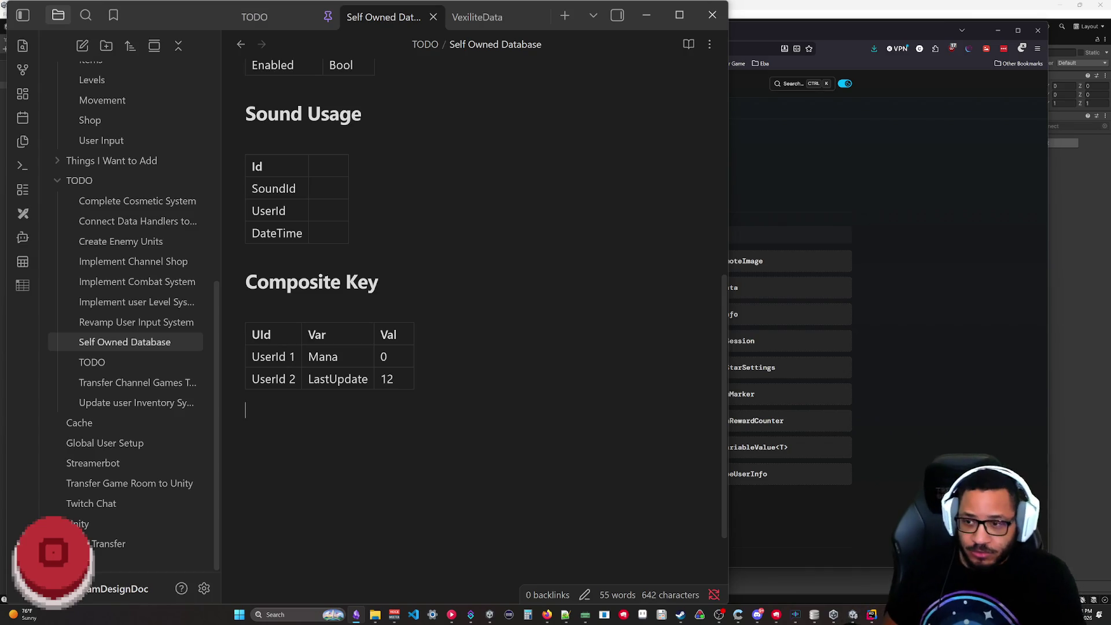
key("Up")
key("Down")
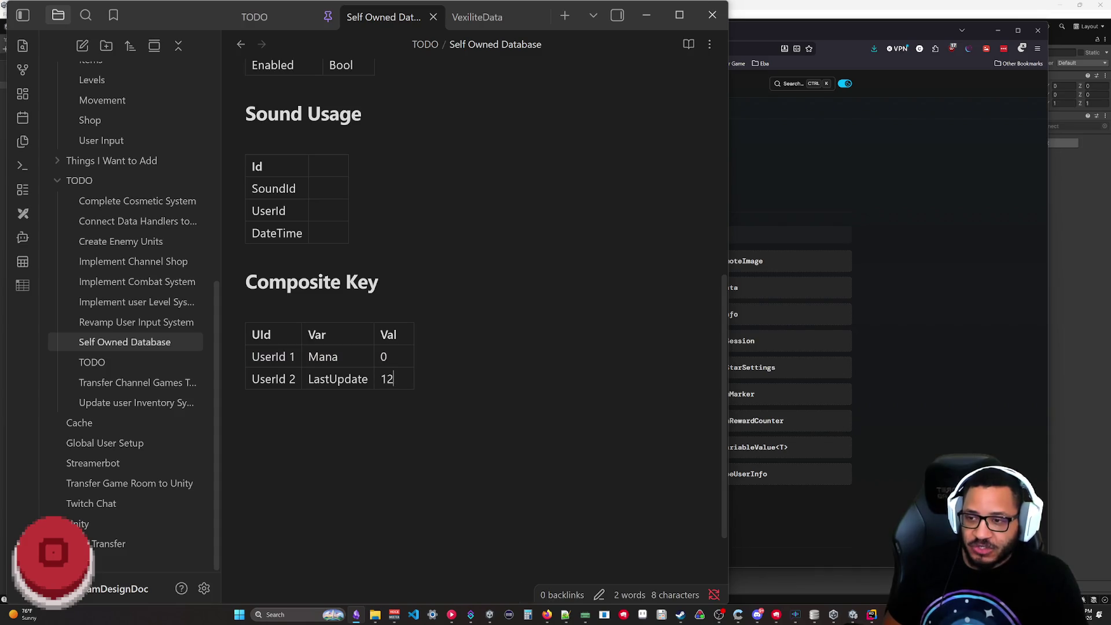
key("Down")
key("Down")
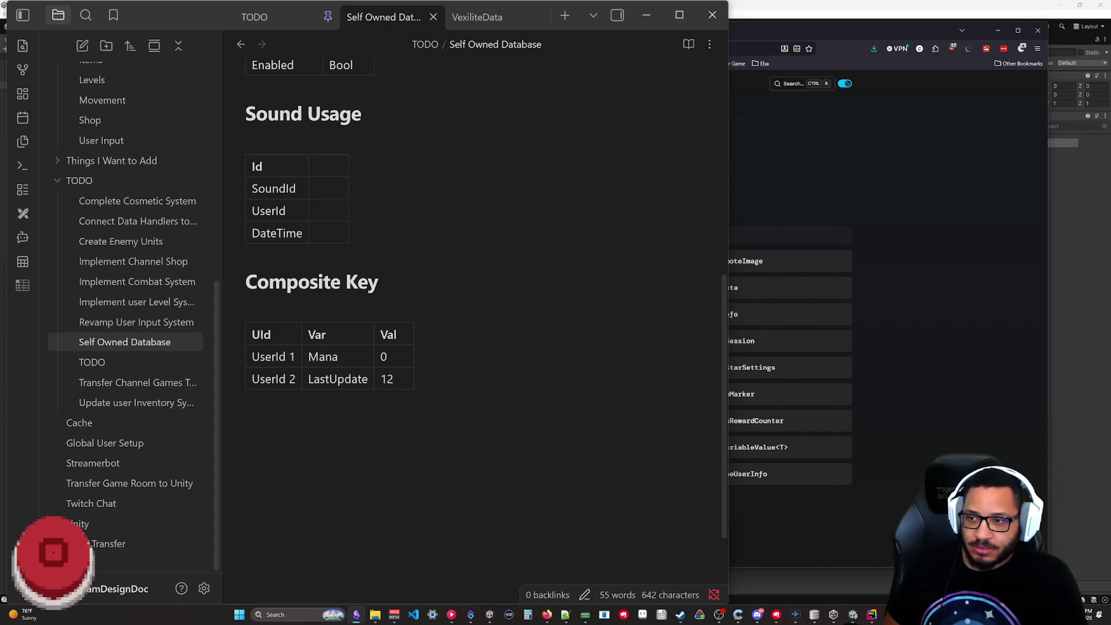
scroll(524, 383, "up", 3)
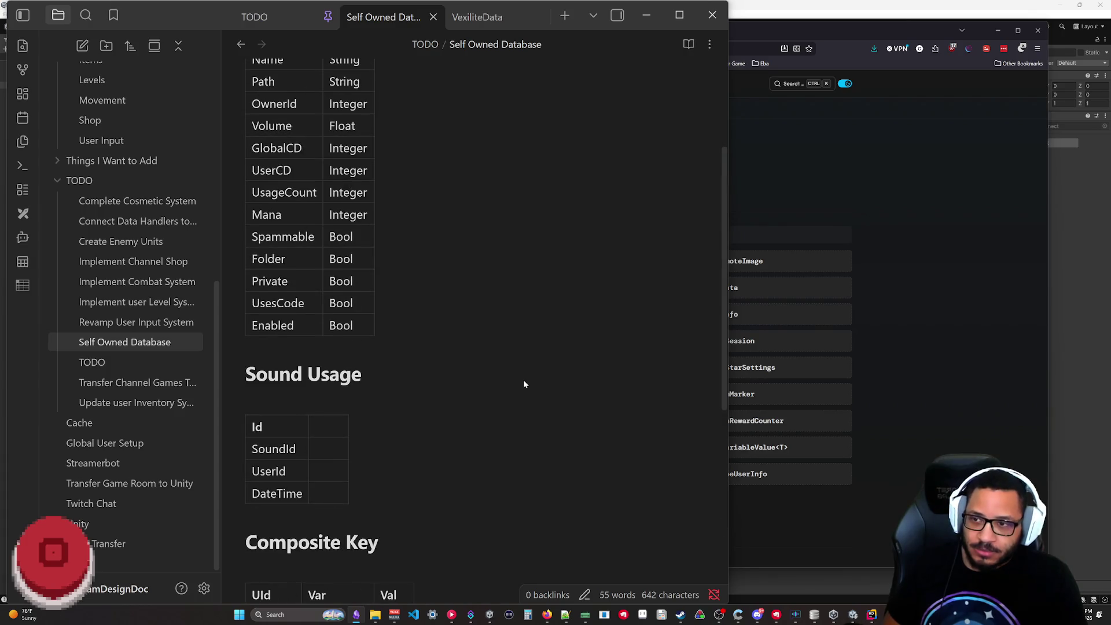
scroll(533, 390, "up", 2)
scroll(521, 365, "down", 4)
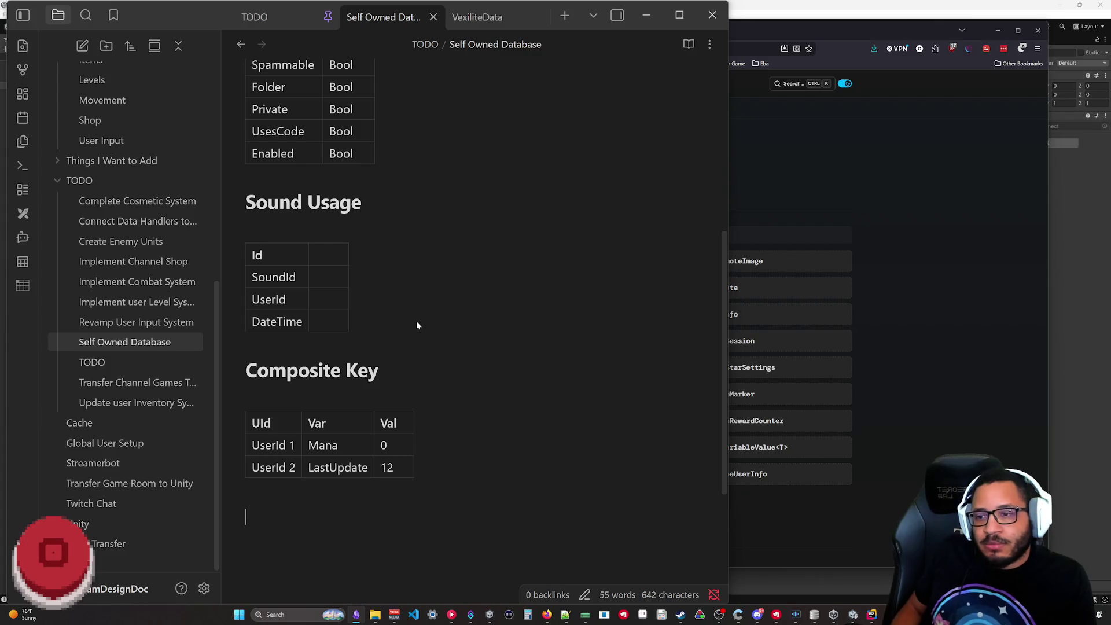
scroll(393, 343, "up", 1)
scroll(393, 344, "up", 3)
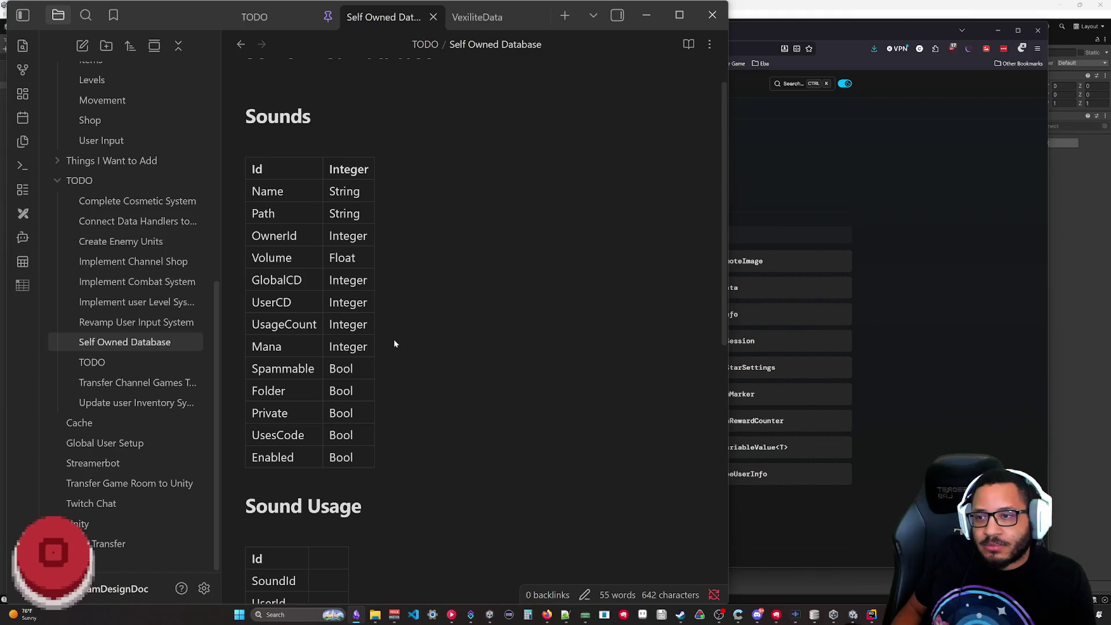
scroll(394, 344, "down", 5)
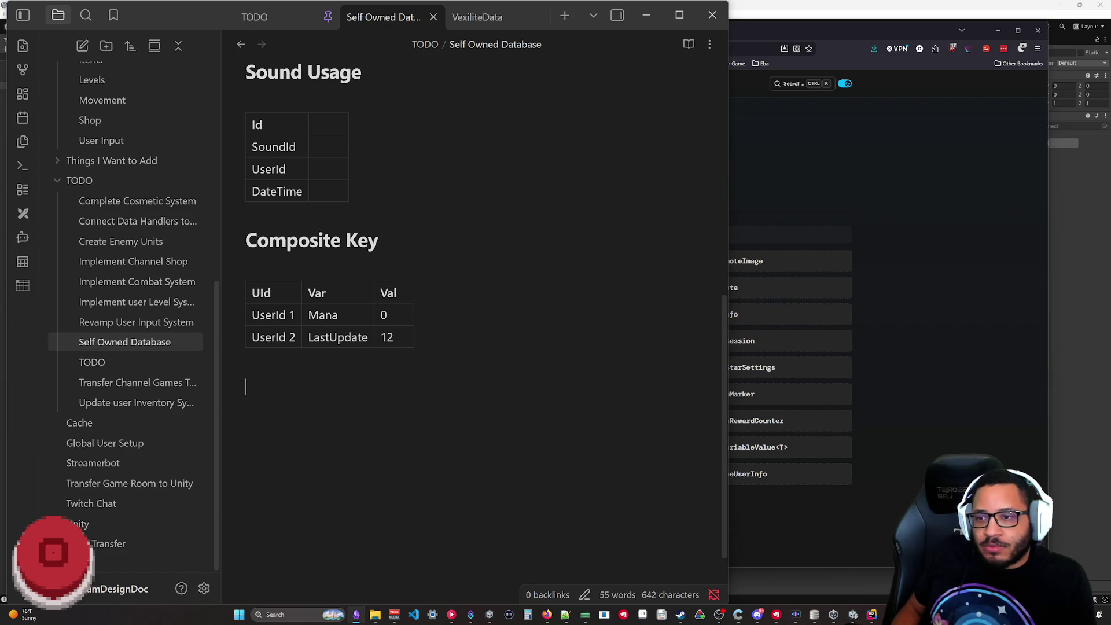
scroll(478, 304, "up", 1)
scroll(478, 304, "up", 3)
key("Down")
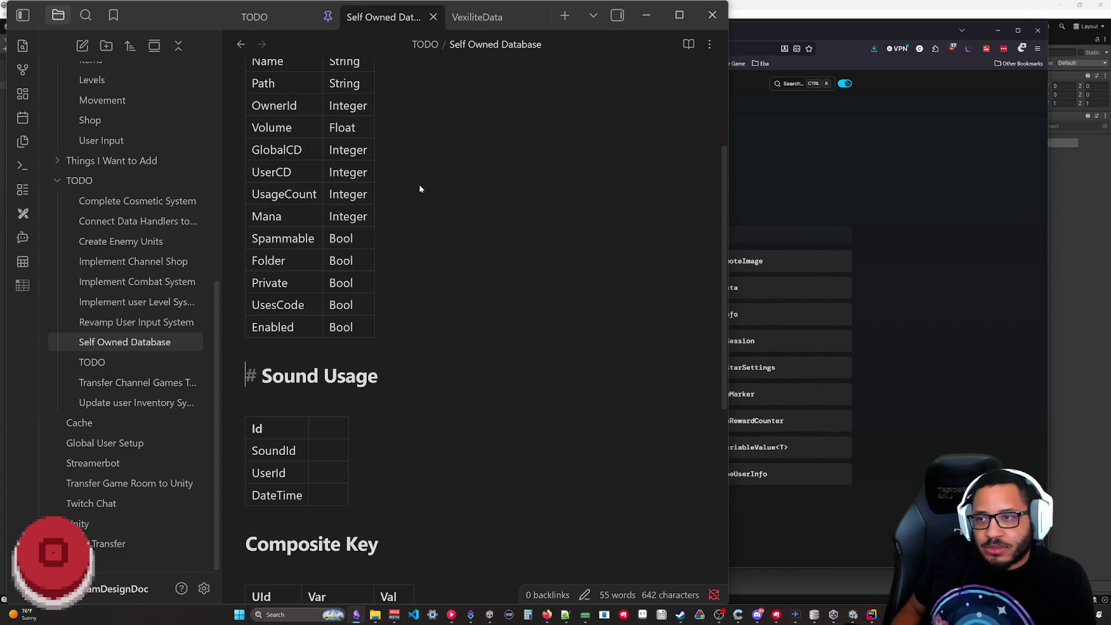
scroll(420, 184, "down", 4)
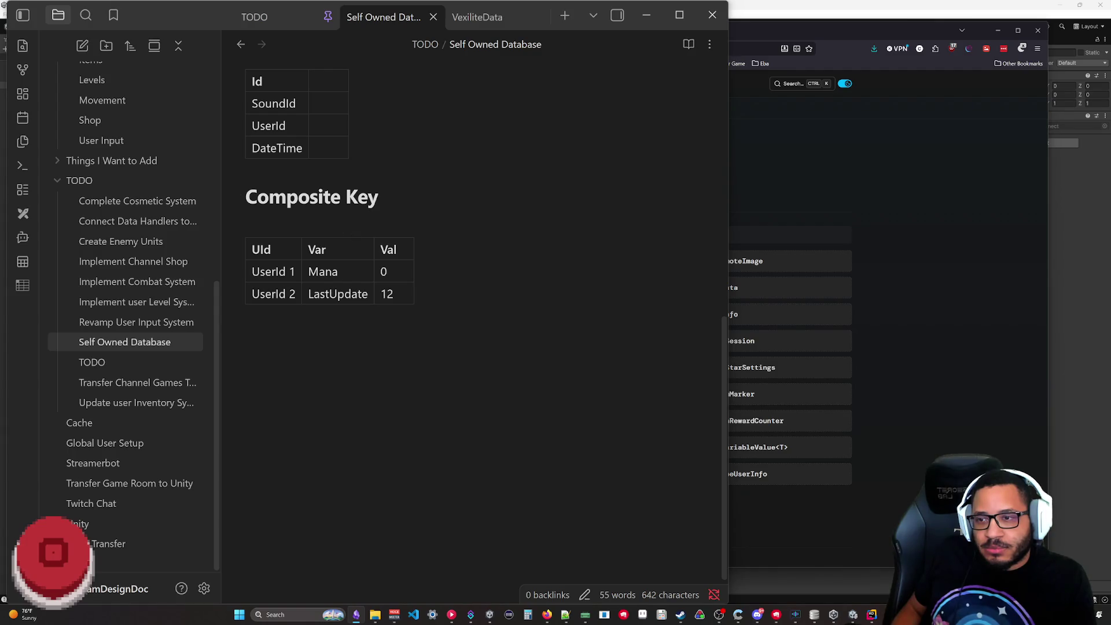
key("Down")
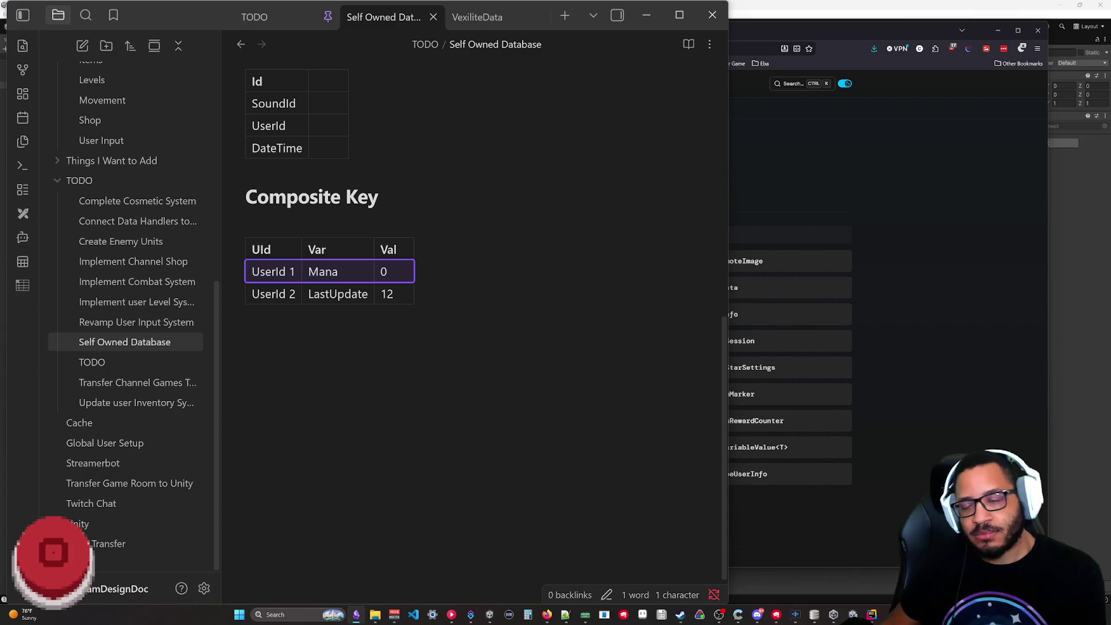
key("Down")
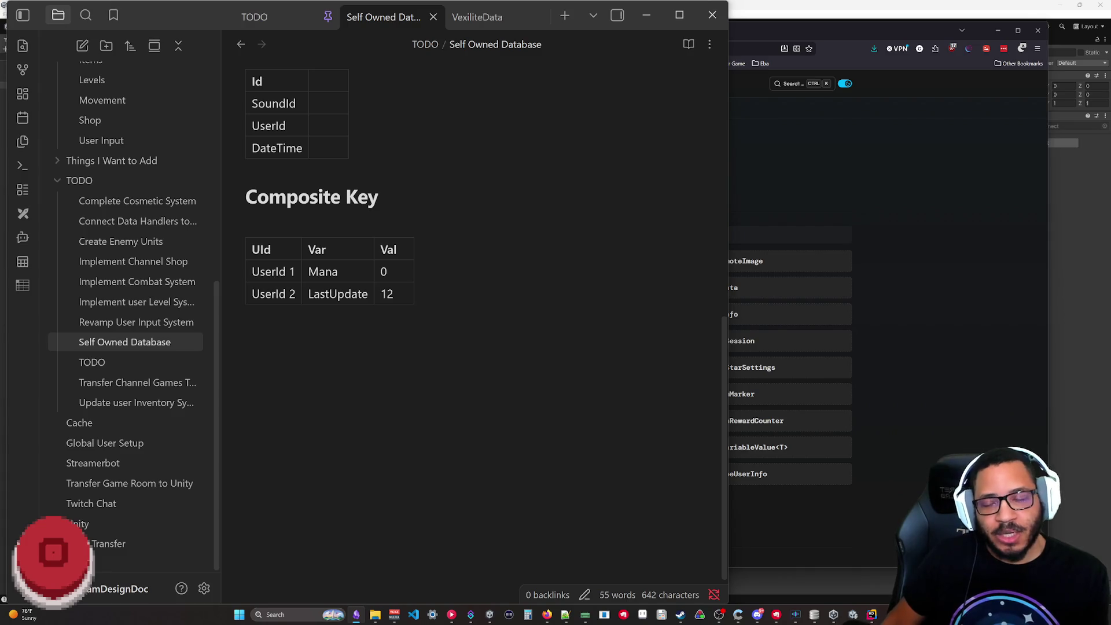
scroll(436, 388, "up", 5)
scroll(439, 379, "up", 3)
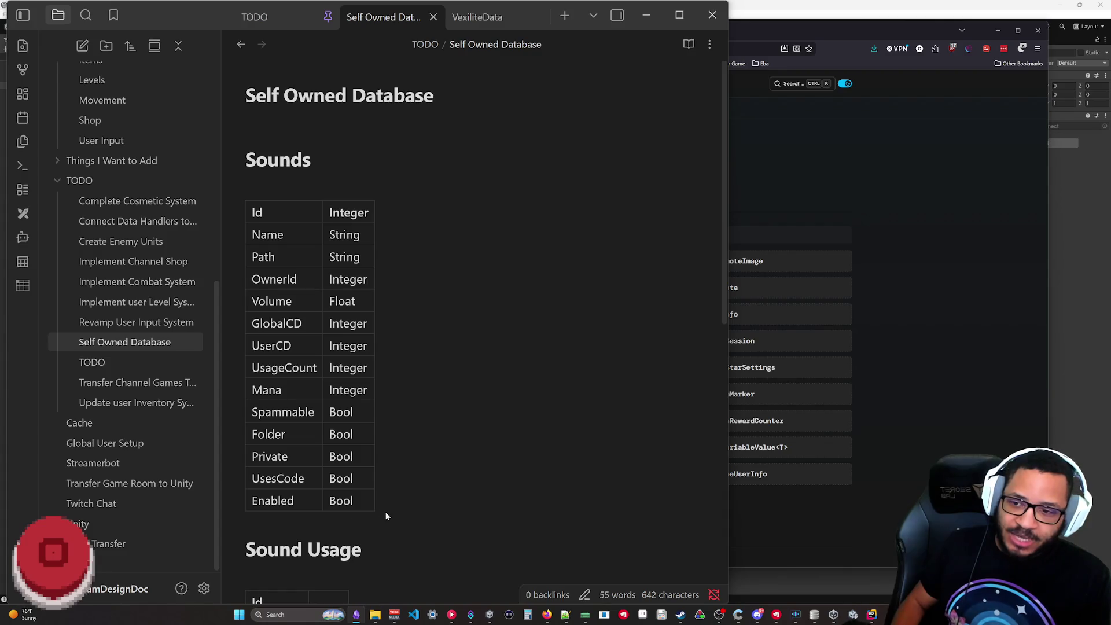
left_click(304, 524)
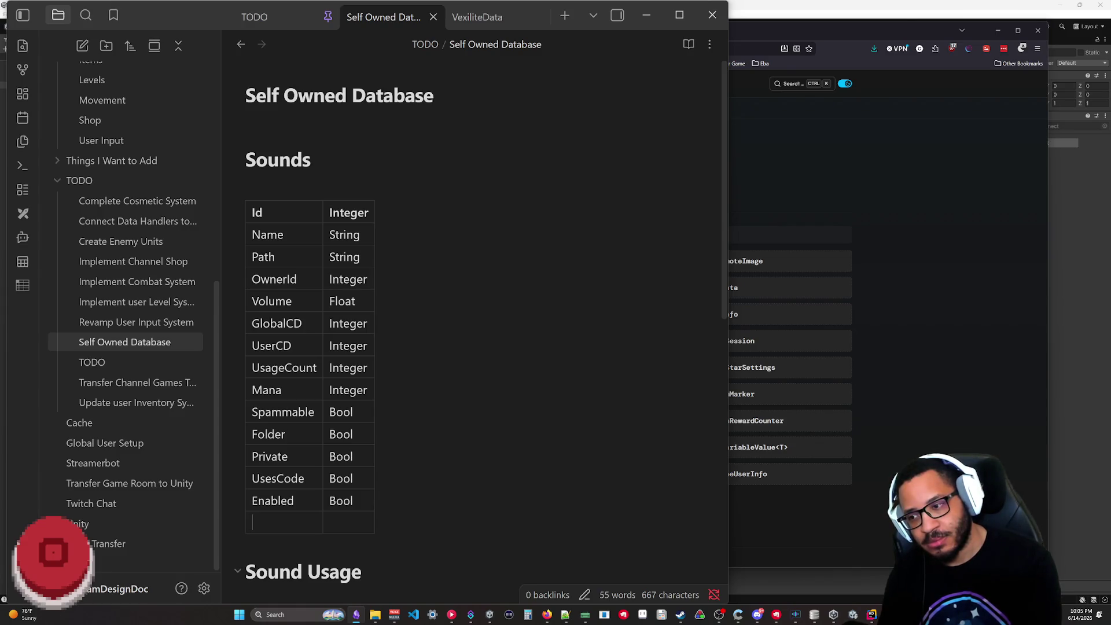
type("AateA")
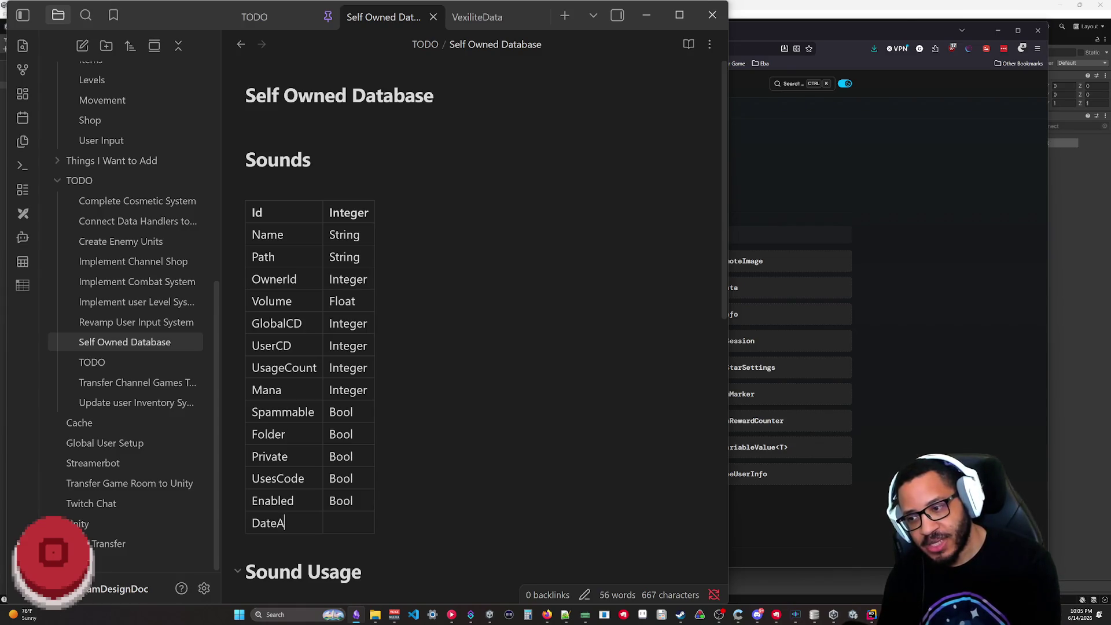
type("dded")
key("Down")
key("Down")
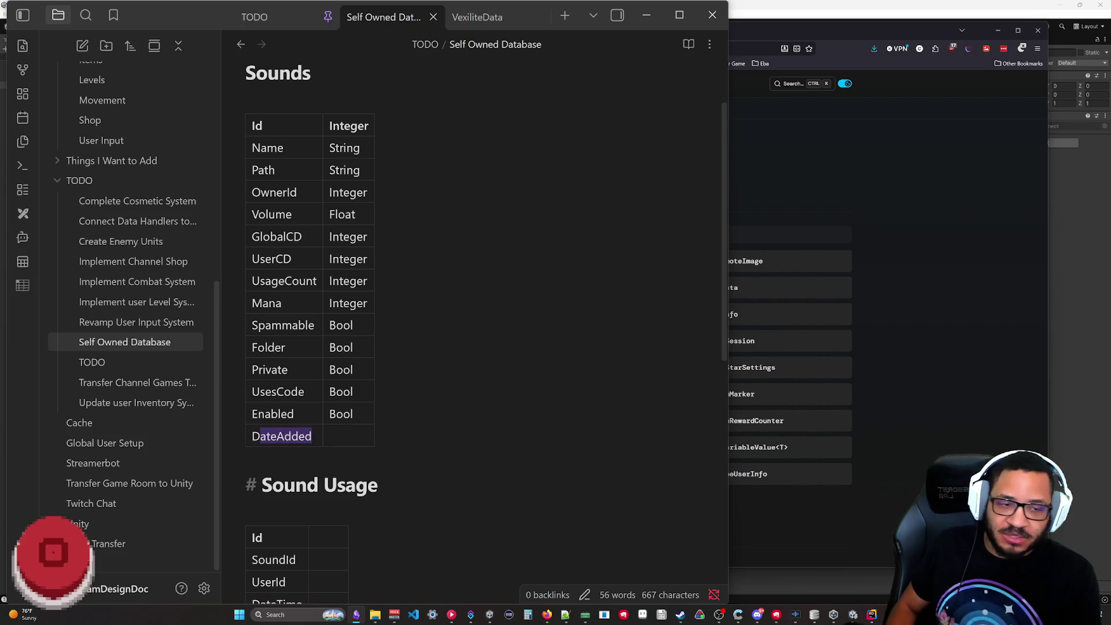
left_click(521, 424)
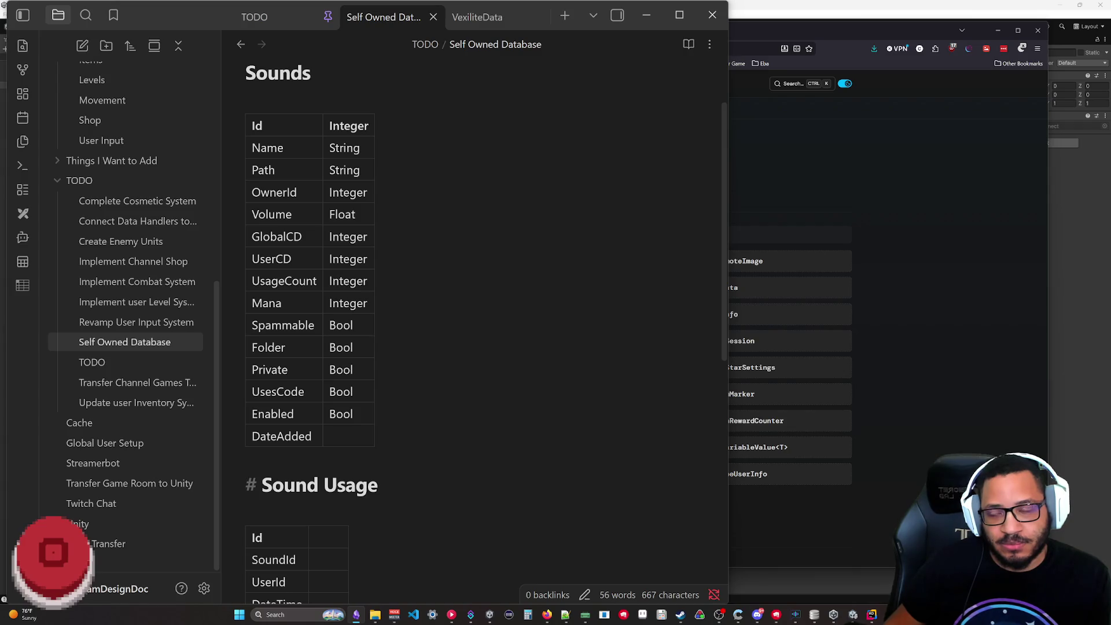
key("Up")
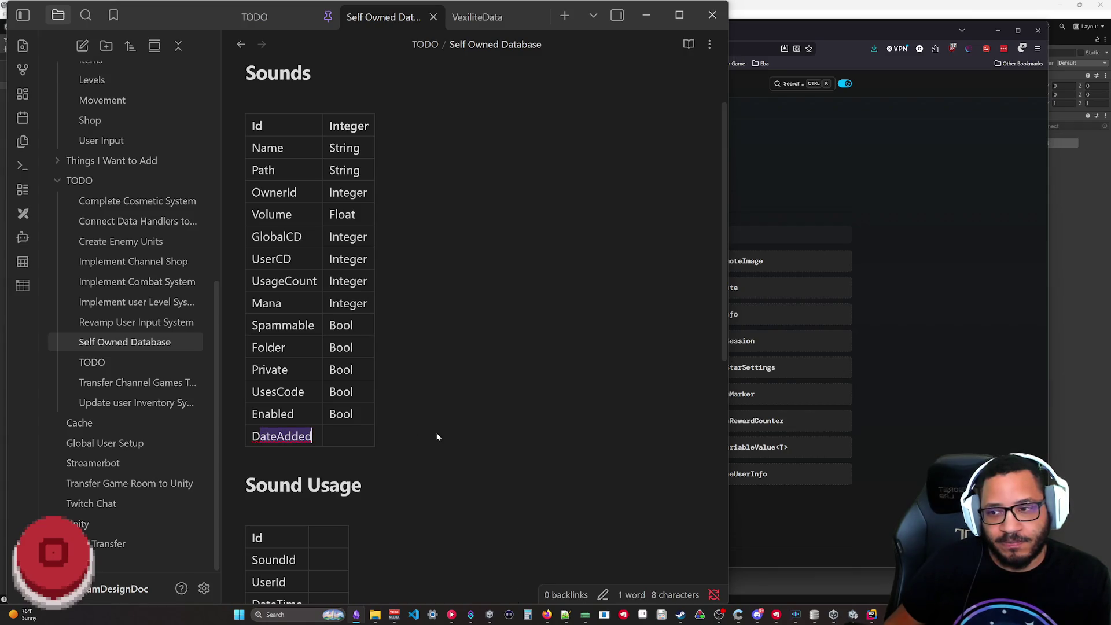
key("Down")
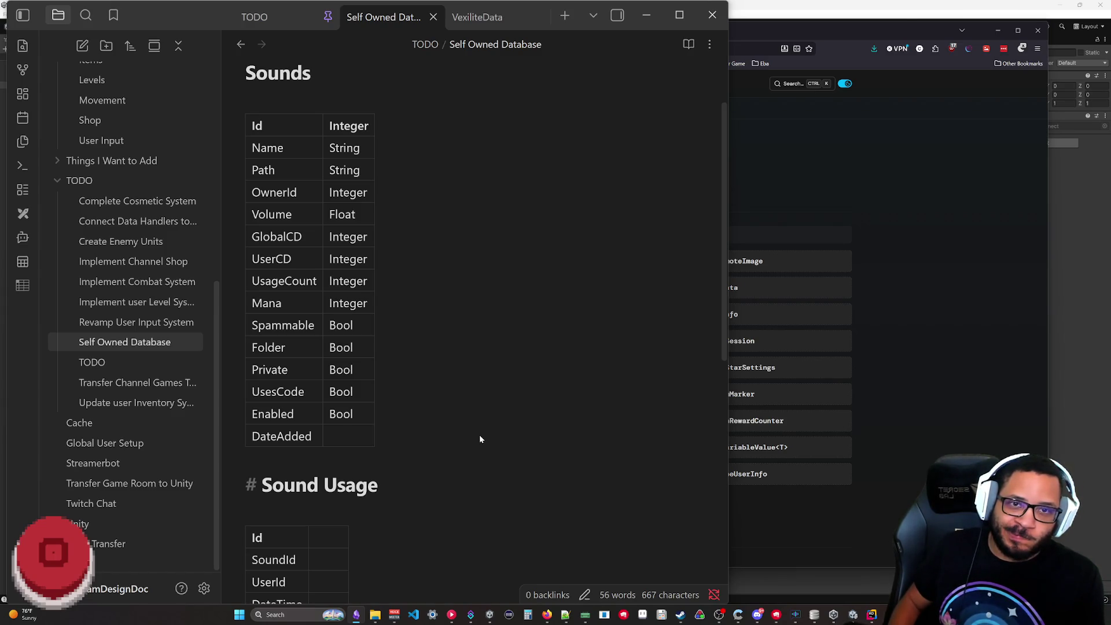
key("Up")
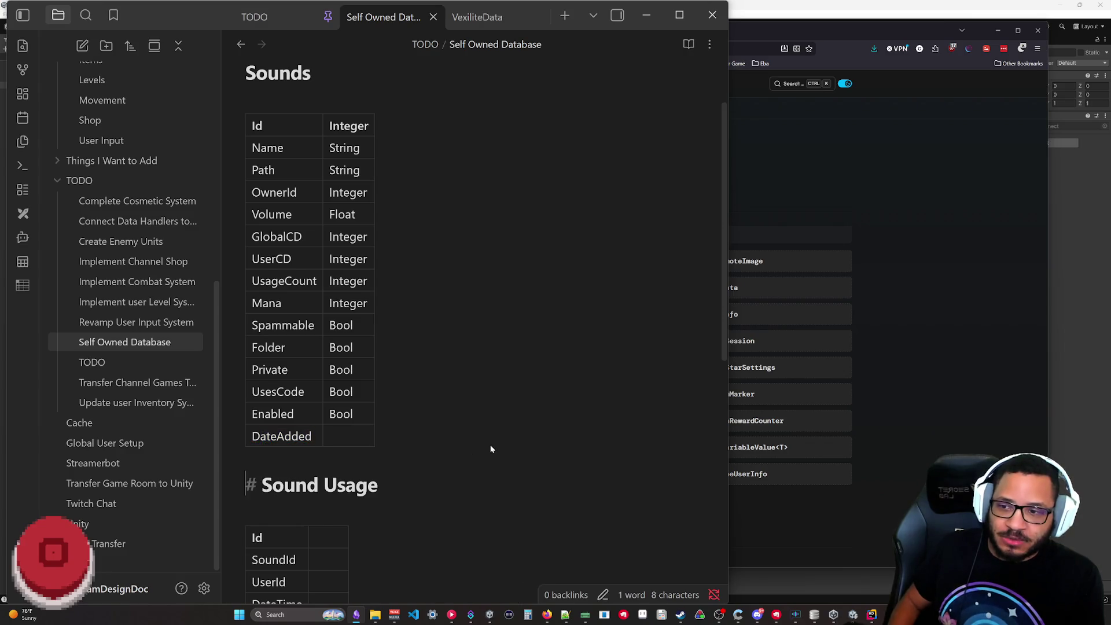
scroll(478, 330, "up", 2)
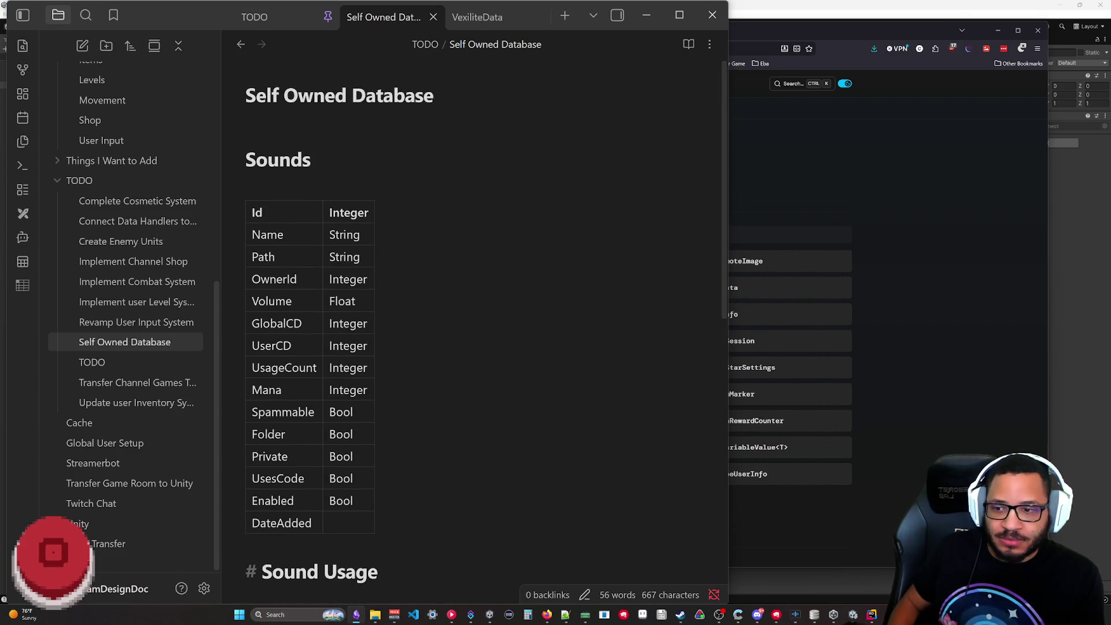
key("Up")
key("ctrl+z")
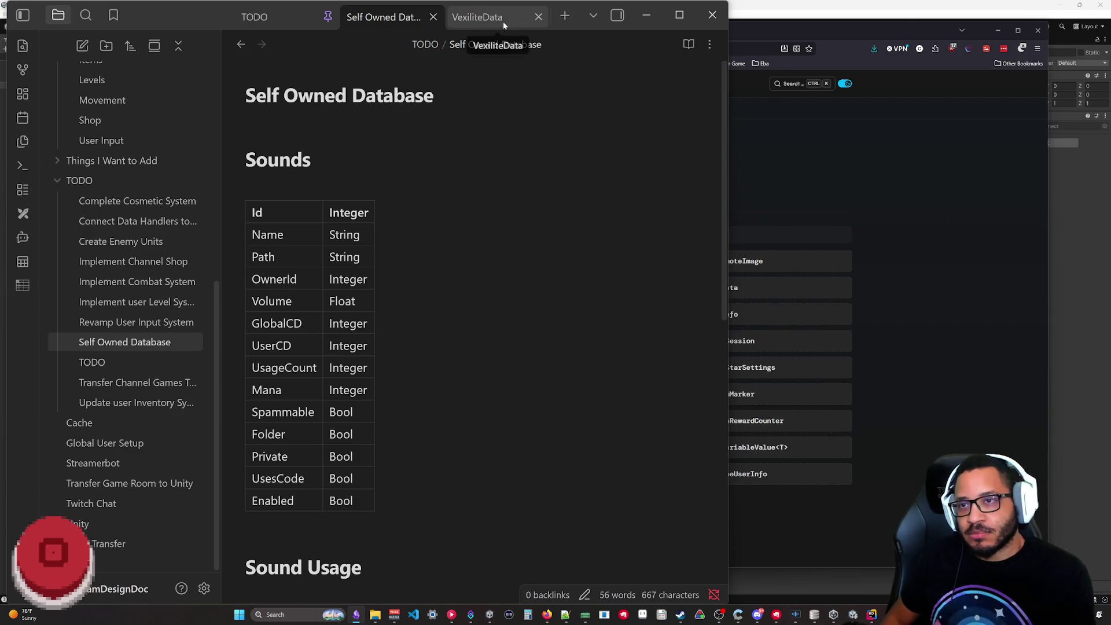
scroll(358, 73, "down", 3)
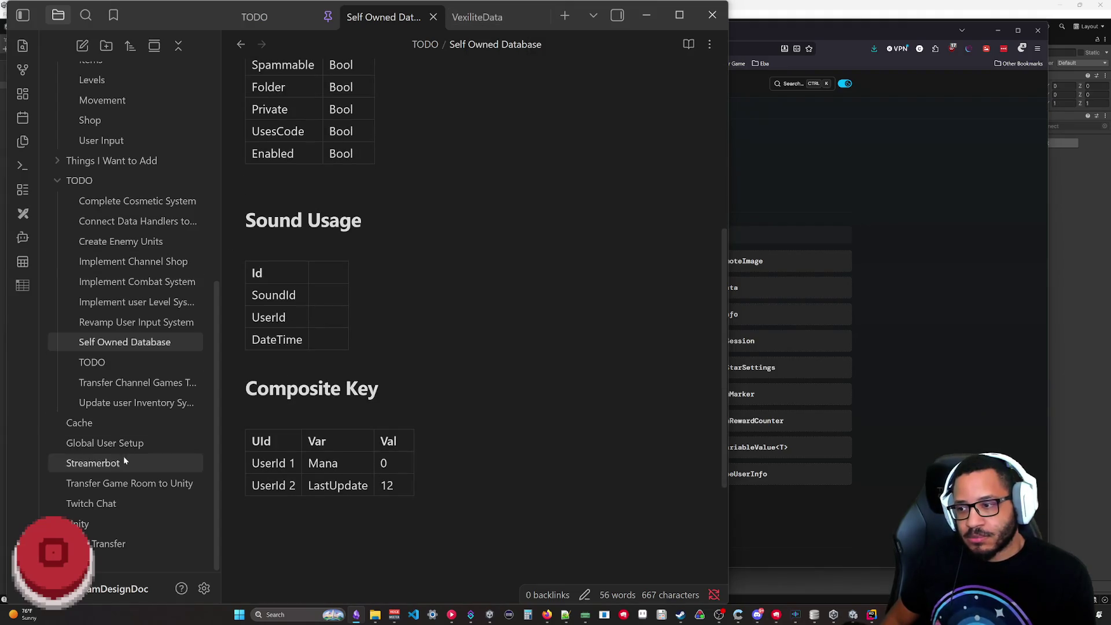
- Add Mana to the User list in Global User Setup, then view VexiliteData
left_click(106, 443)
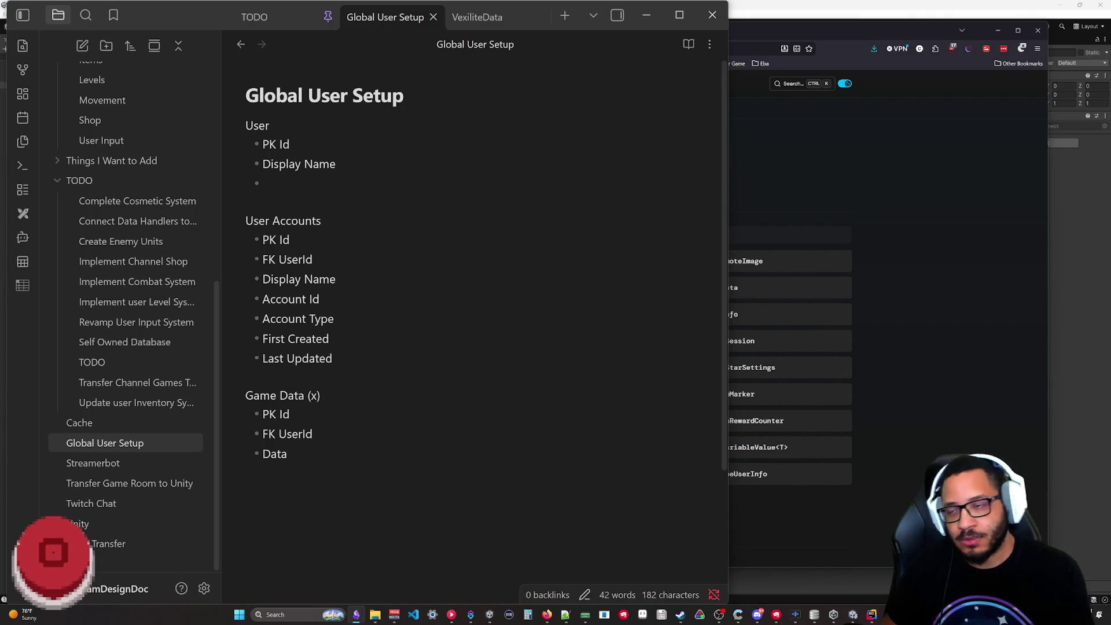
type("Mana")
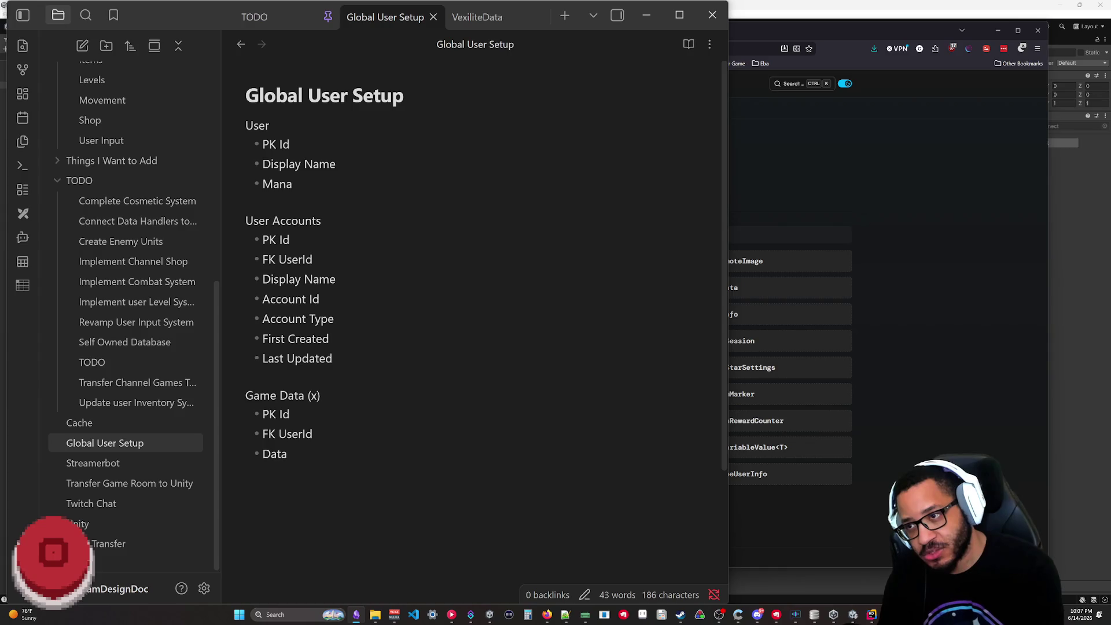
left_click(477, 18)
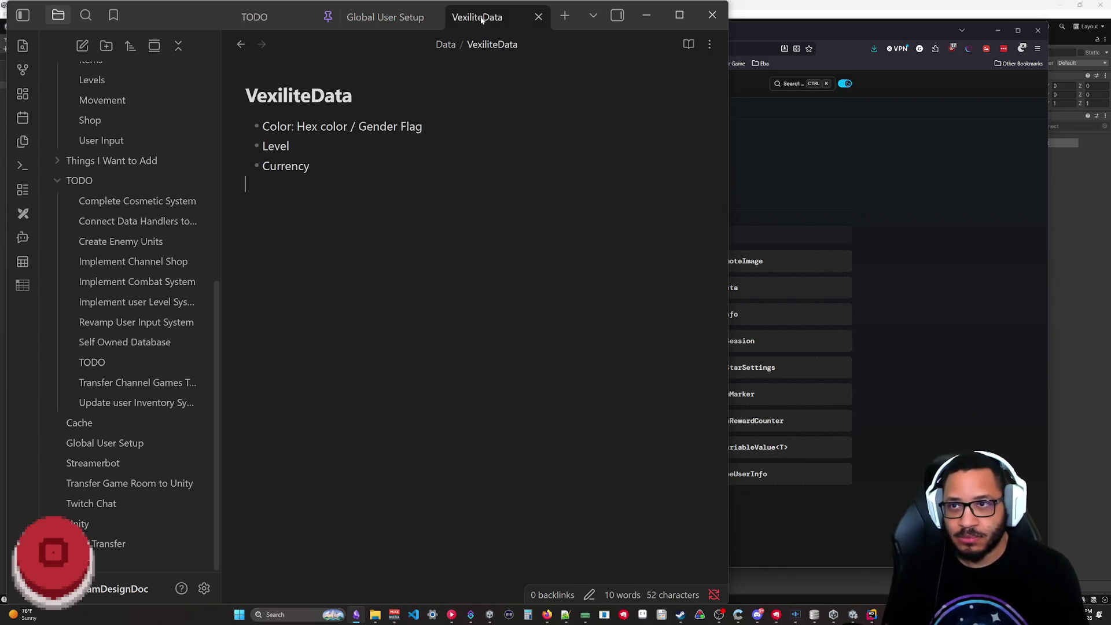
- Glance at the TODO note and reopen Self Owned Database in a new tab
left_click(261, 19)
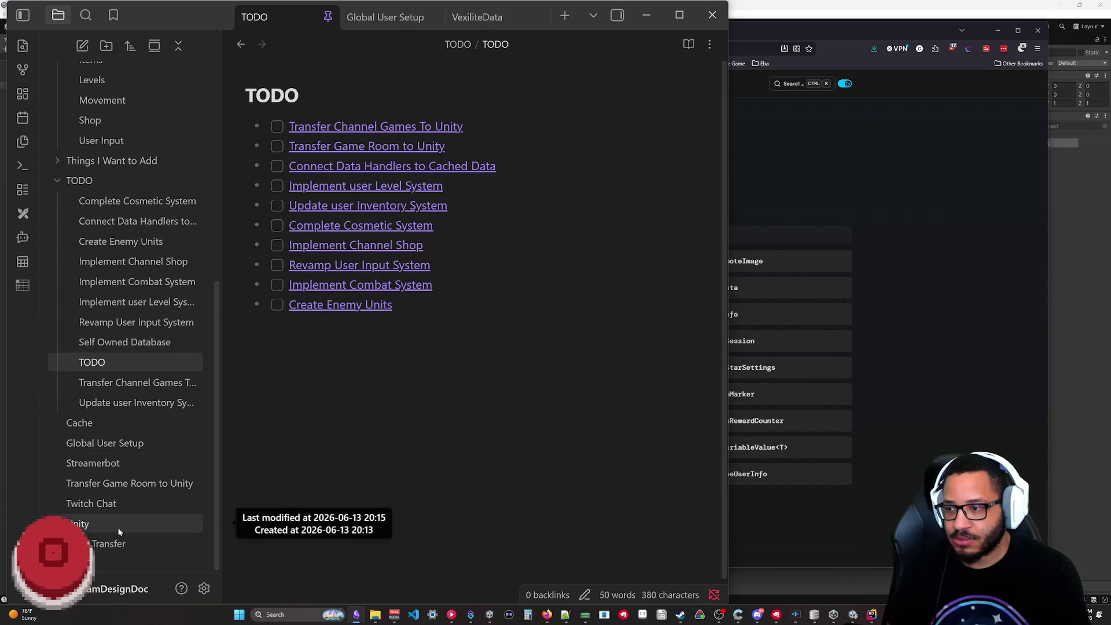
left_click(127, 343)
scroll(471, 340, "down", 3)
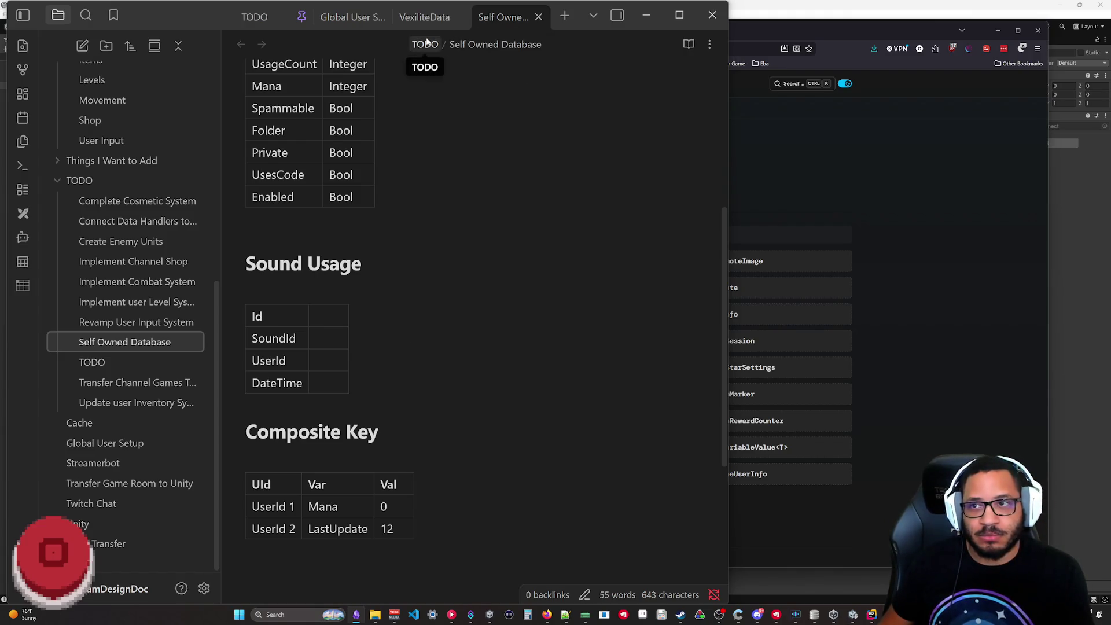
left_click_drag(261, 506, 386, 506)
key("Escape")
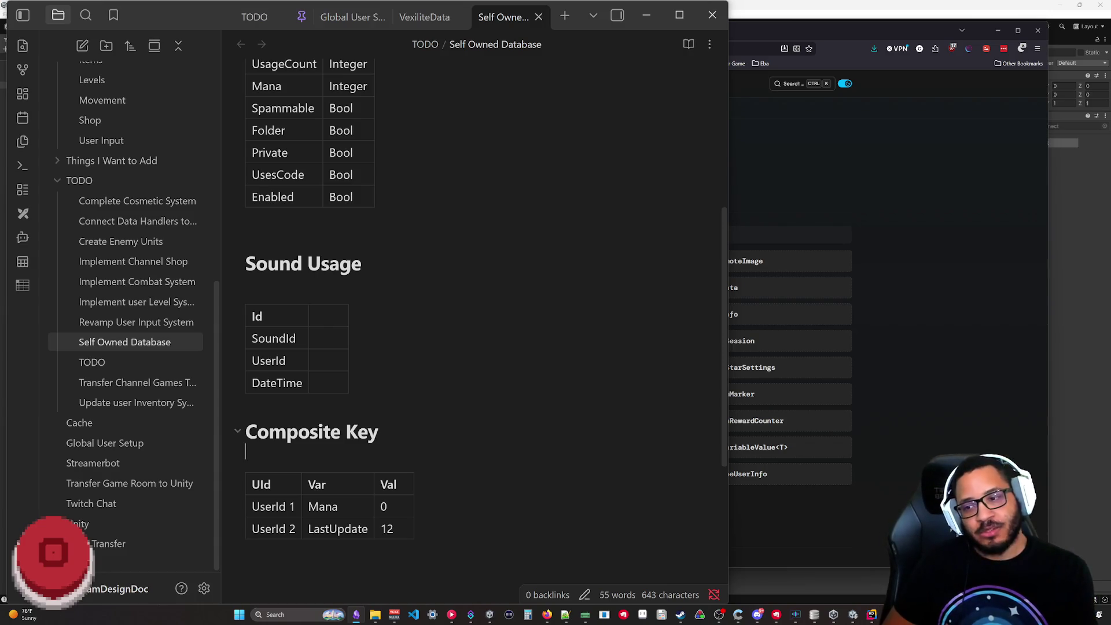
scroll(361, 393, "down", 2)
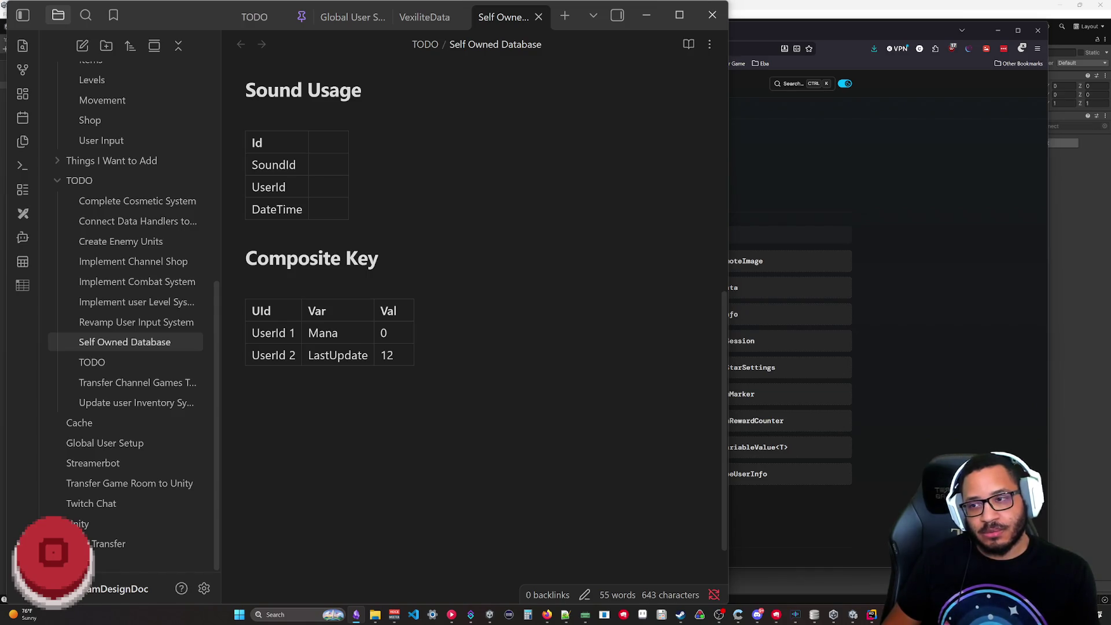
double_click(384, 333)
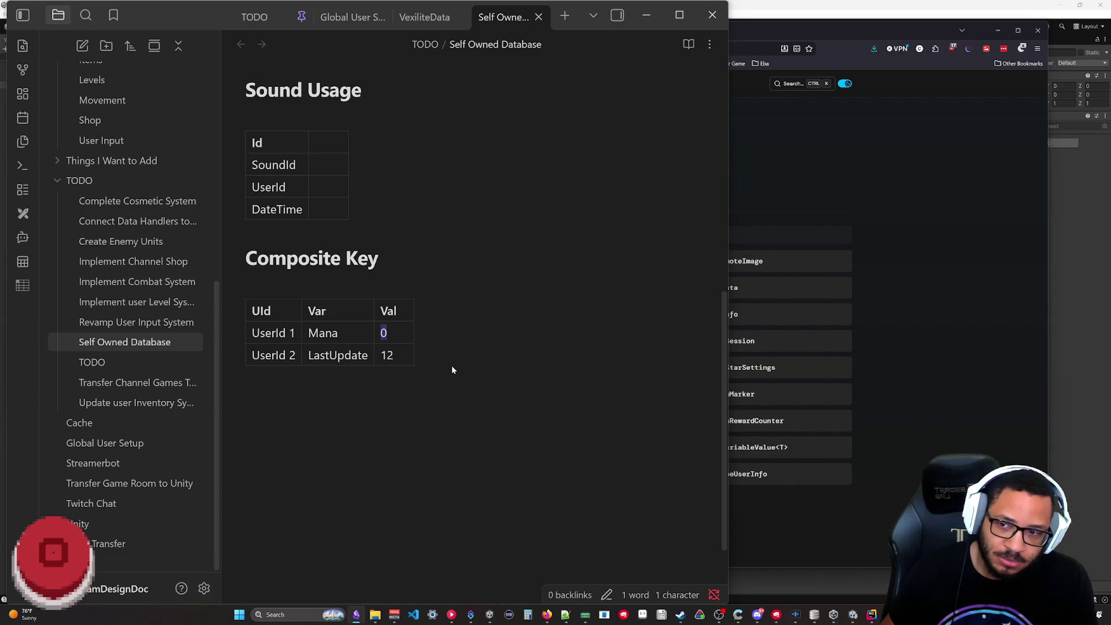
key("ctrl+a")
key("Escape")
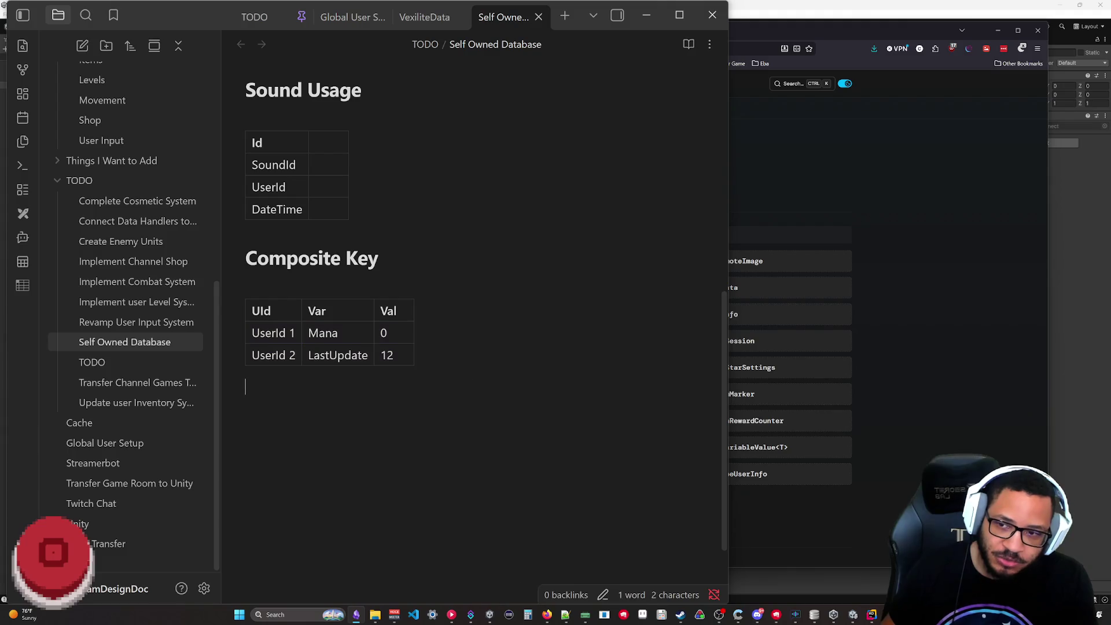
key("ctrl+a")
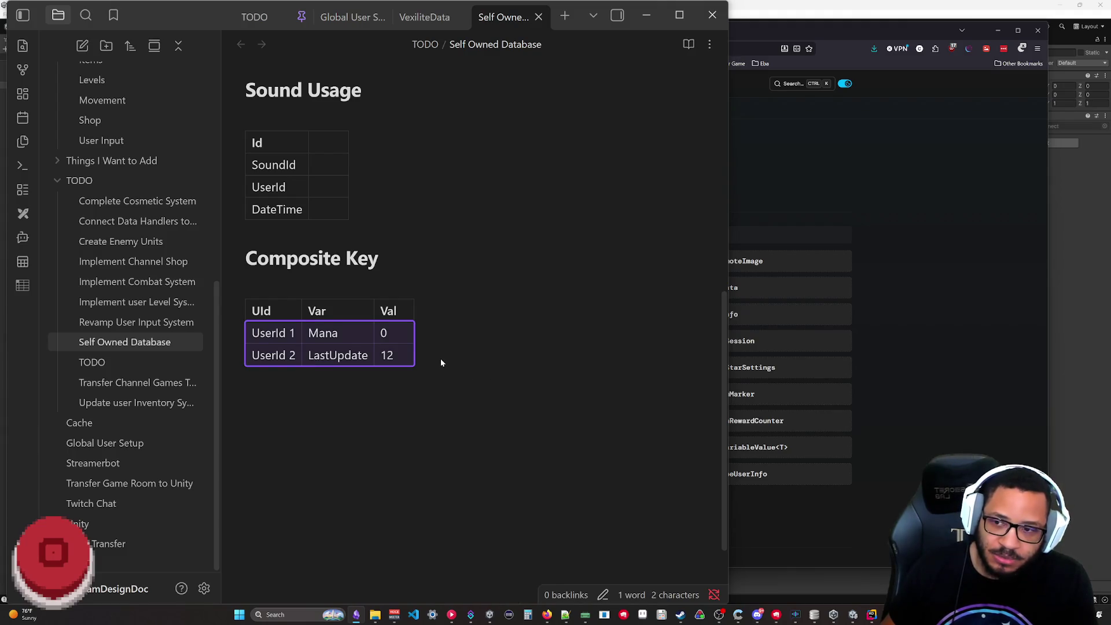
left_click_drag(386, 355, 323, 333)
key("Escape")
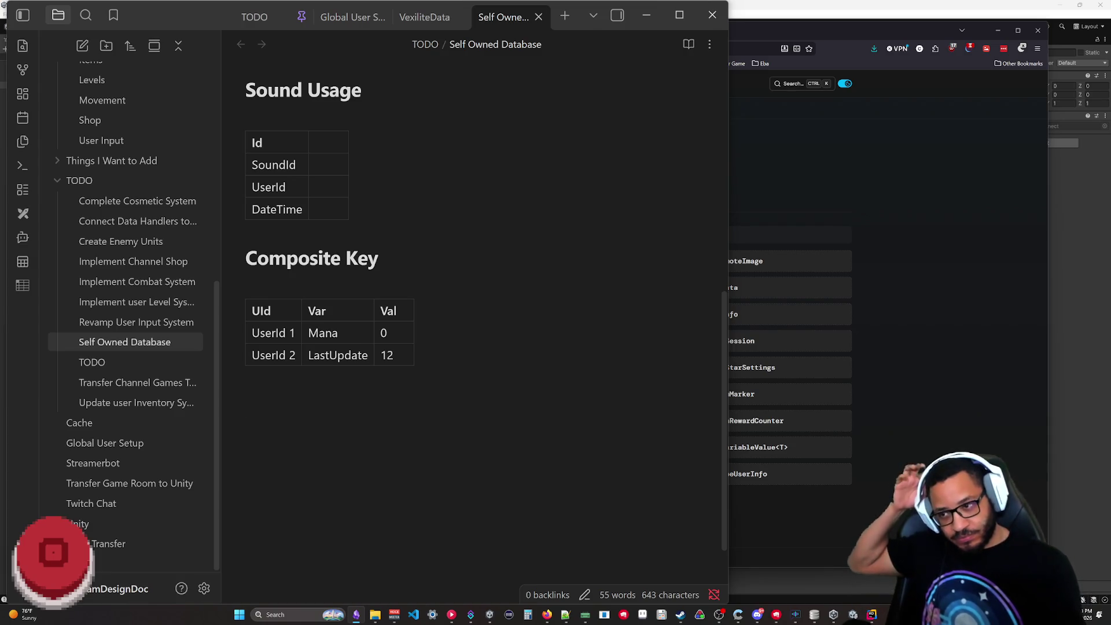
left_click_drag(252, 333, 390, 355)
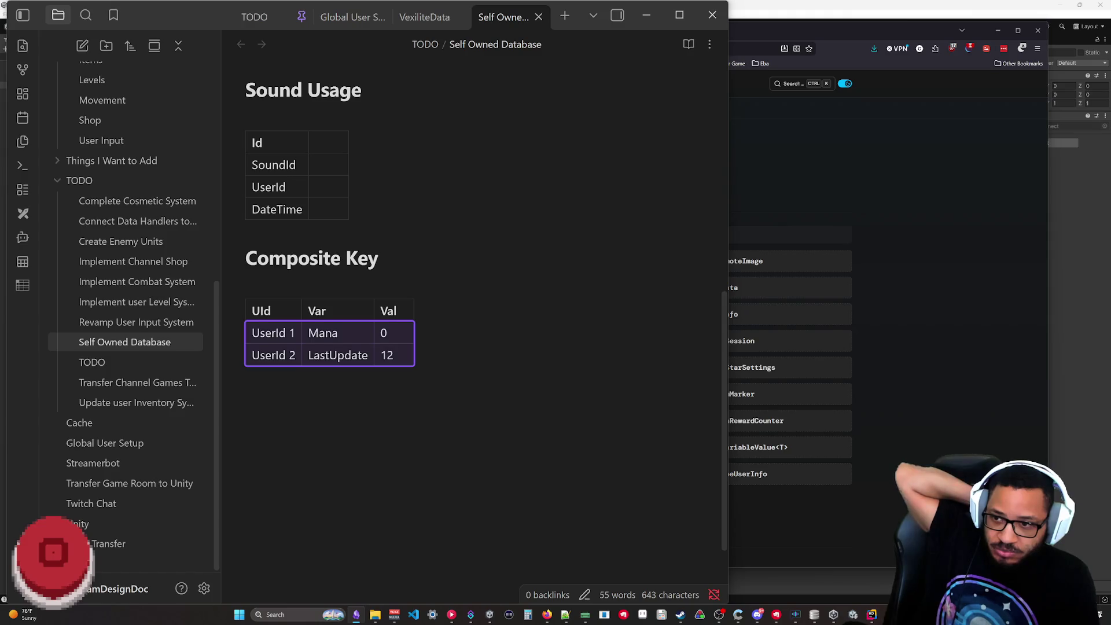
key("Down")
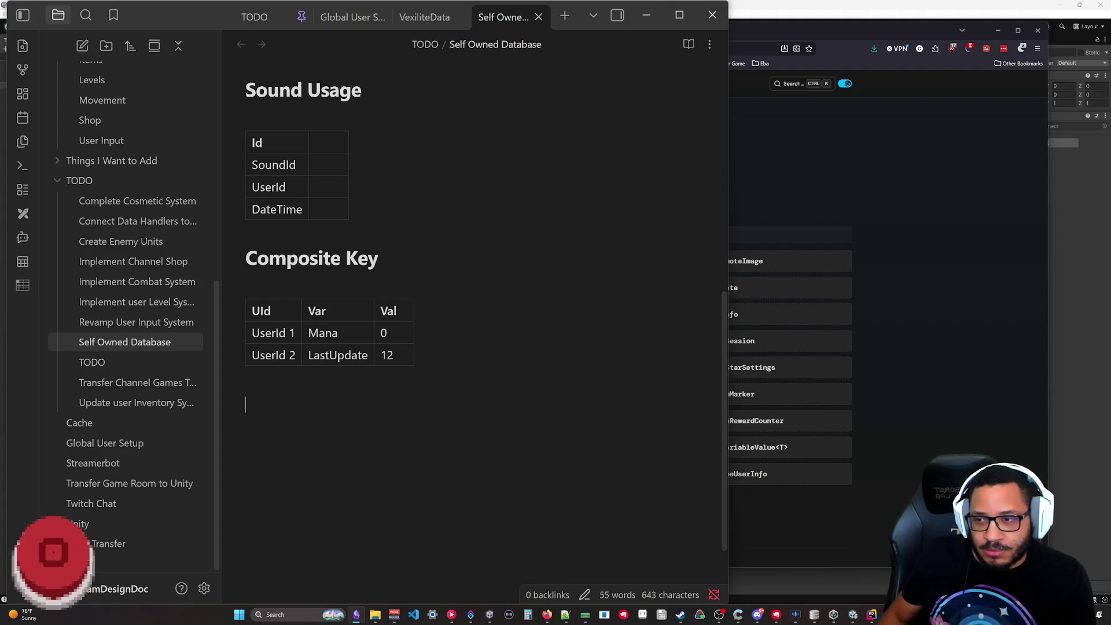
key("Up")
key("Down")
key("Up")
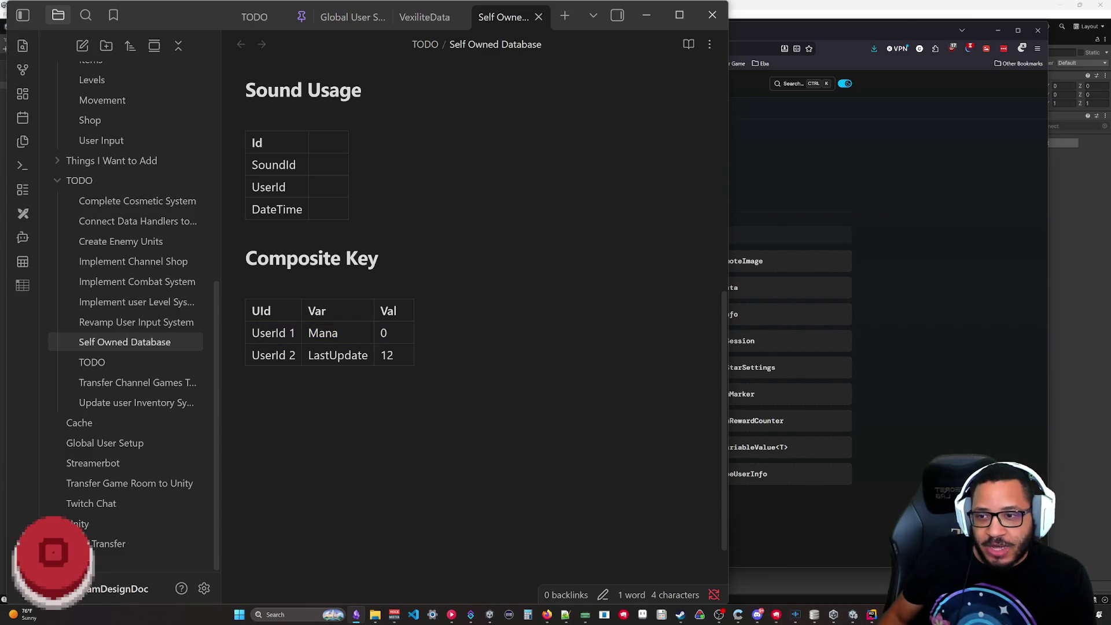
key("shift+Left")
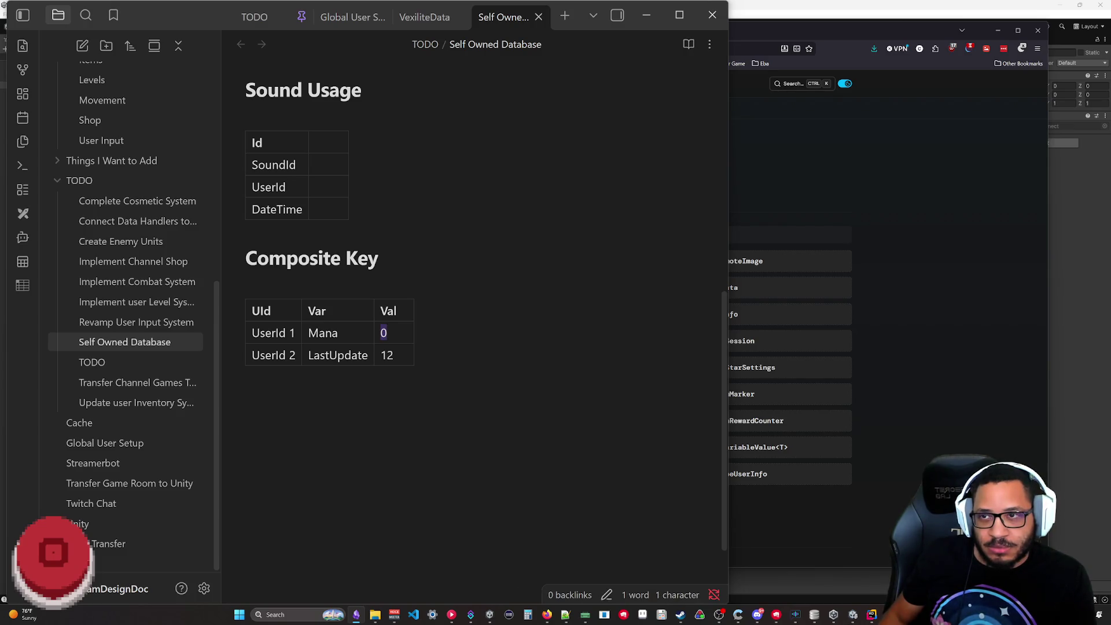
key("Right")
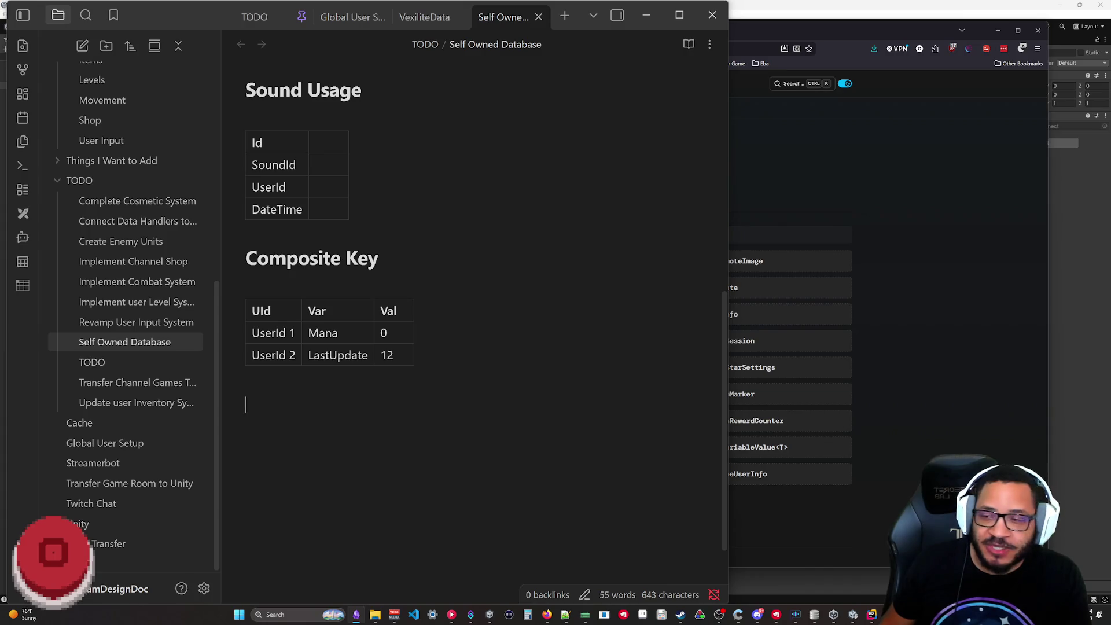
mouse_move(350, 369)
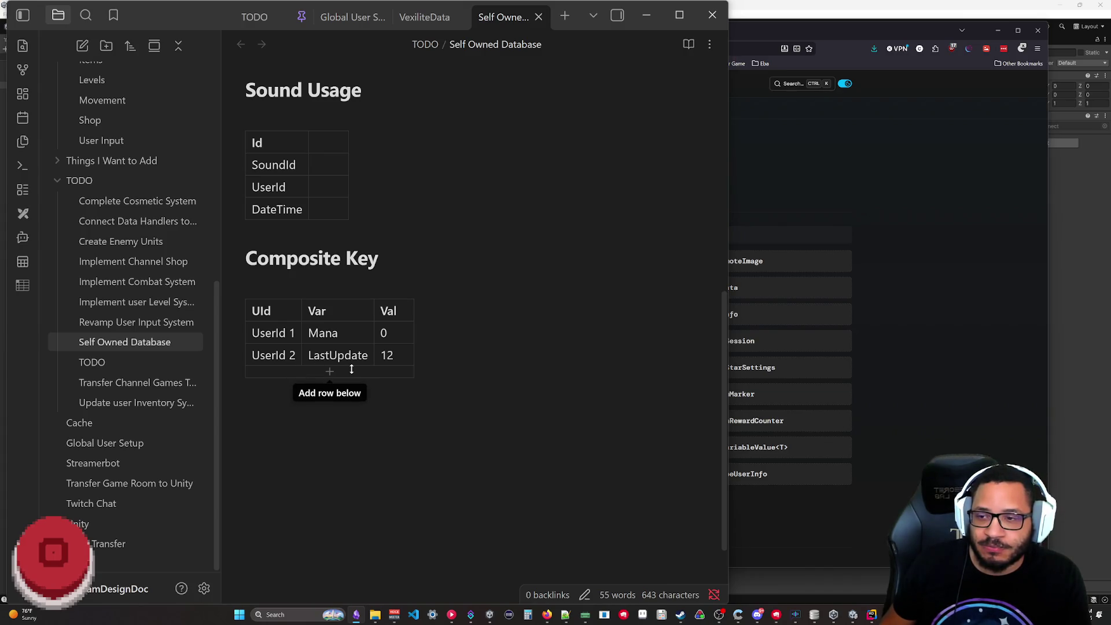
scroll(456, 326, "up", 2)
scroll(450, 342, "up", 4)
scroll(440, 340, "down", 1)
scroll(441, 338, "down", 5)
scroll(441, 338, "down", 1)
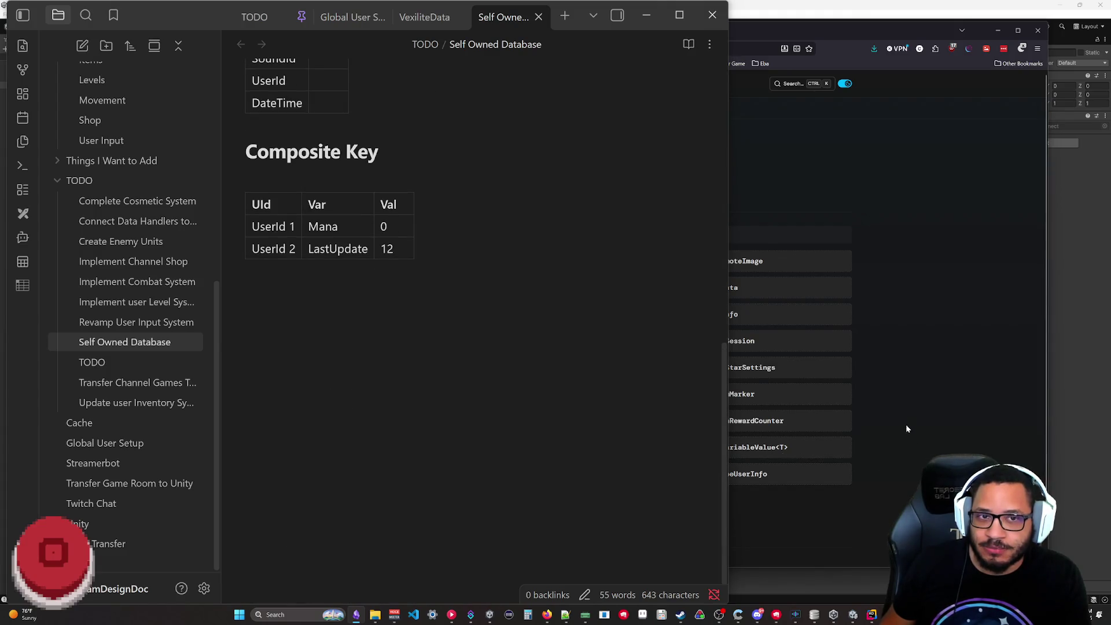
- Peek at StreamDBAccessor.cs in Rider and VexiliteData, then switch to Global User Setup
left_click(877, 553)
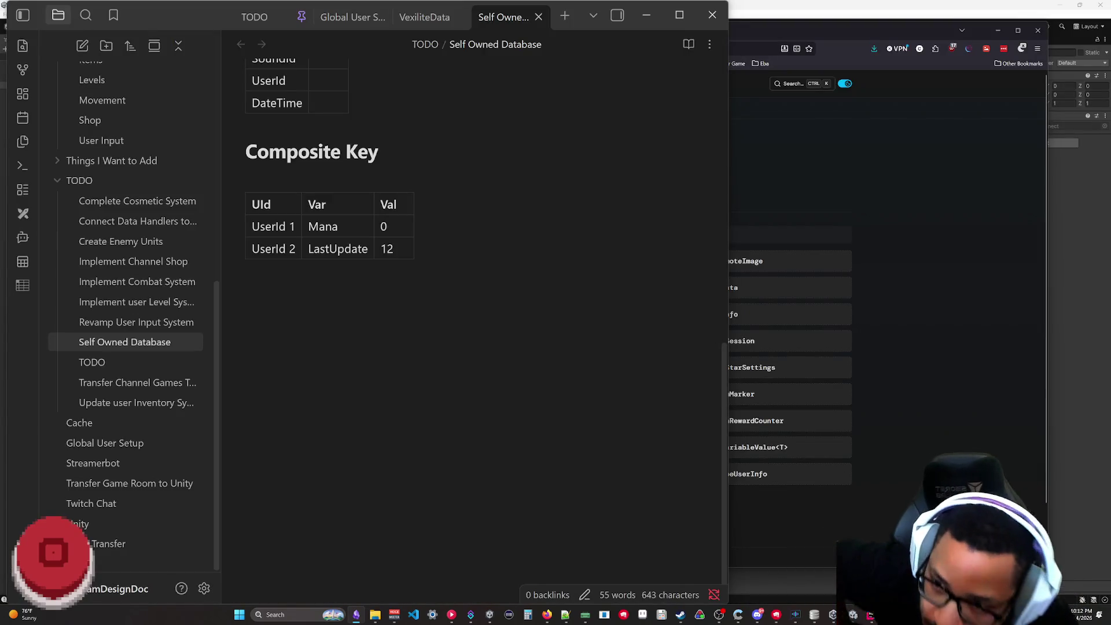
scroll(633, 312, "up", 2)
scroll(634, 312, "up", 10)
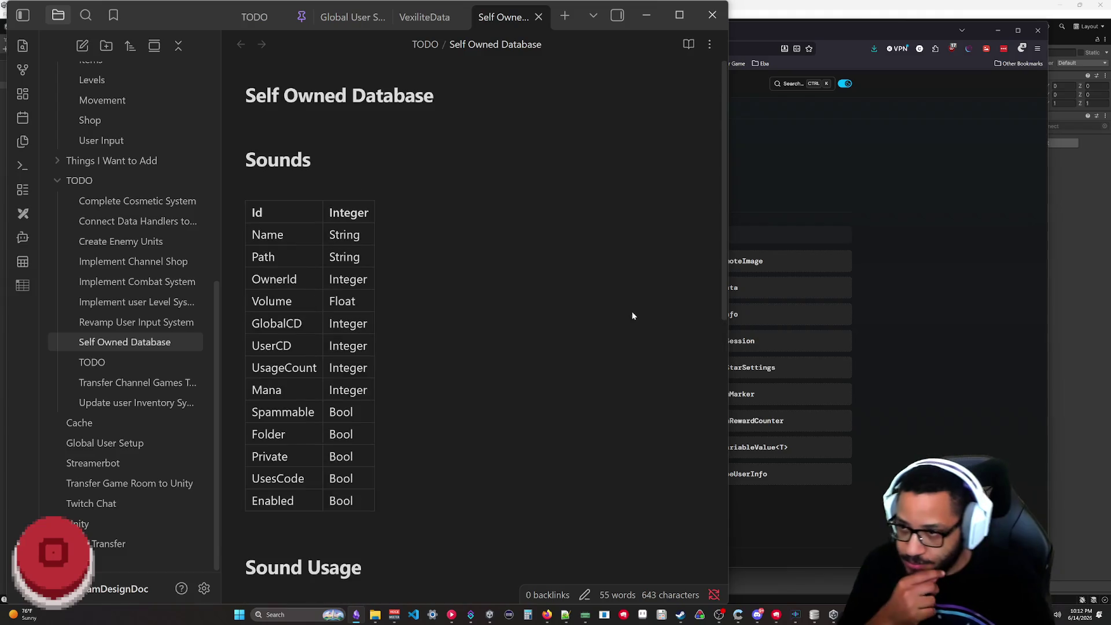
left_click(433, 19)
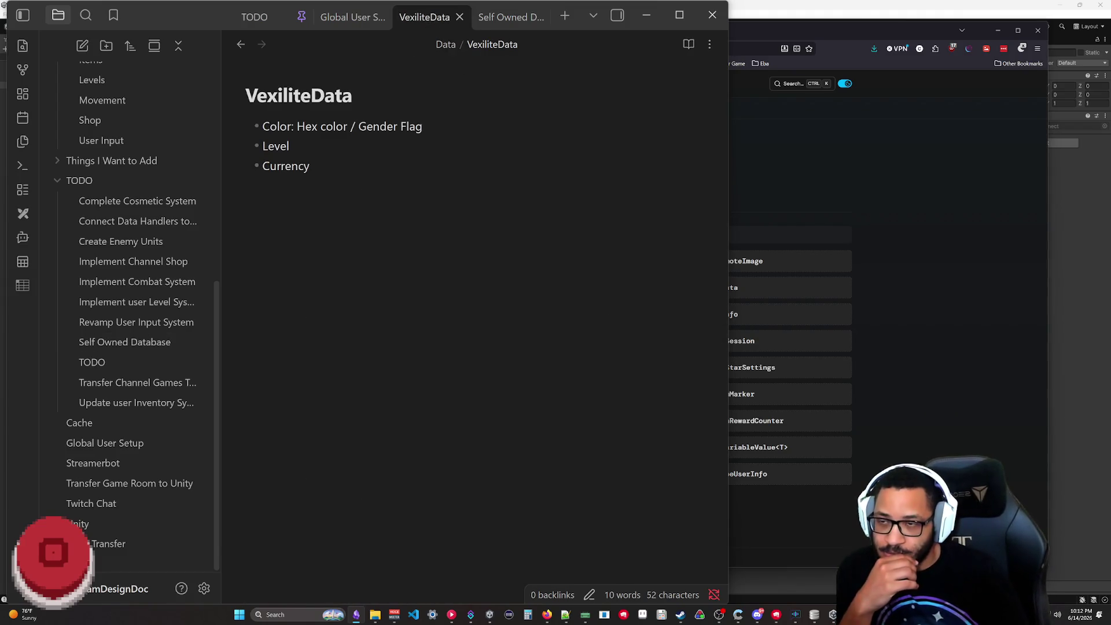
left_click(512, 18)
scroll(486, 312, "down", 5)
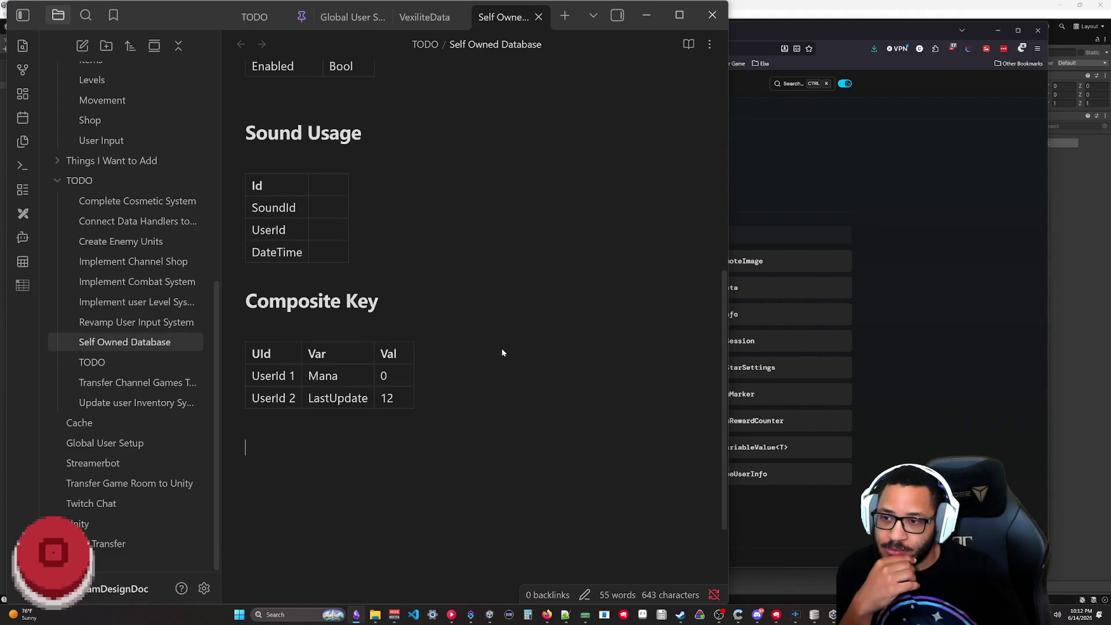
scroll(486, 313, "up", 3)
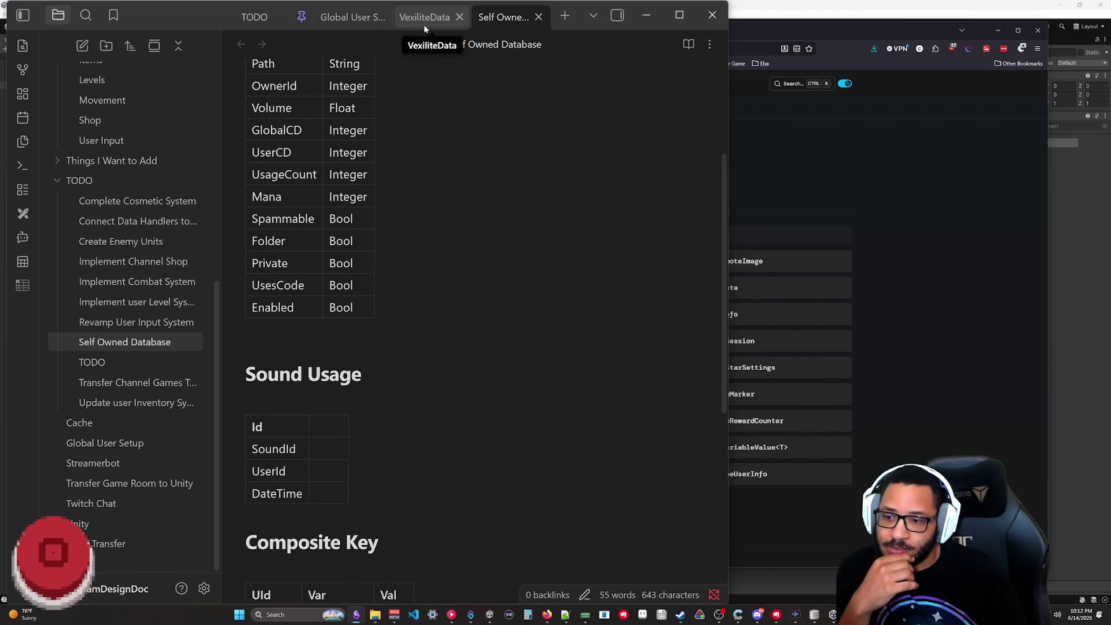
scroll(446, 169, "down", 2)
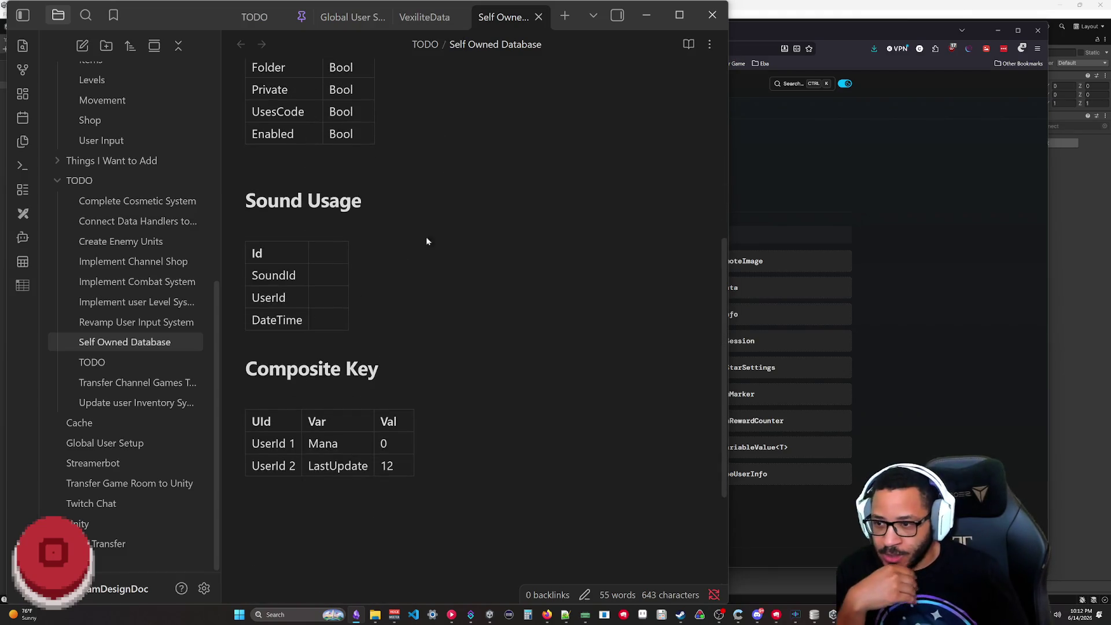
mouse_move(311, 369)
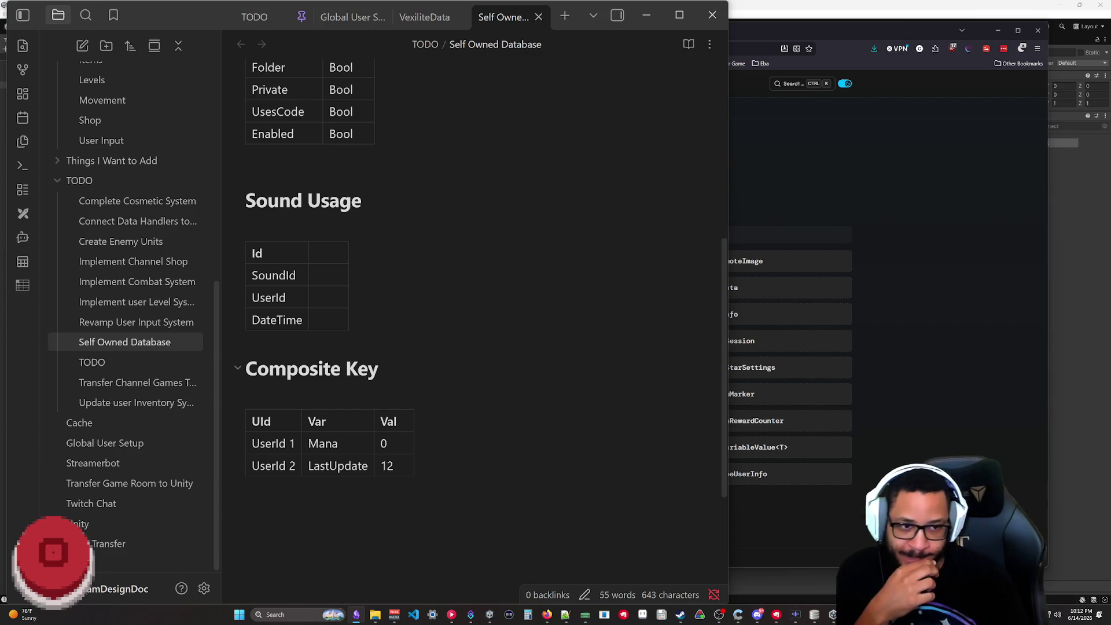
scroll(481, 321, "up", 5)
scroll(391, 322, "down", 5)
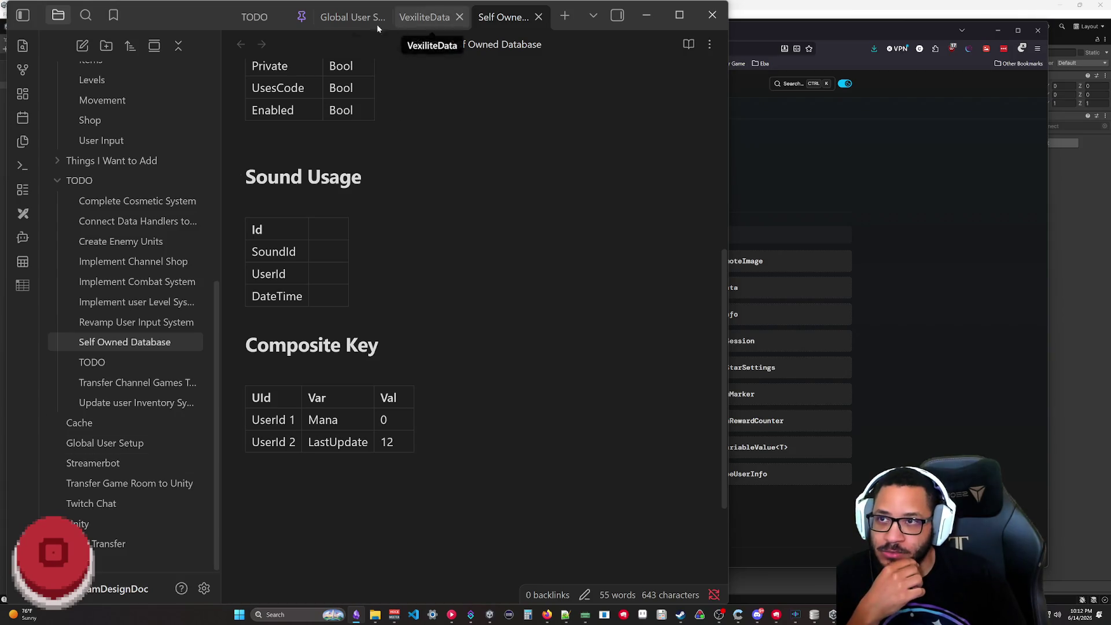
left_click(348, 17)
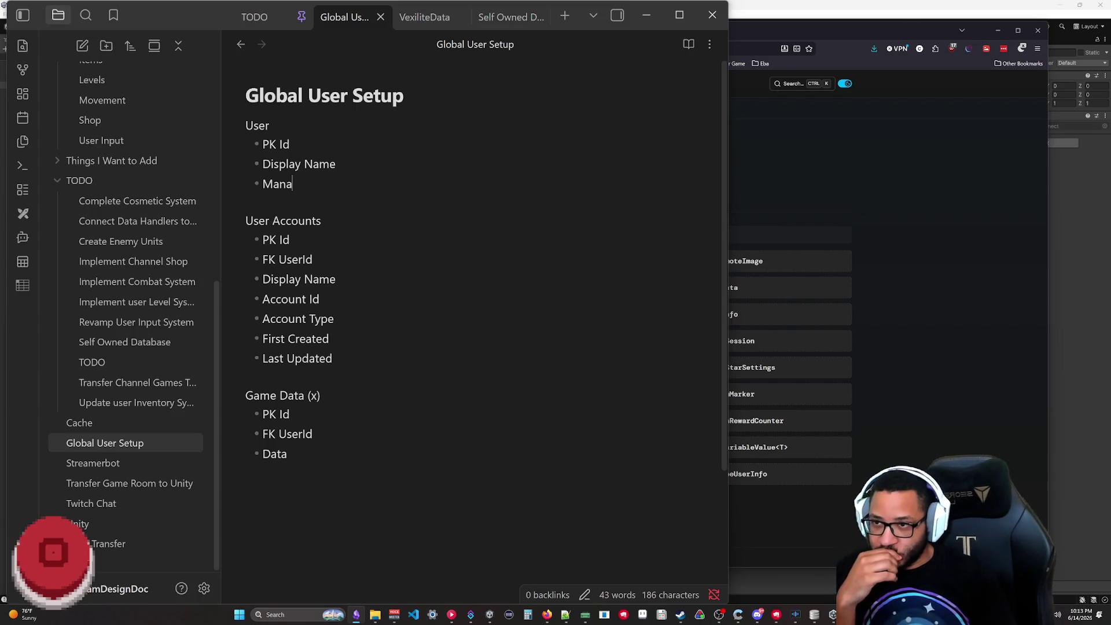
key("shift+Up")
key("shift+Up")
key("shift+Up")
key("Right")
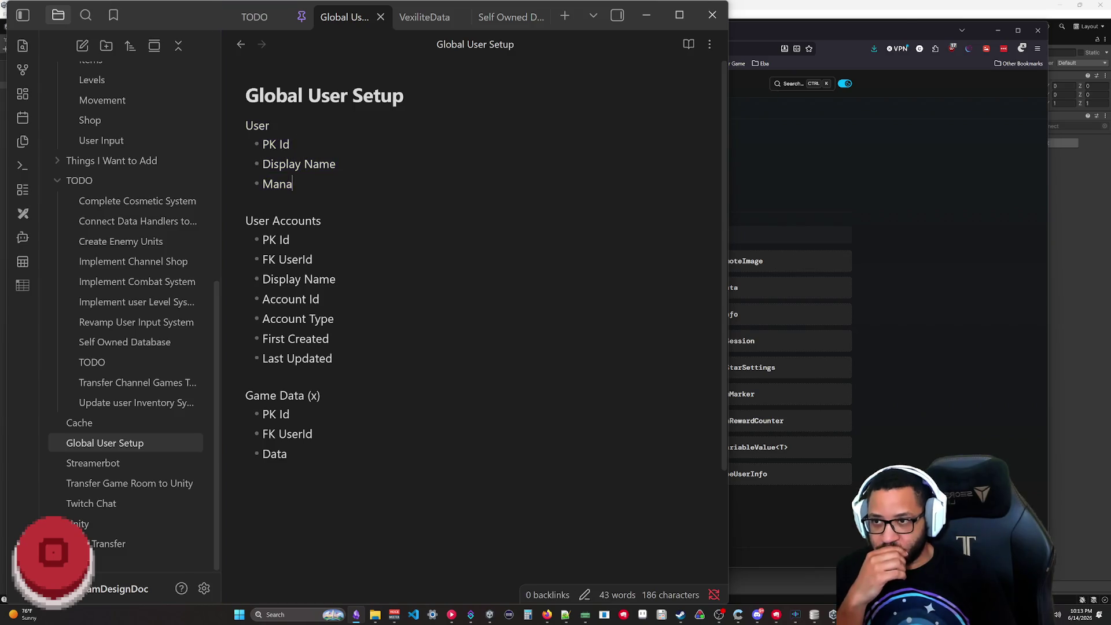
key("shift+Up")
key("shift+Up")
key("shift+Up")
key("Right")
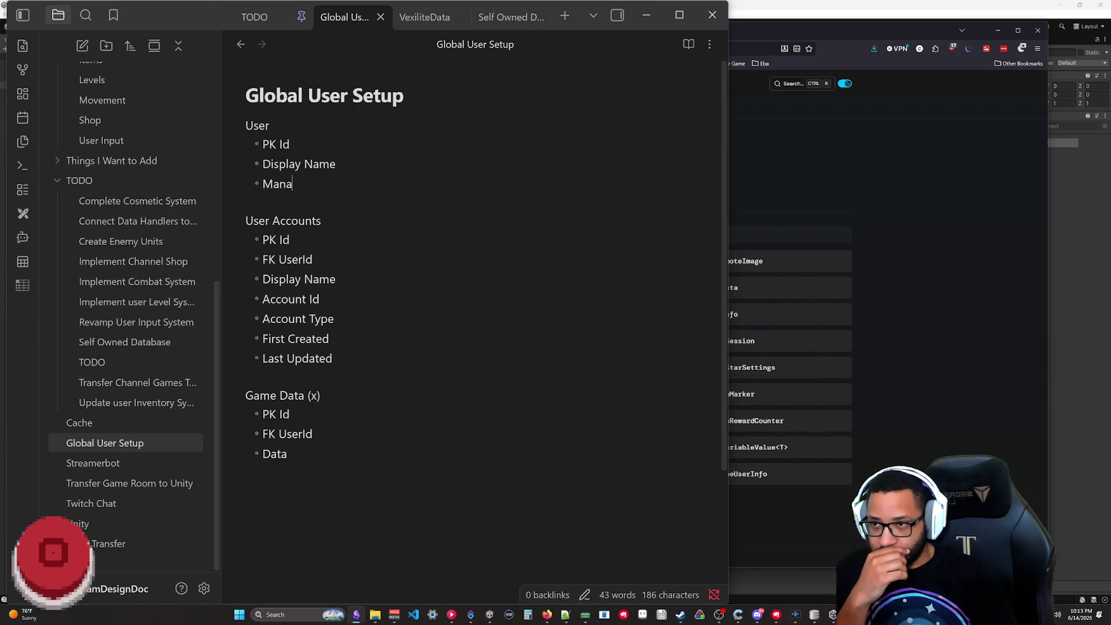
key("shift+Up")
key("shift+Up")
key("shift+Up")
key("Right")
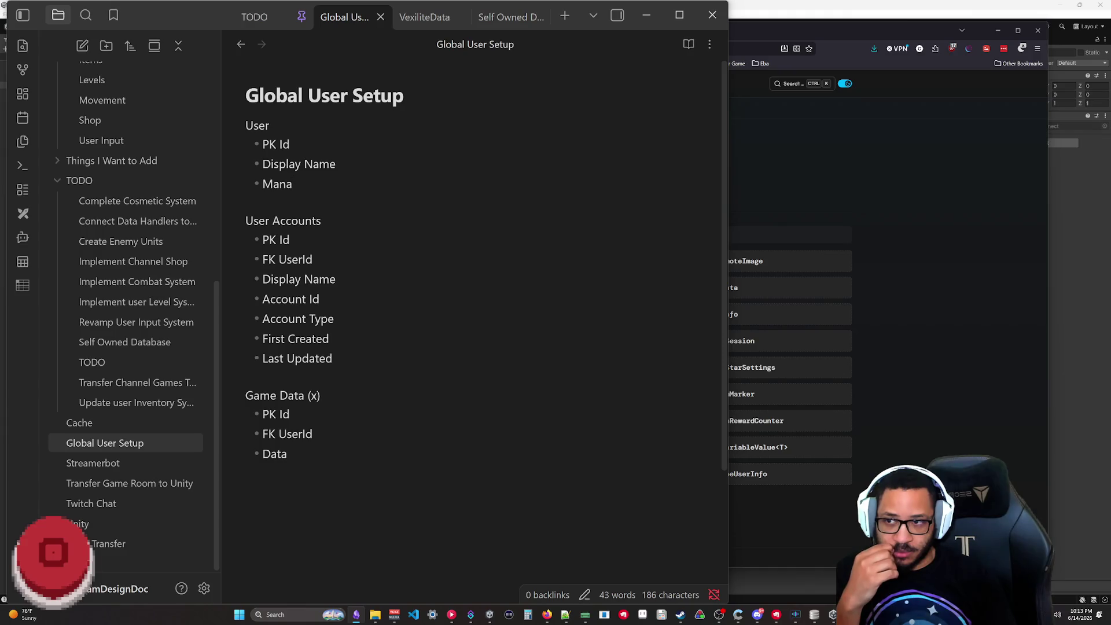
left_click_drag(293, 184, 236, 133)
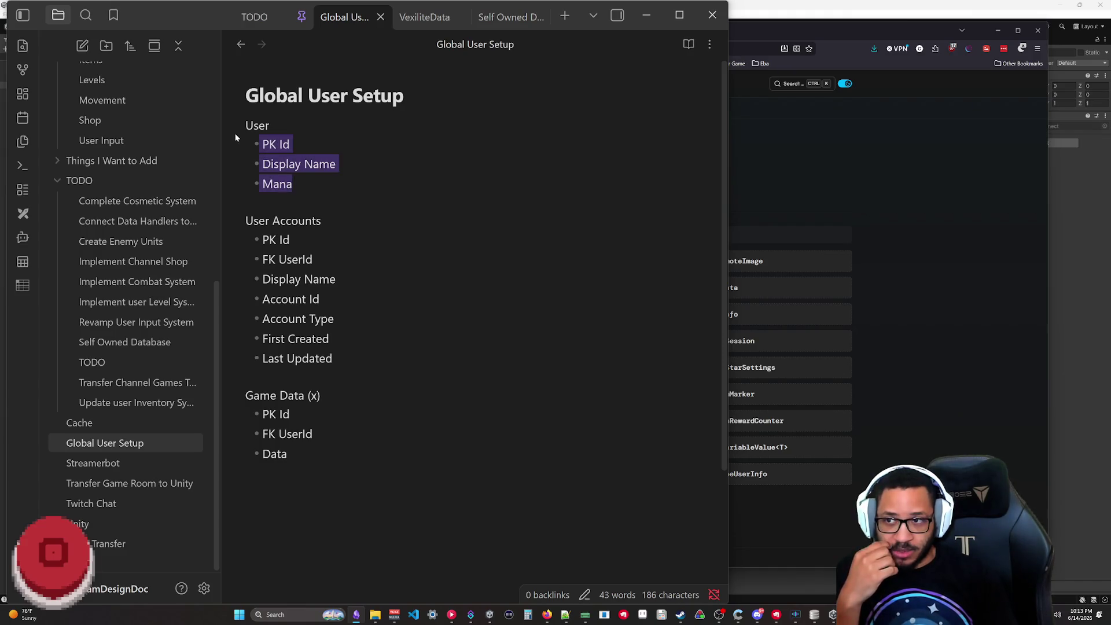
- Replace the Mana bullet with Currency and add a Level bullet below it in the User list
key("Right")
key("shift+Home")
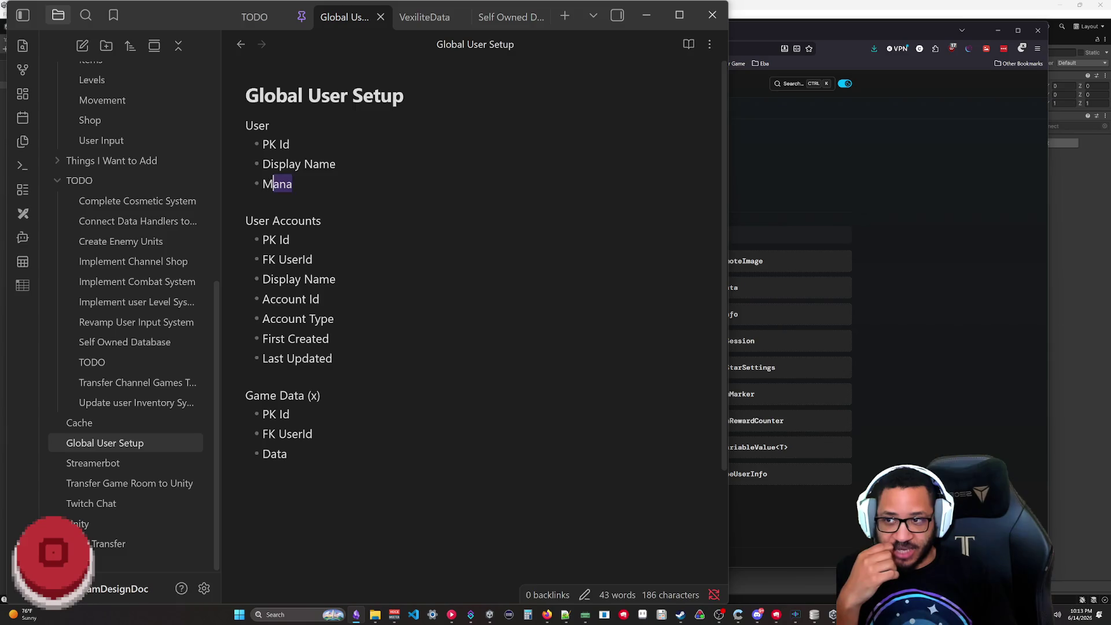
type("C")
key("BackSpace")
type("Currency")
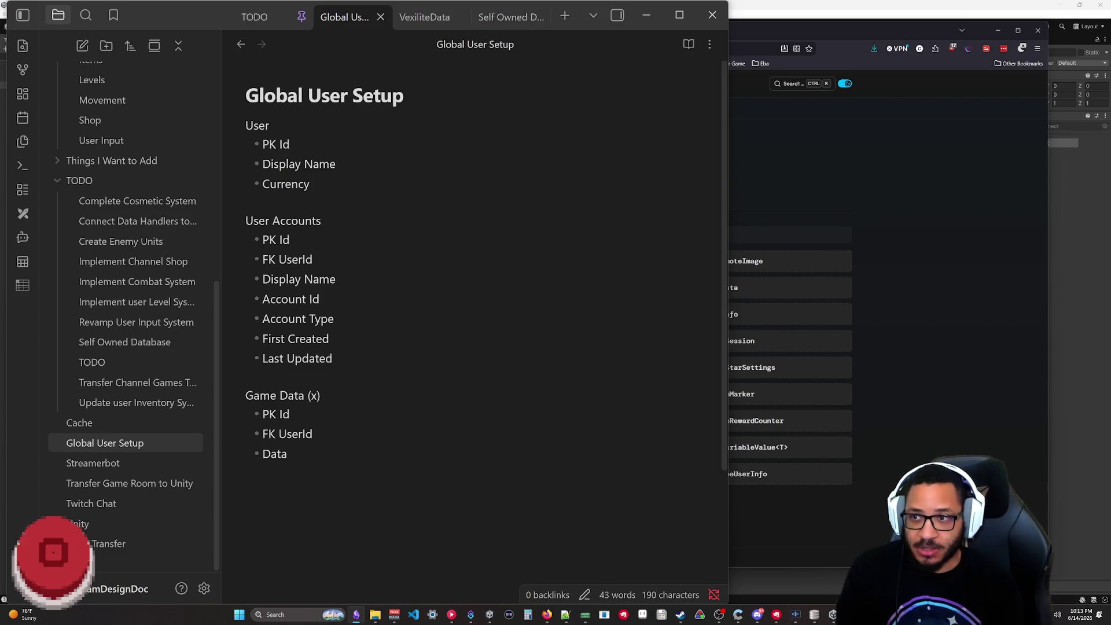
key("Return")
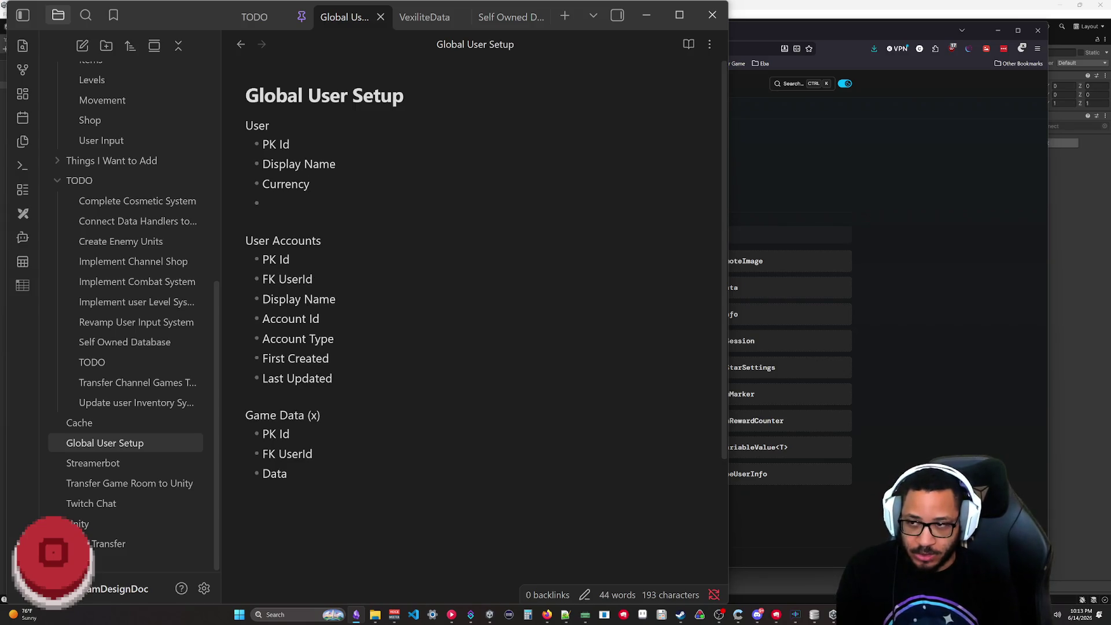
type("Level")
key("Return")
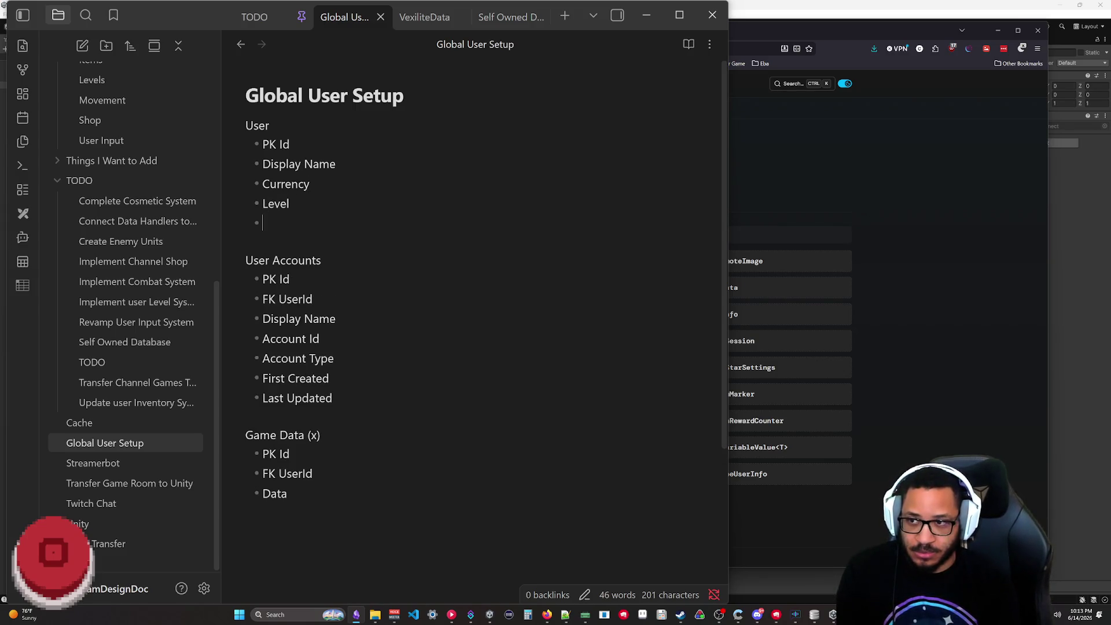